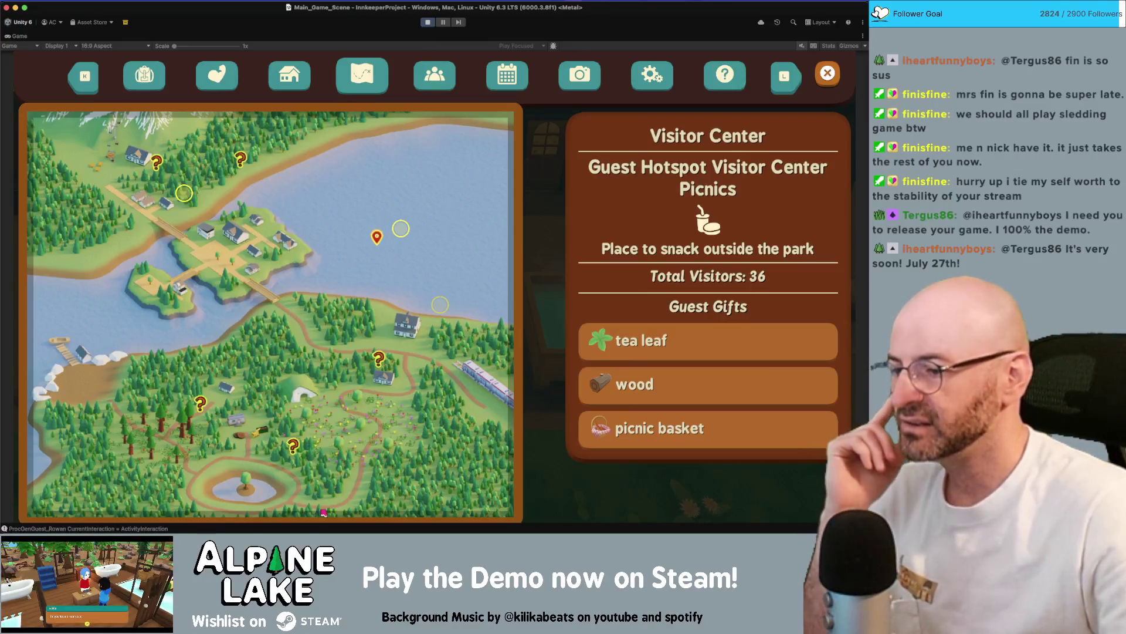
View an undiscovered map location's info panel in the Game view, then stop play mode.
{"action": "left_click", "coordinate": [157, 165]}
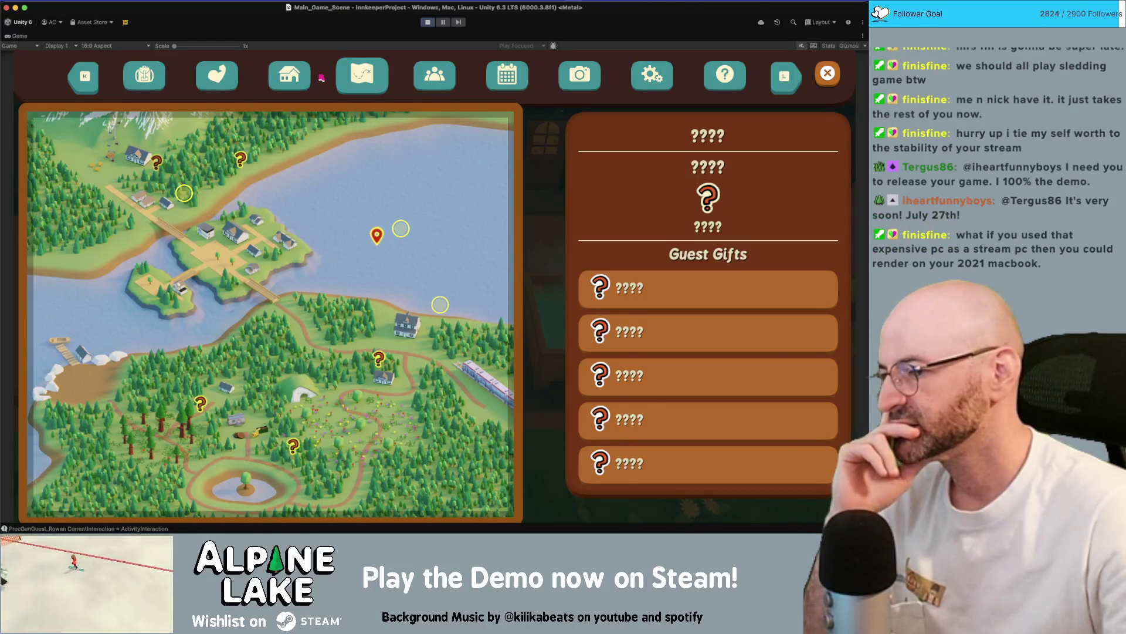
{"action": "mouse_move", "coordinate": [200, 404]}
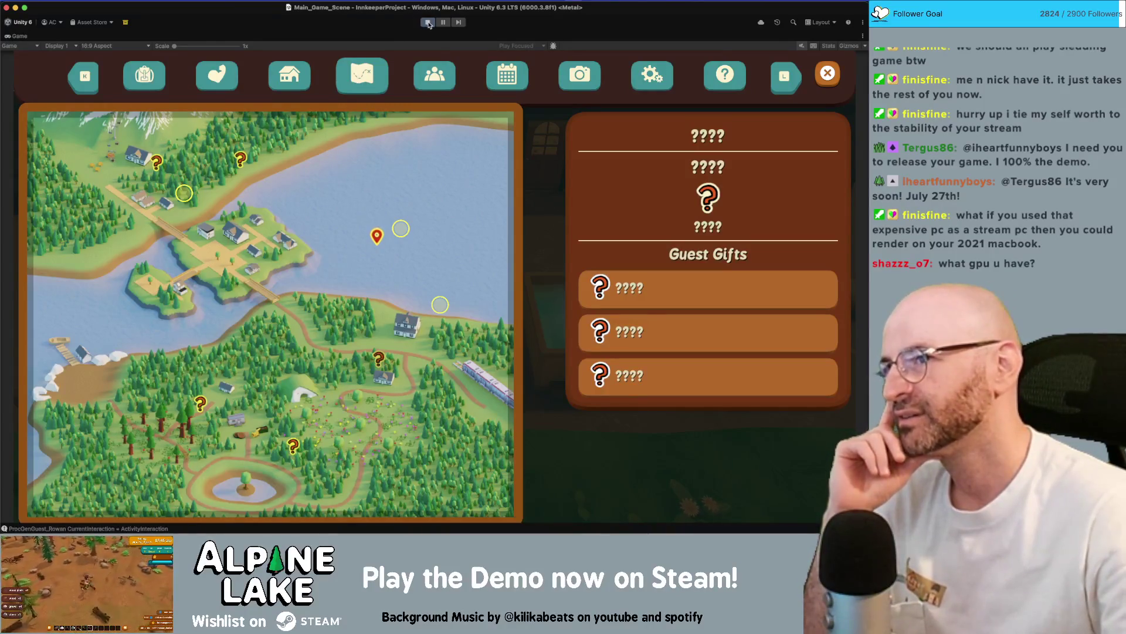
{"action": "left_click", "coordinate": [429, 22]}
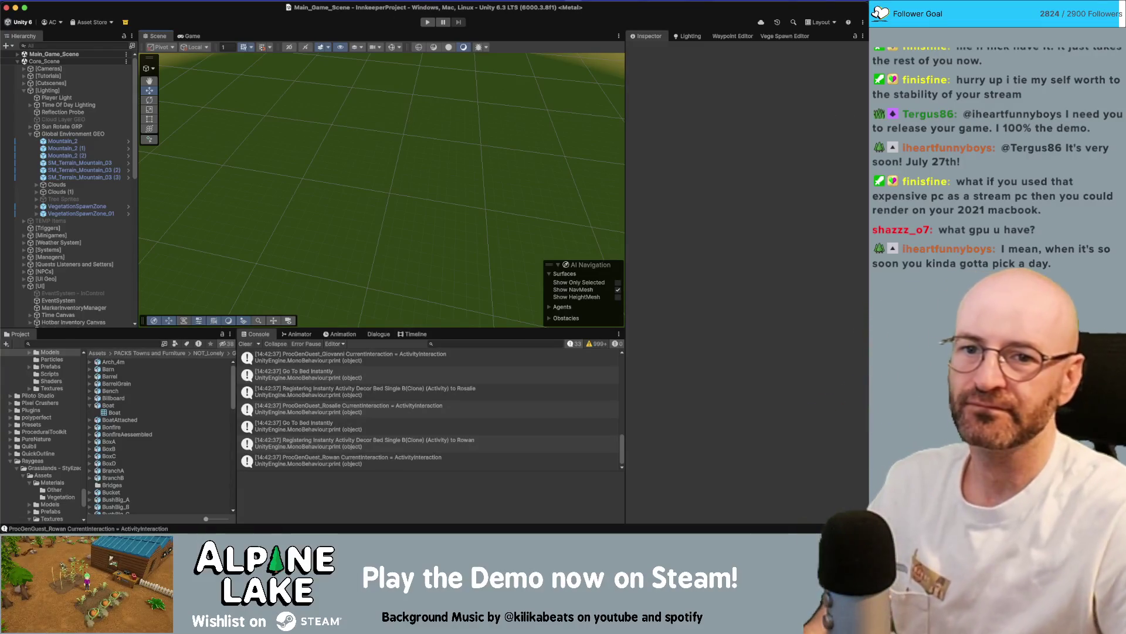
Tilt the Scene view camera up toward the horizon over the grass terrain.
{"action": "mouse_move", "coordinate": [334, 172]}
{"action": "left_mouse_down"}
{"action": "mouse_move", "coordinate": [372, 176]}
{"action": "mouse_move", "coordinate": [403, 154]}
{"action": "left_mouse_up"}
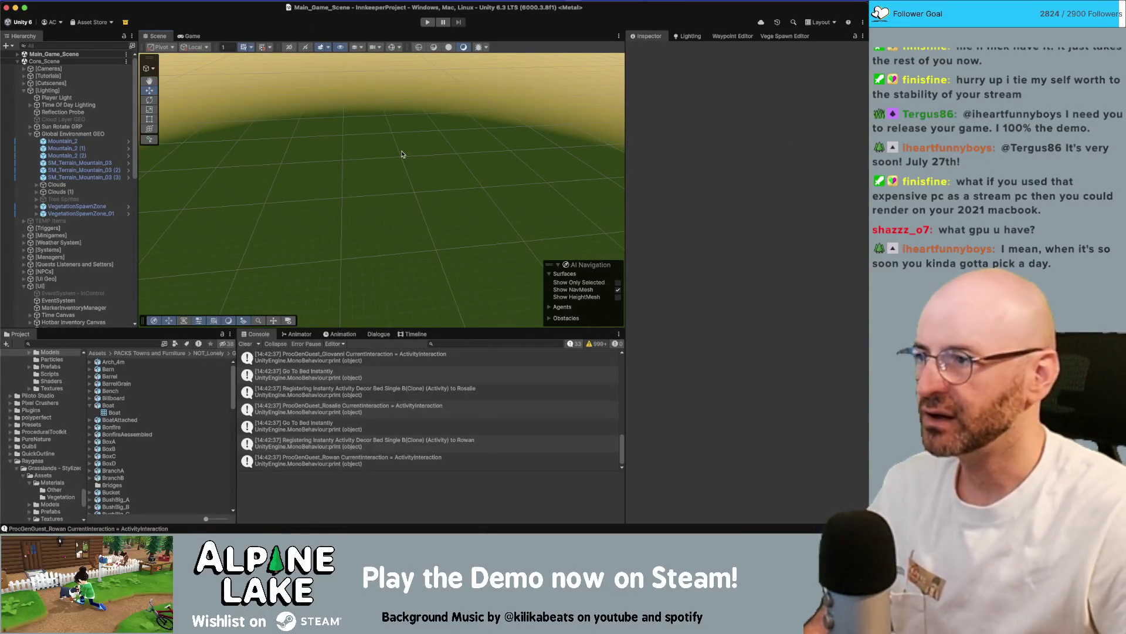
Search the project assets for 'map'.
{"action": "left_click", "coordinate": [101, 344]}
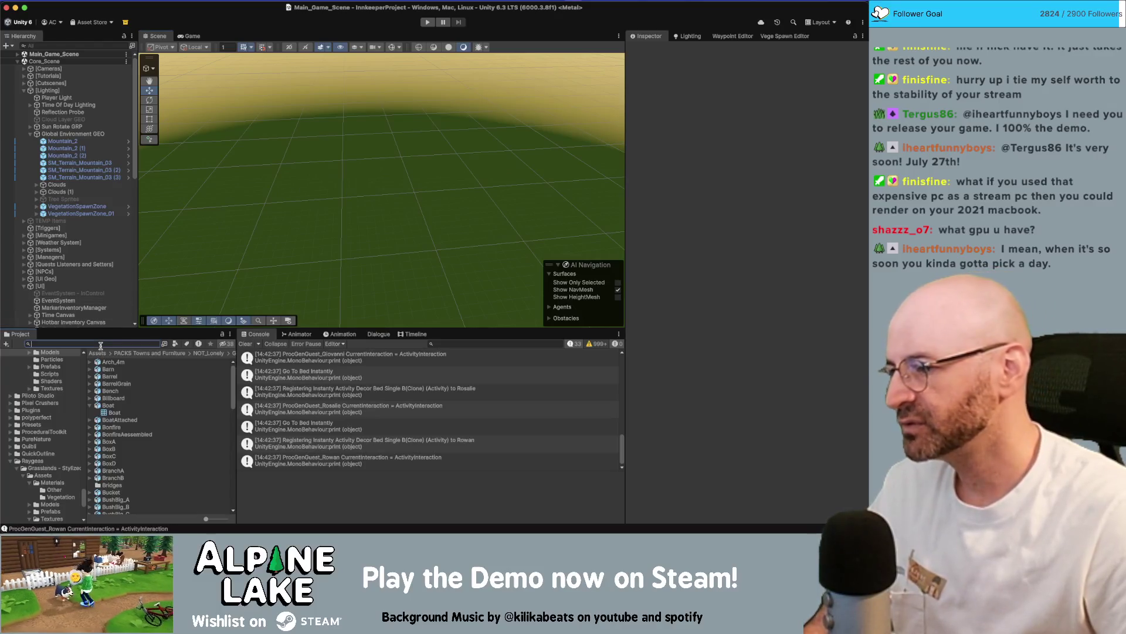
{"action": "left_click", "coordinate": [91, 405]}
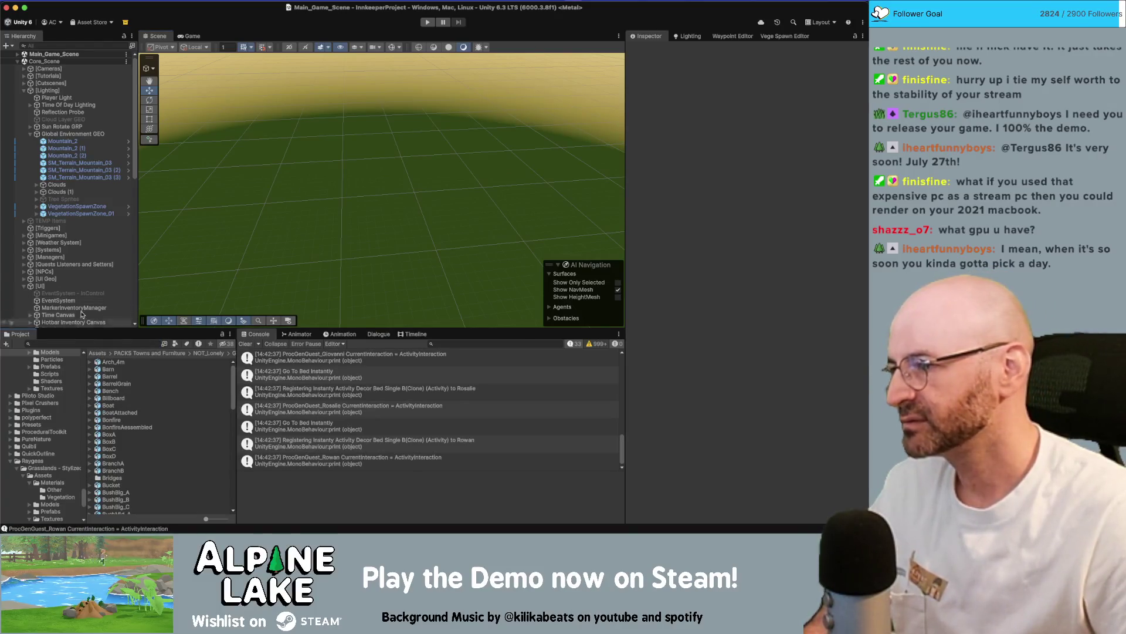
{"action": "left_click", "coordinate": [101, 342]}
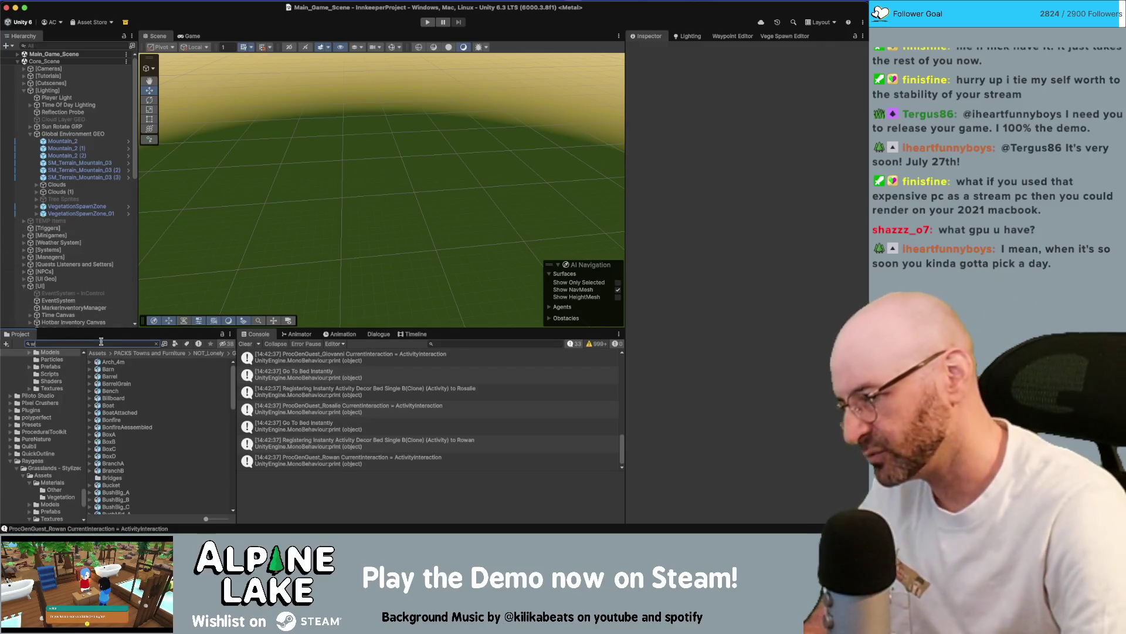
{"action": "type", "text": "world map"}
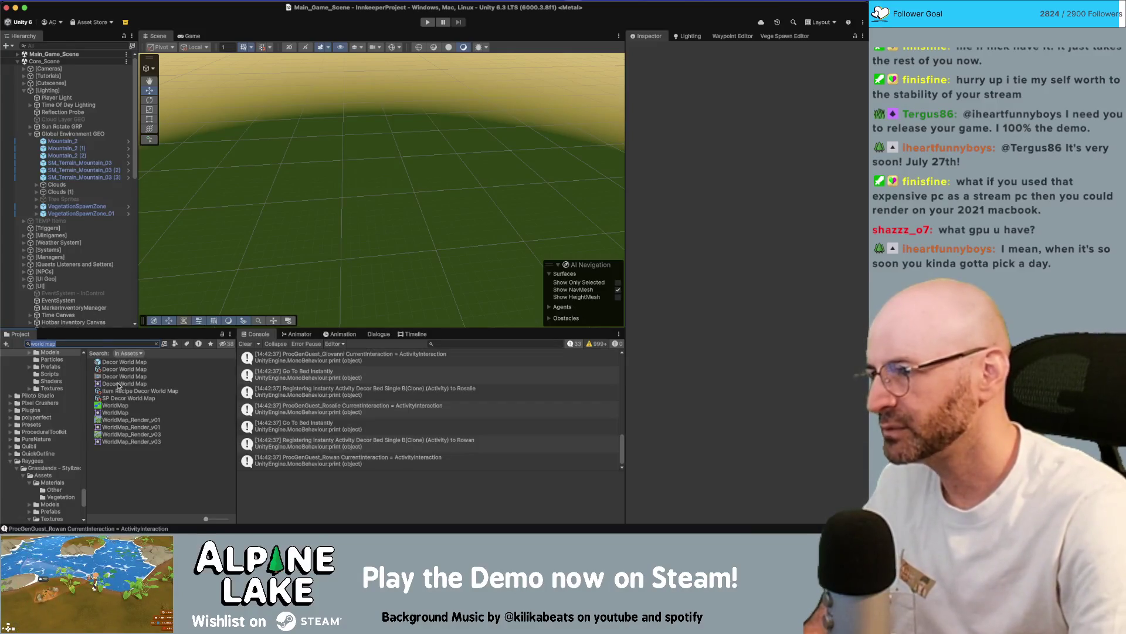
{"action": "type", "text": "w"}
{"action": "key", "text": "BackSpace"}
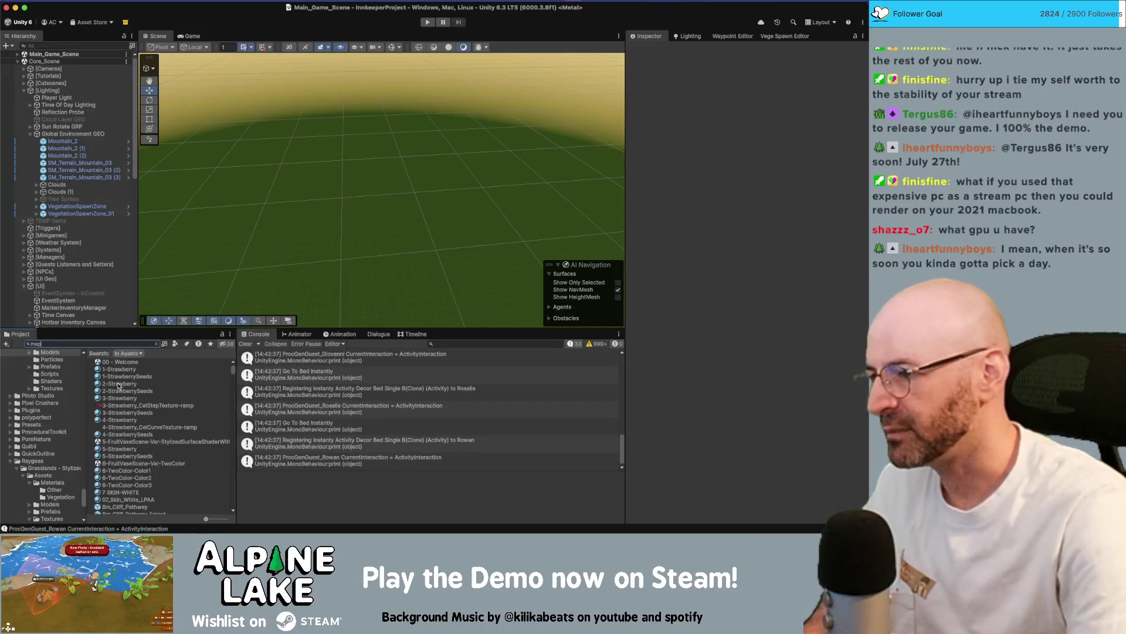
{"action": "type", "text": "map"}
{"action": "scroll", "coordinate": [118, 385], "scroll_direction": "down", "scroll_amount": 10}
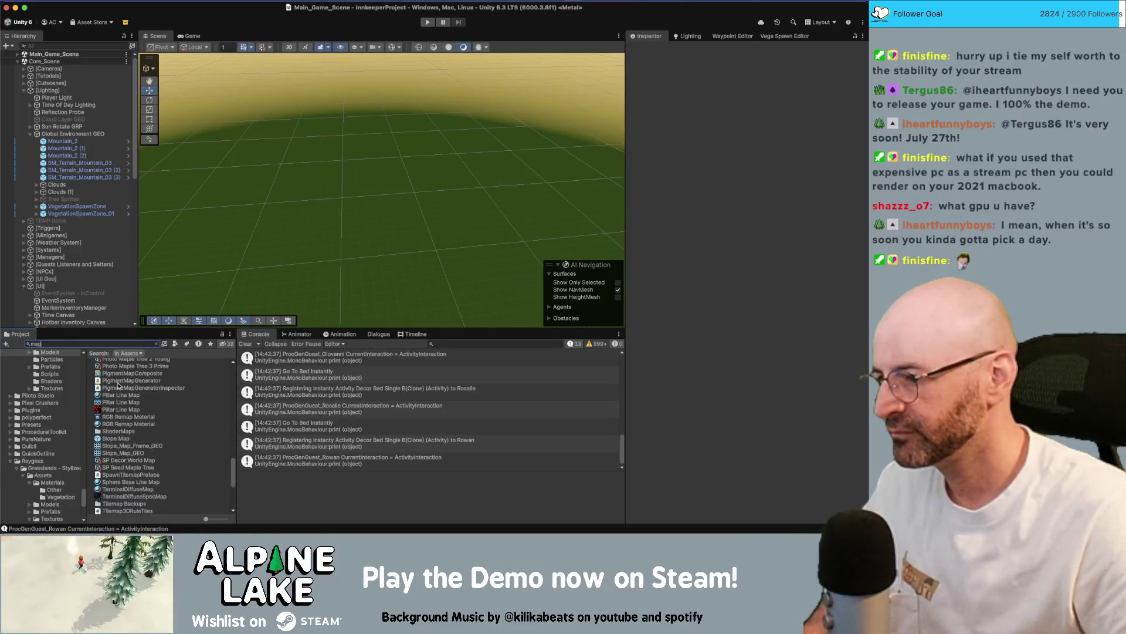
{"action": "scroll", "coordinate": [159, 372], "scroll_direction": "down", "scroll_amount": 5}
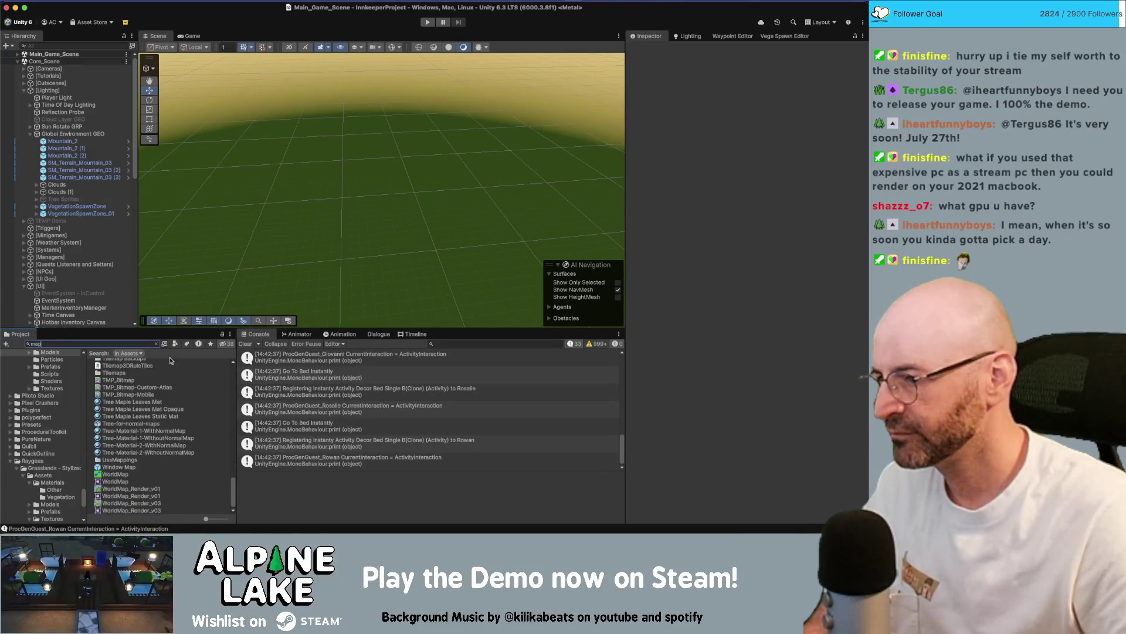
Filter the results to prefabs and open Window Map in prefab mode.
{"action": "left_click", "coordinate": [174, 345]}
{"action": "left_click", "coordinate": [202, 437]}
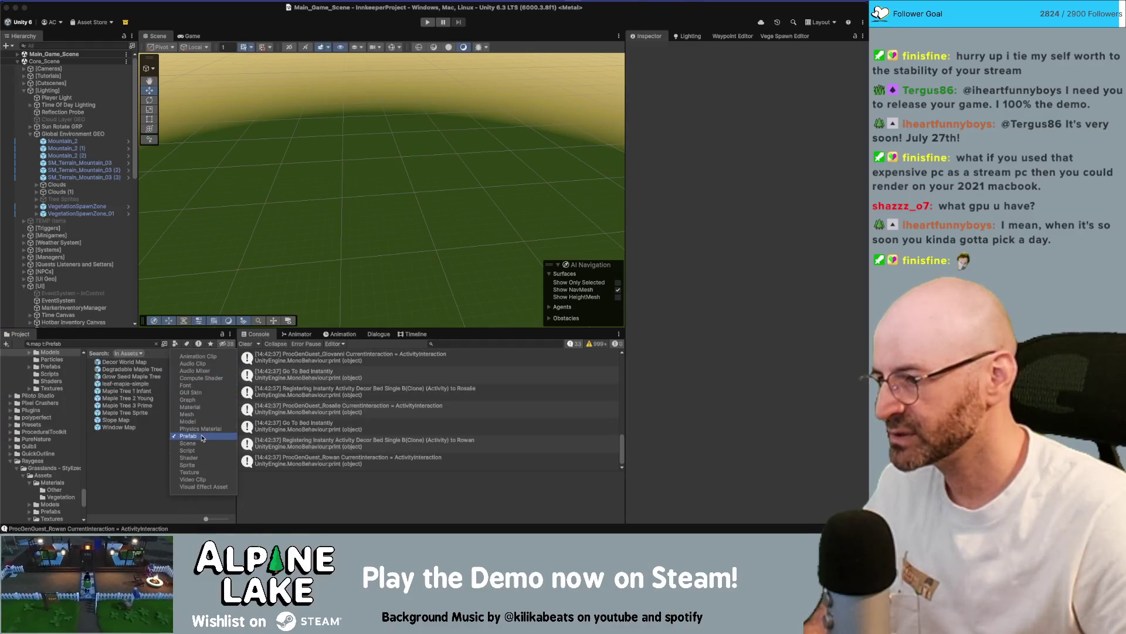
{"action": "left_click", "coordinate": [132, 436]}
{"action": "double_click", "coordinate": [121, 427]}
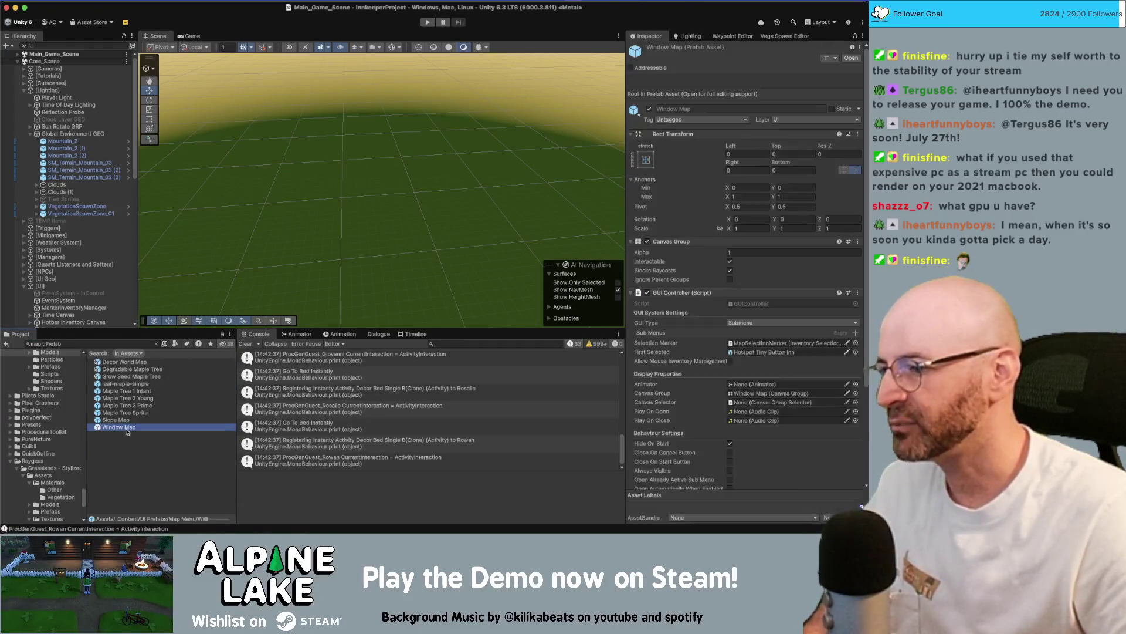
Inspect the Map Image and Map Group objects and the mask's padding values.
{"action": "scroll", "coordinate": [381, 194], "scroll_direction": "up", "scroll_amount": 5}
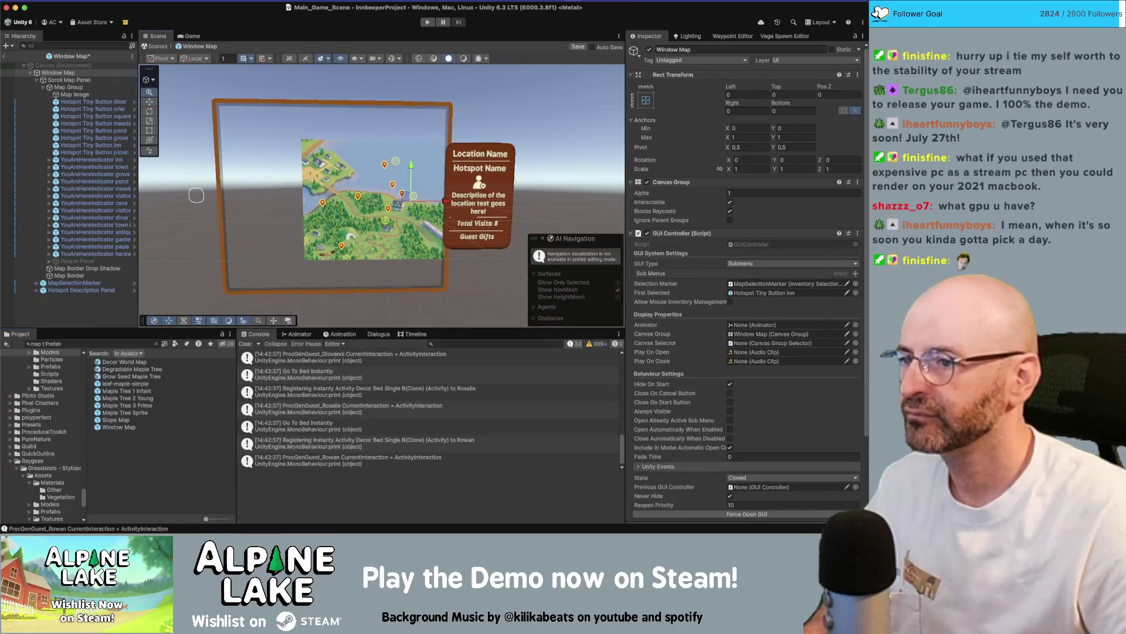
{"action": "scroll", "coordinate": [402, 208], "scroll_direction": "down", "scroll_amount": 5}
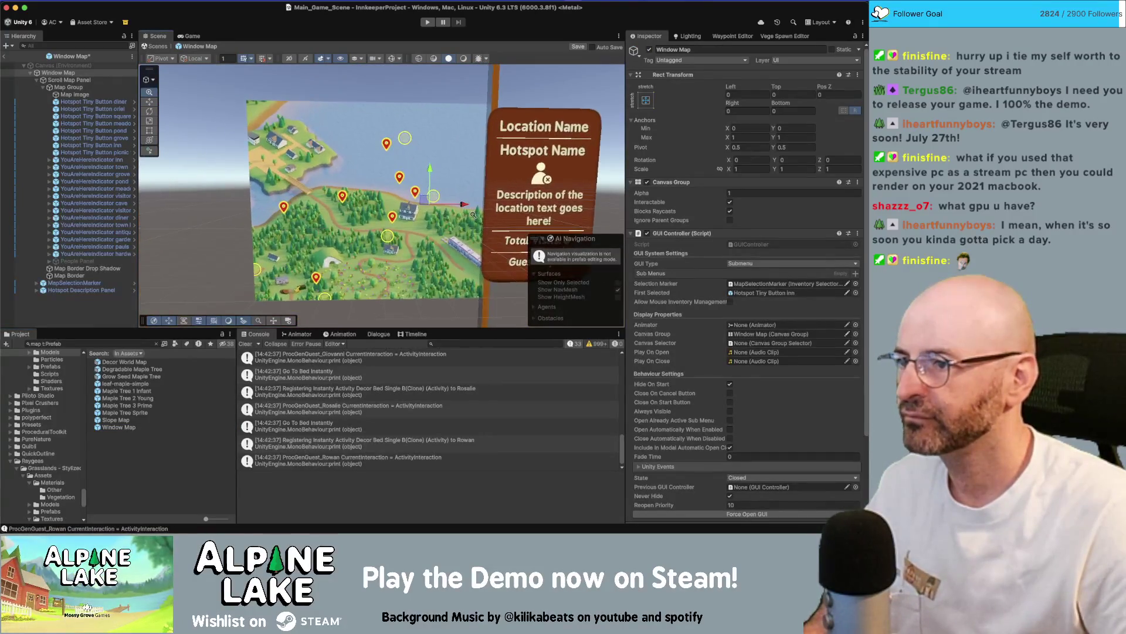
{"action": "scroll", "coordinate": [402, 207], "scroll_direction": "down", "scroll_amount": 3}
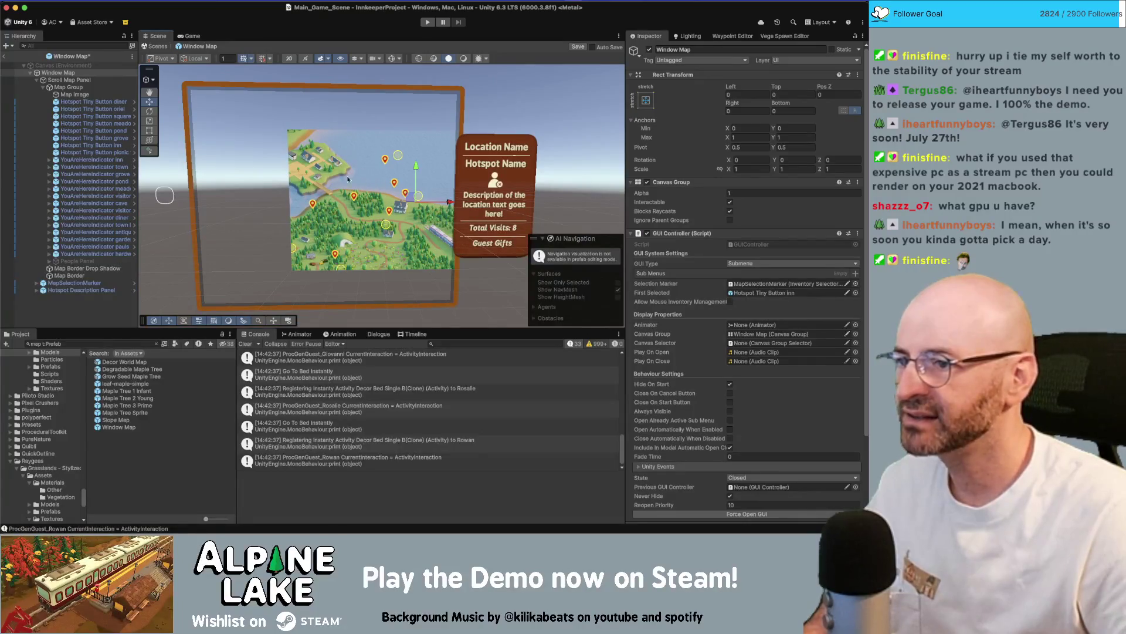
{"action": "left_click", "coordinate": [84, 95]}
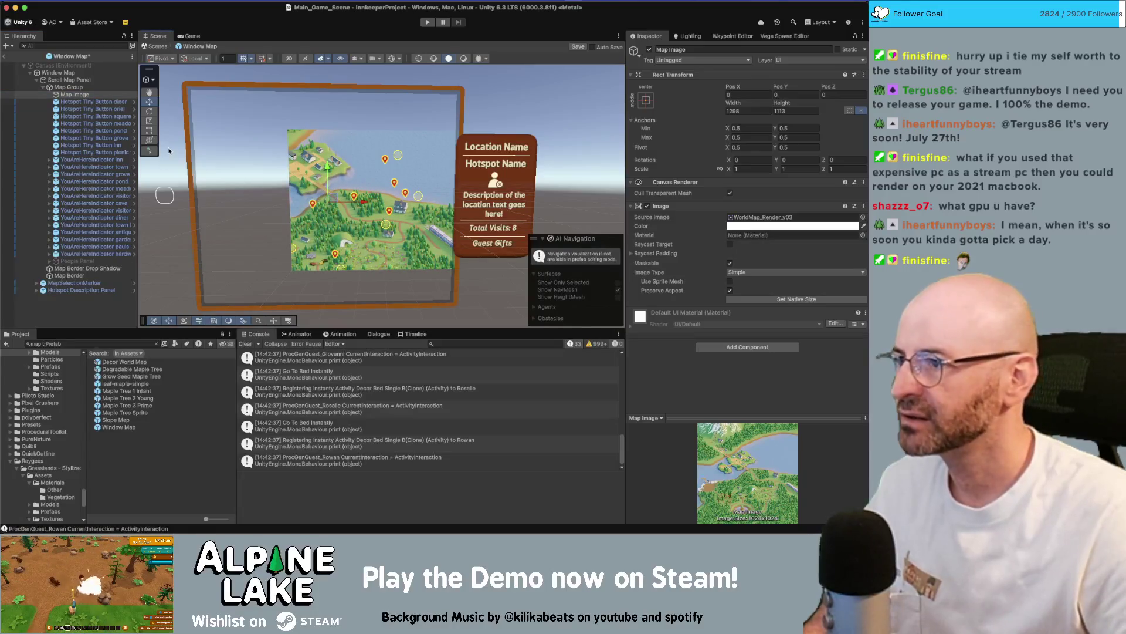
{"action": "left_click", "coordinate": [75, 89]}
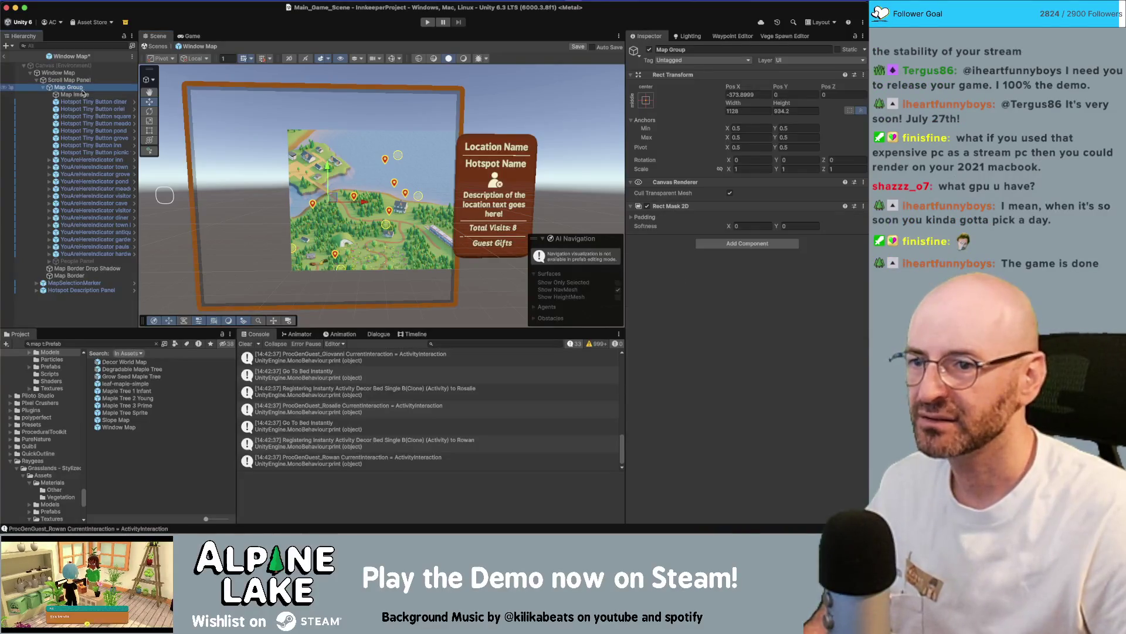
{"action": "left_click", "coordinate": [633, 217]}
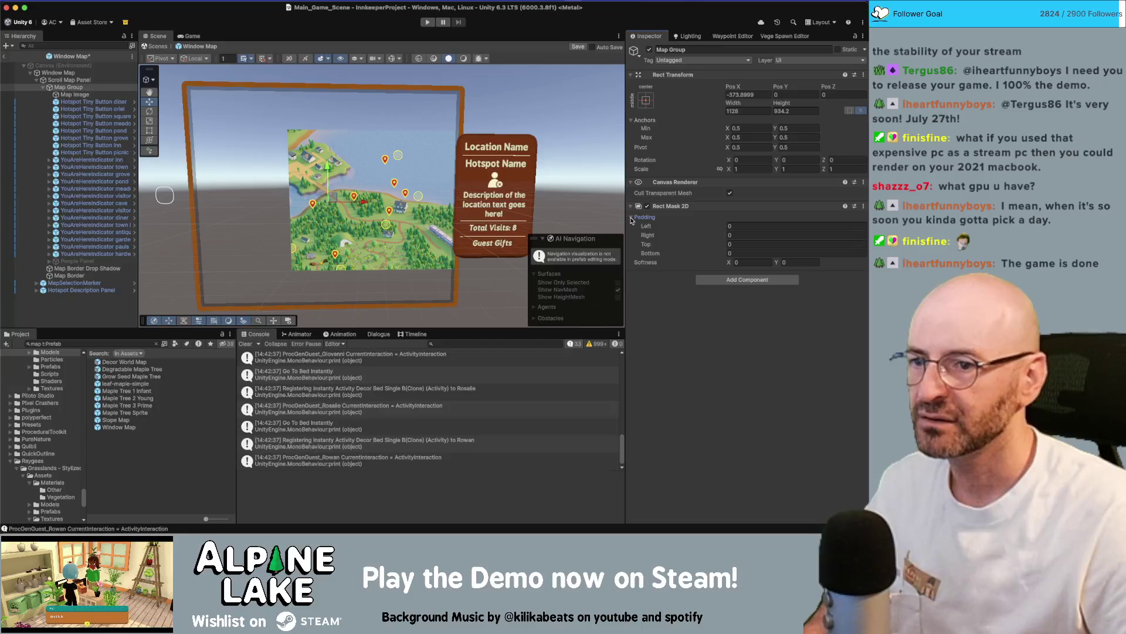
Try widening Map Group, undo the change, and inspect Scroll Map Panel.
{"action": "mouse_move", "coordinate": [734, 103]}
{"action": "left_mouse_down"}
{"action": "mouse_move", "coordinate": [802, 104]}
{"action": "mouse_move", "coordinate": [716, 105]}
{"action": "mouse_move", "coordinate": [719, 88]}
{"action": "mouse_move", "coordinate": [707, 89]}
{"action": "left_mouse_up"}
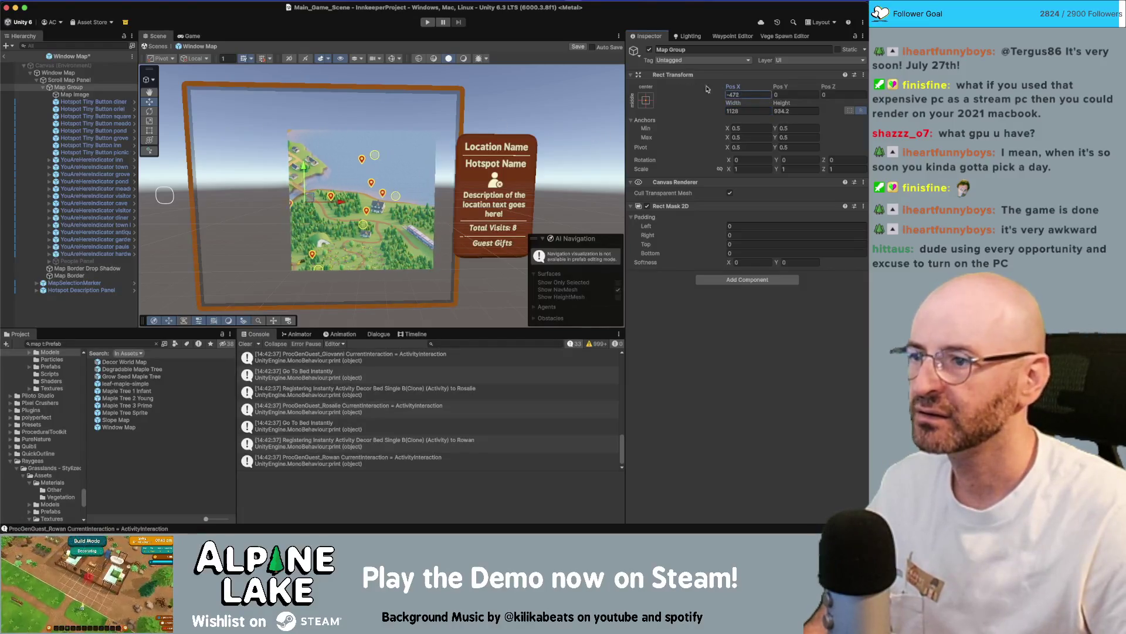
{"action": "key", "text": "ctrl+z"}
{"action": "key", "text": "ctrl+shift+z"}
{"action": "key", "text": "ctrl+z"}
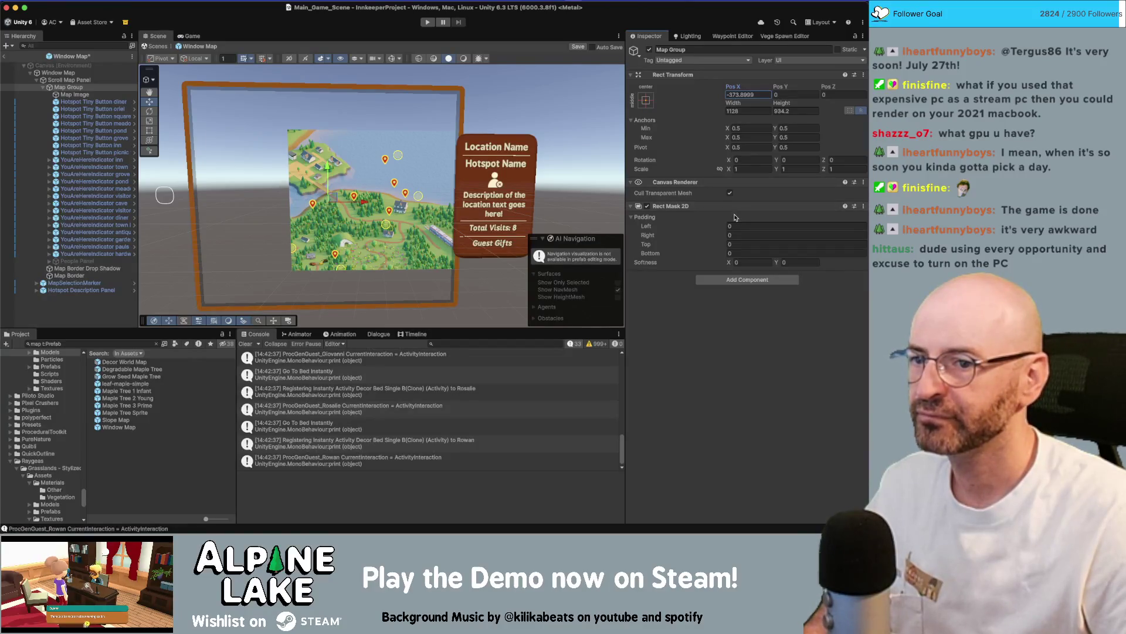
{"action": "left_click", "coordinate": [648, 207]}
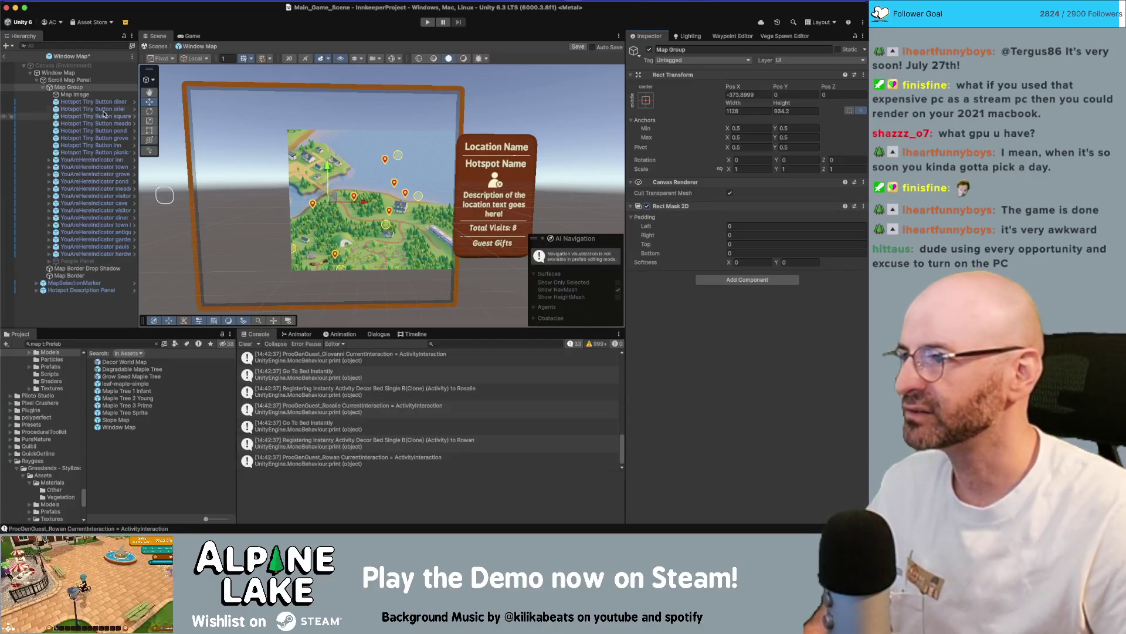
{"action": "left_click", "coordinate": [82, 80]}
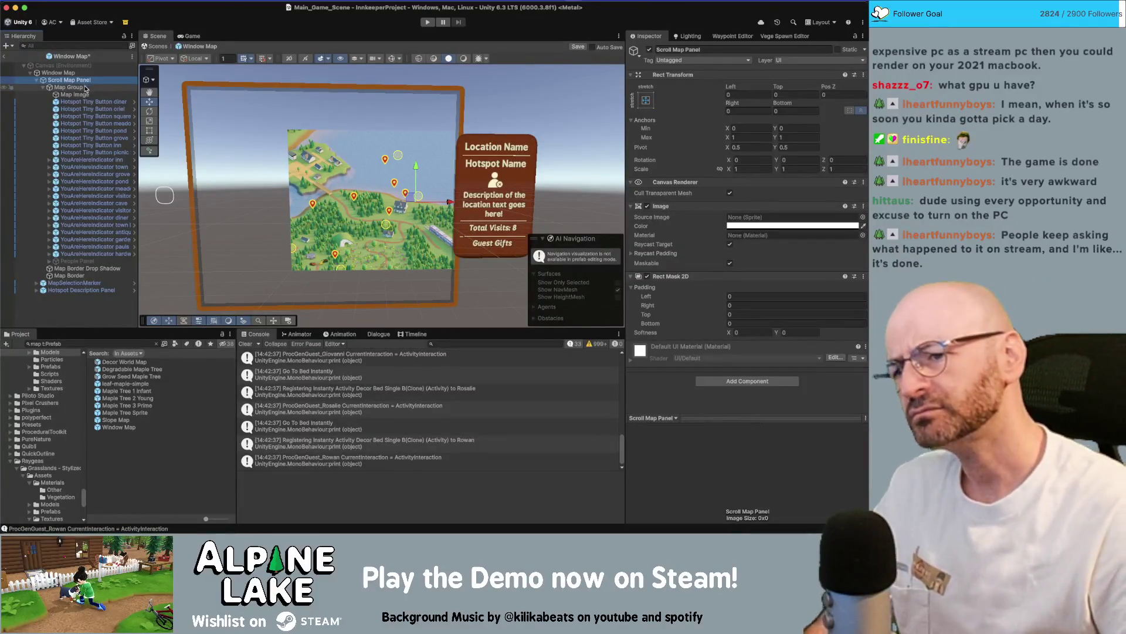
Toggle Scroll Map Panel's Rect Mask 2D to compare, leaving it disabled so the whole map shows.
{"action": "left_click", "coordinate": [647, 276]}
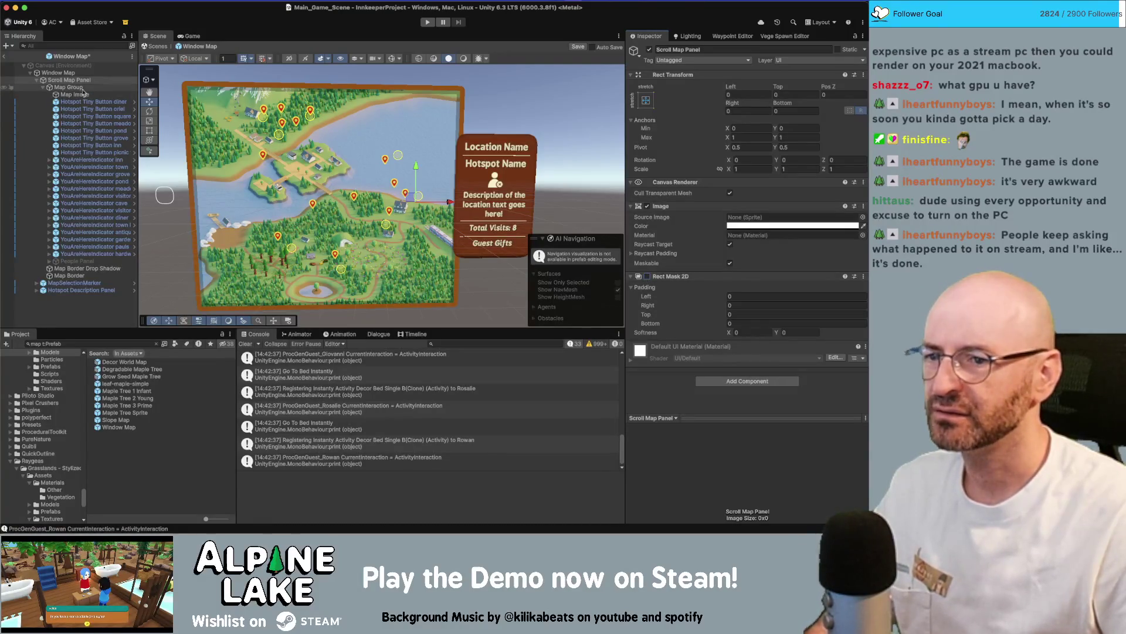
{"action": "left_click", "coordinate": [647, 276]}
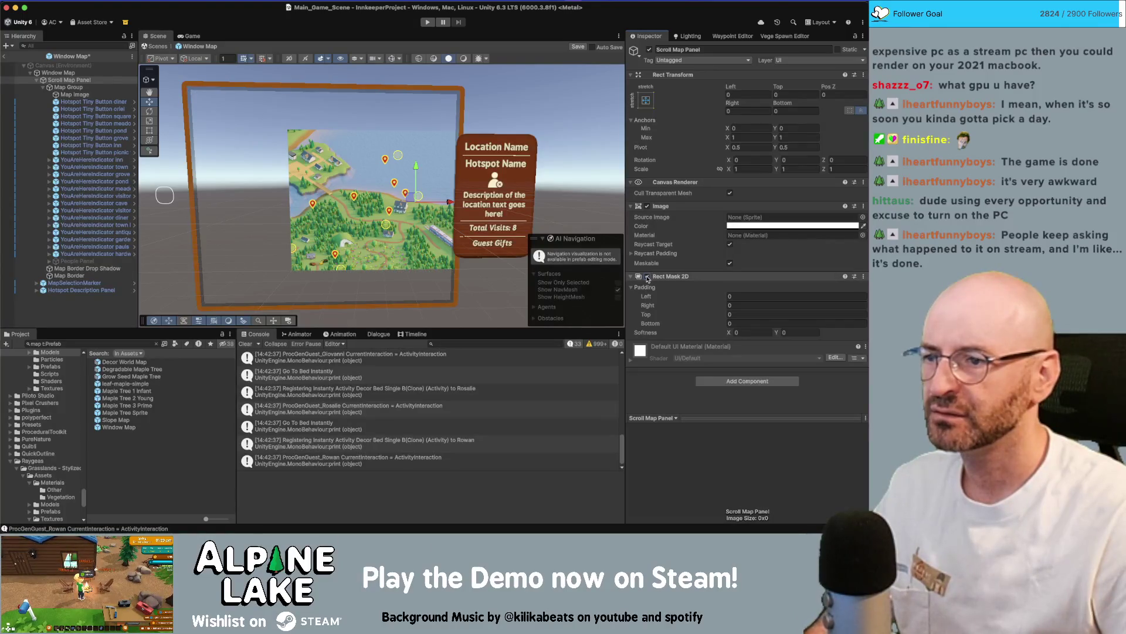
{"action": "left_click", "coordinate": [647, 277]}
{"action": "left_click", "coordinate": [648, 277]}
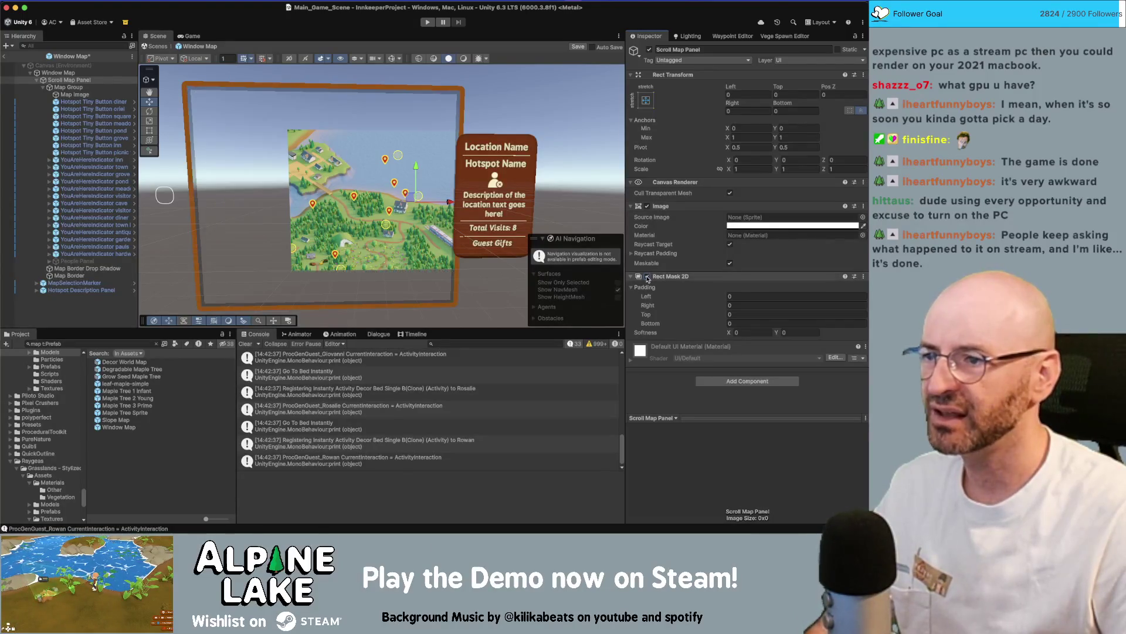
{"action": "left_click", "coordinate": [647, 276]}
{"action": "left_click", "coordinate": [647, 277]}
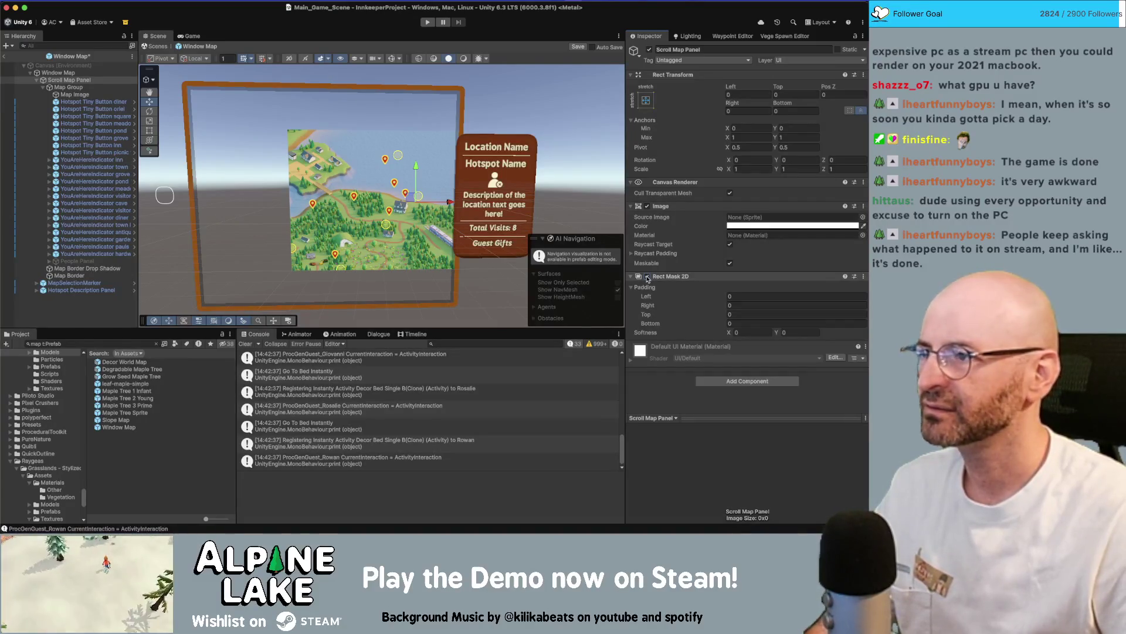
{"action": "left_click", "coordinate": [647, 276]}
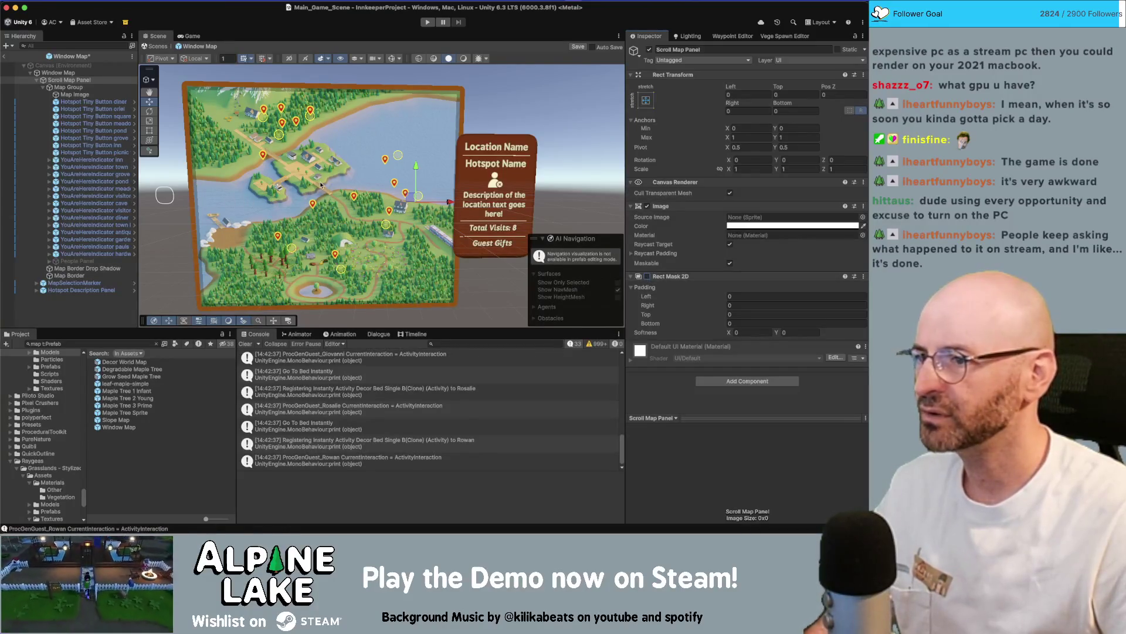
{"action": "scroll", "coordinate": [360, 192], "scroll_direction": "up", "scroll_amount": 2}
{"action": "scroll", "coordinate": [360, 192], "scroll_direction": "up", "scroll_amount": 2}
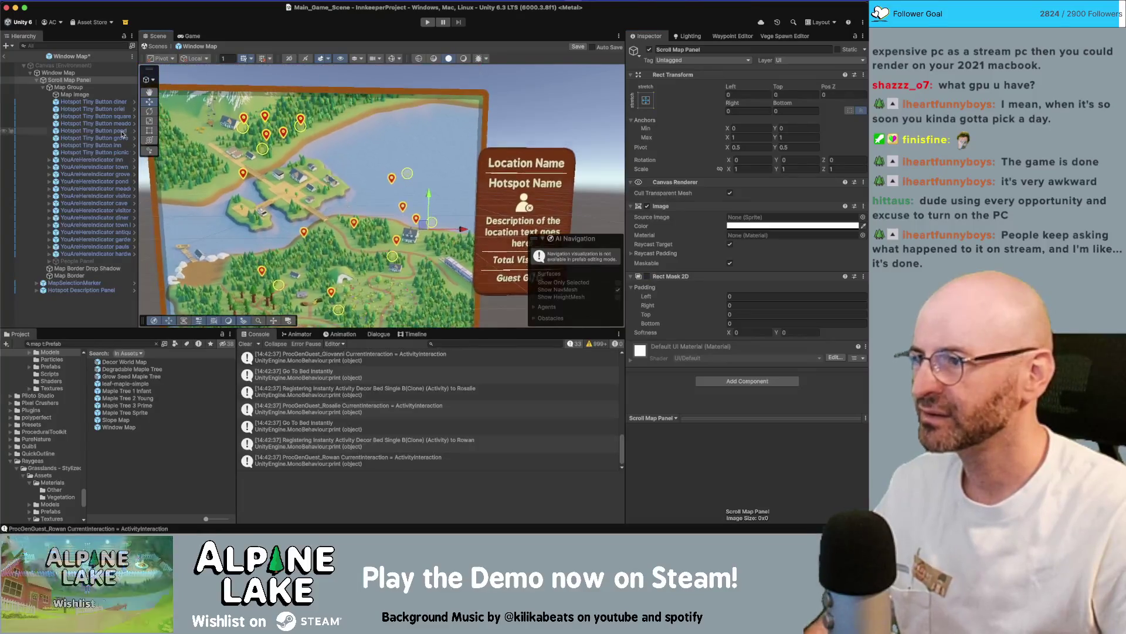
Try moving the town location marker down and right, then undo the move.
{"action": "left_click", "coordinate": [91, 160]}
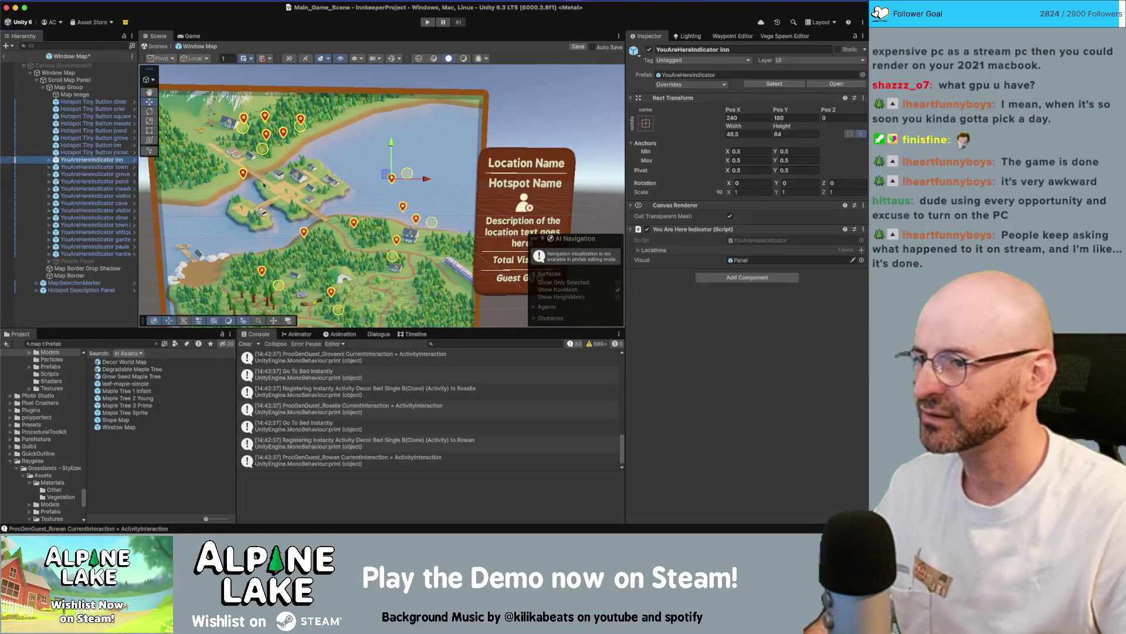
{"action": "mouse_move", "coordinate": [382, 179]}
{"action": "left_mouse_down"}
{"action": "mouse_move", "coordinate": [385, 160]}
{"action": "mouse_move", "coordinate": [396, 213]}
{"action": "left_mouse_up"}
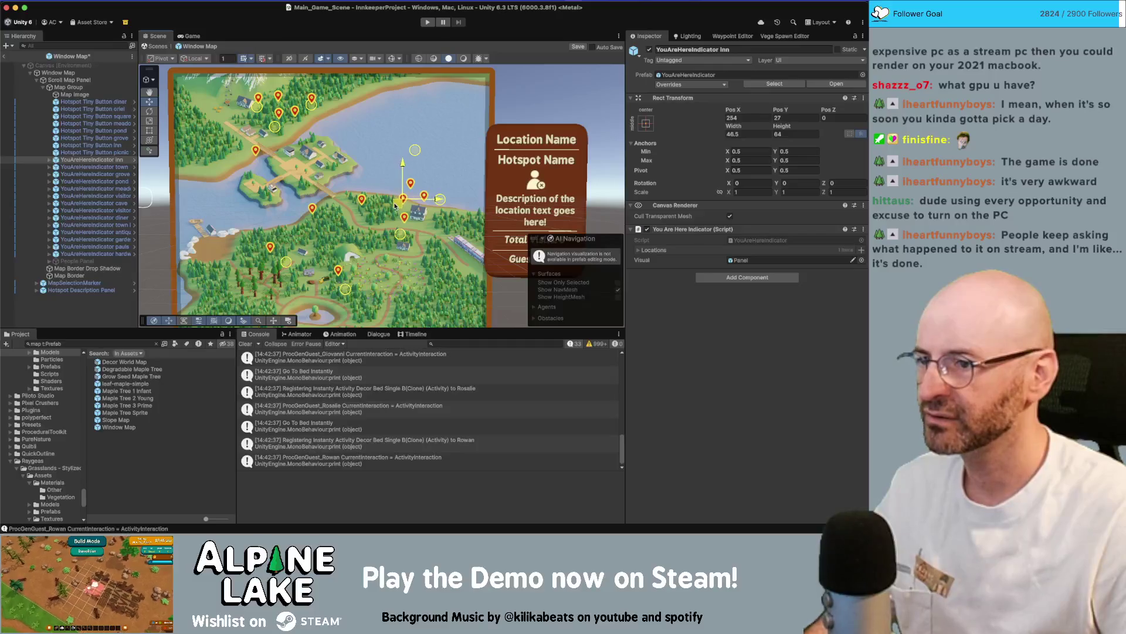
{"action": "left_click", "coordinate": [132, 167]}
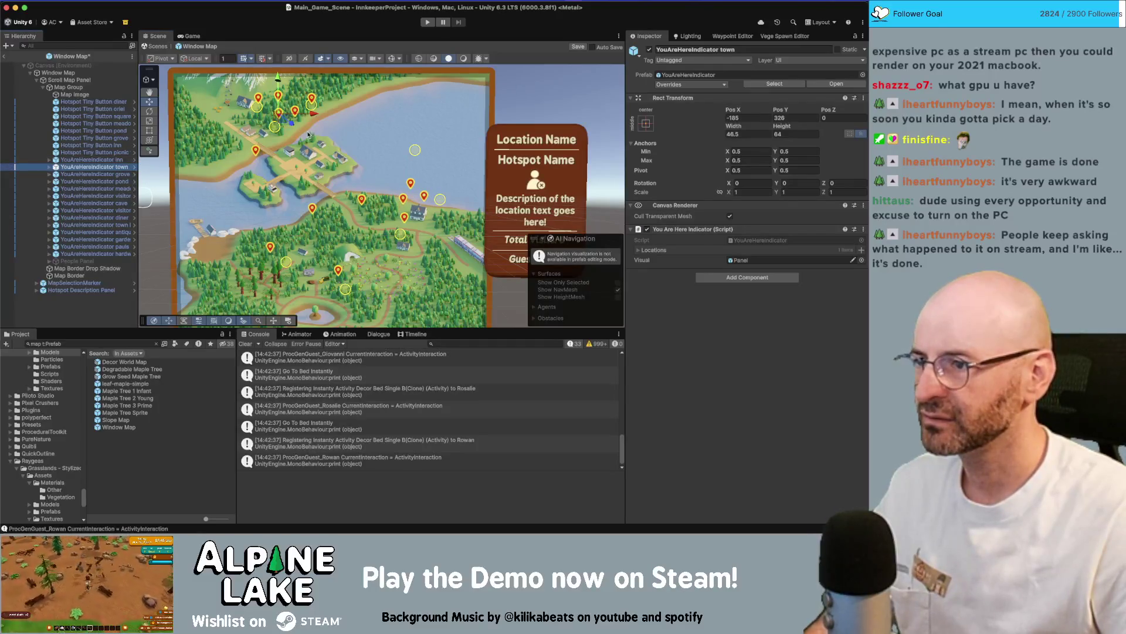
{"action": "left_click_drag", "start_coordinate": [284, 125], "coordinate": [311, 164]}
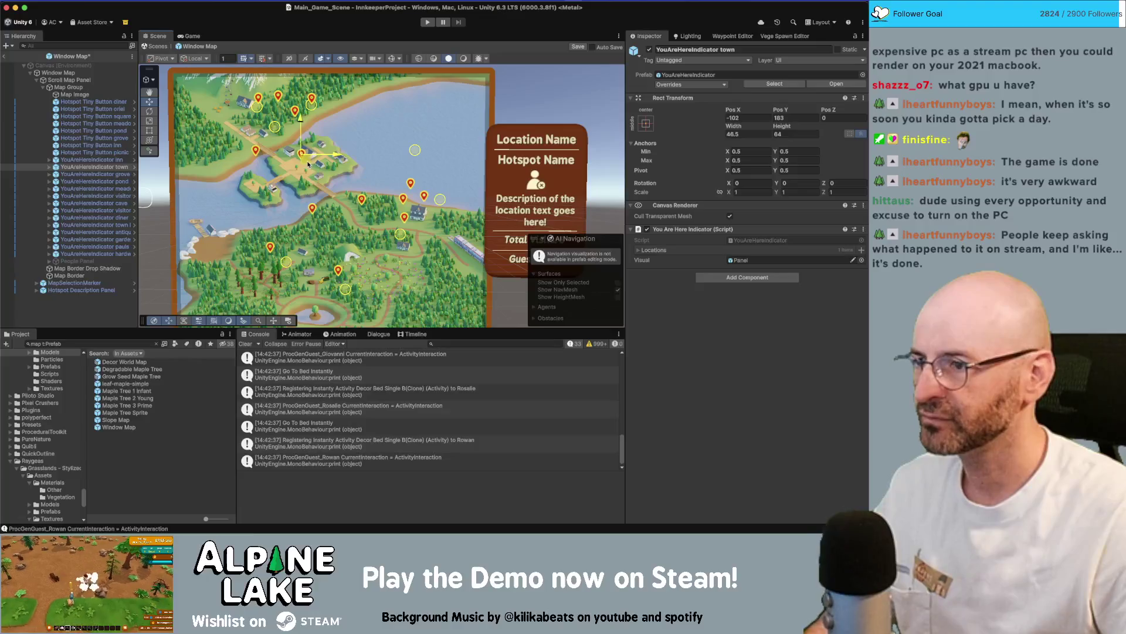
{"action": "key", "text": "ctrl+z"}
{"action": "key", "text": "ctrl+z"}
{"action": "key", "text": "ctrl+z"}
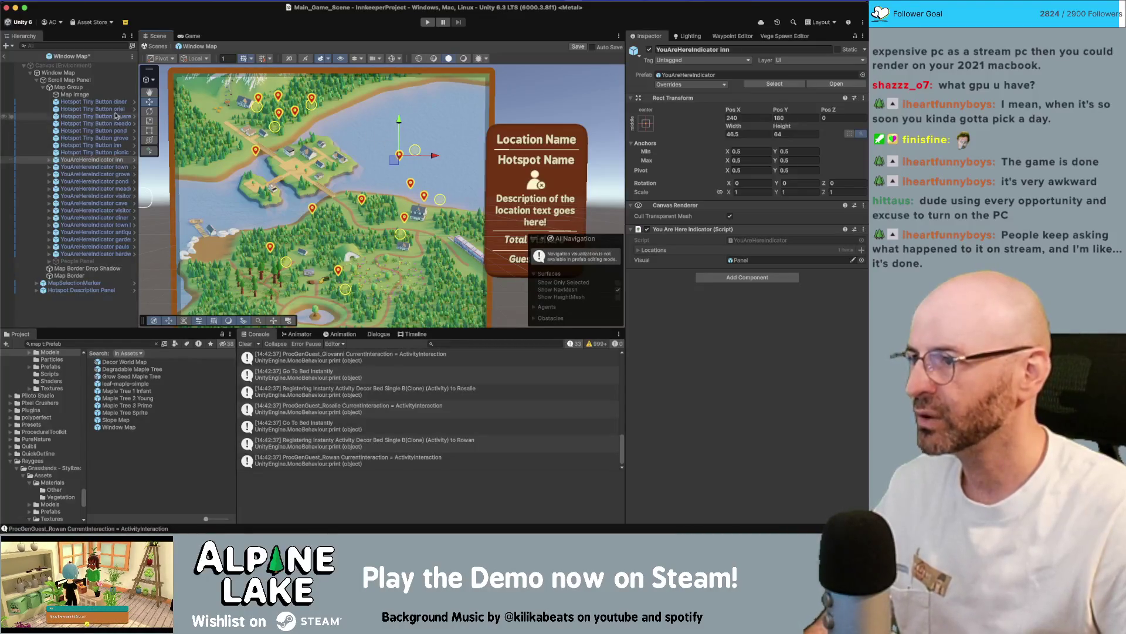
{"action": "left_click", "coordinate": [119, 167]}
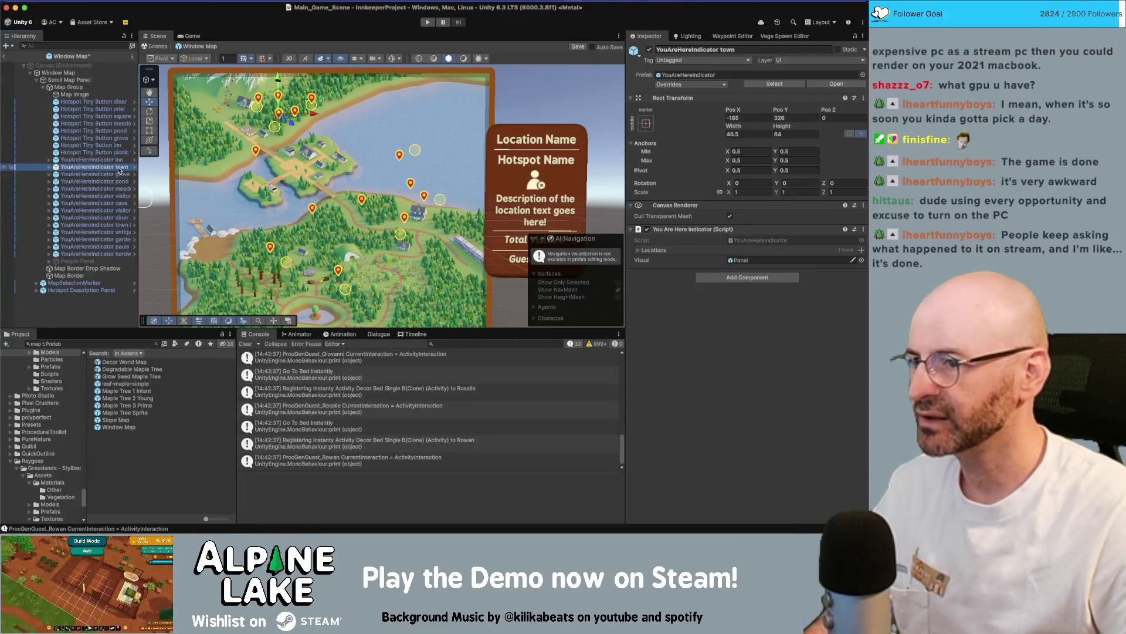
Select the diner hotspot button and location marker and frame them in view.
{"action": "left_click", "coordinate": [117, 102]}
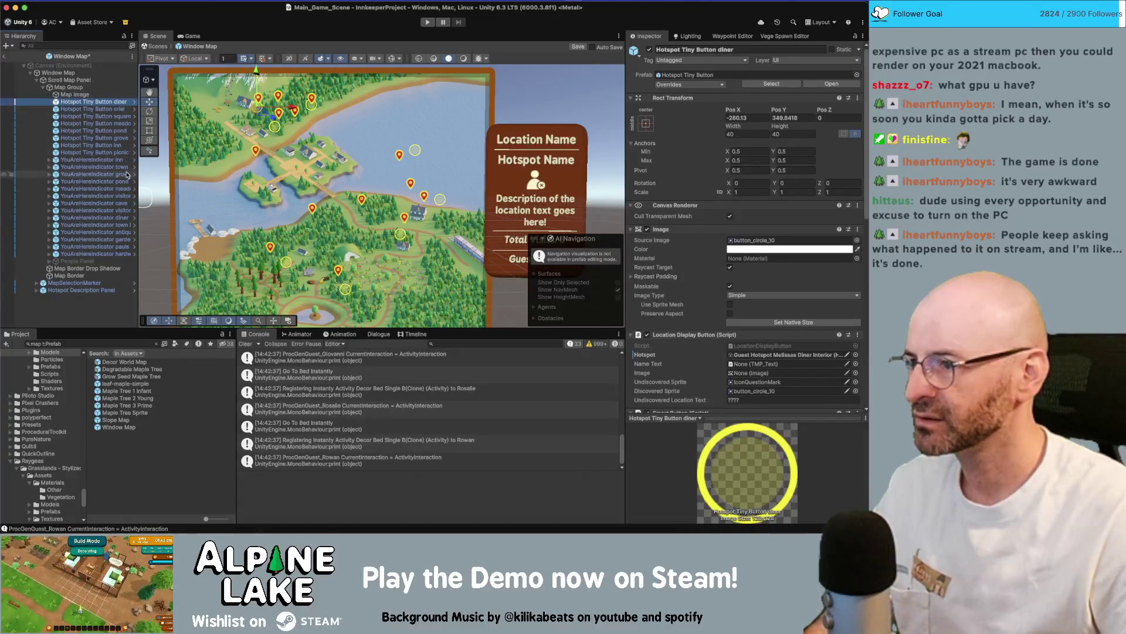
{"action": "left_click", "coordinate": [111, 217], "text": "super"}
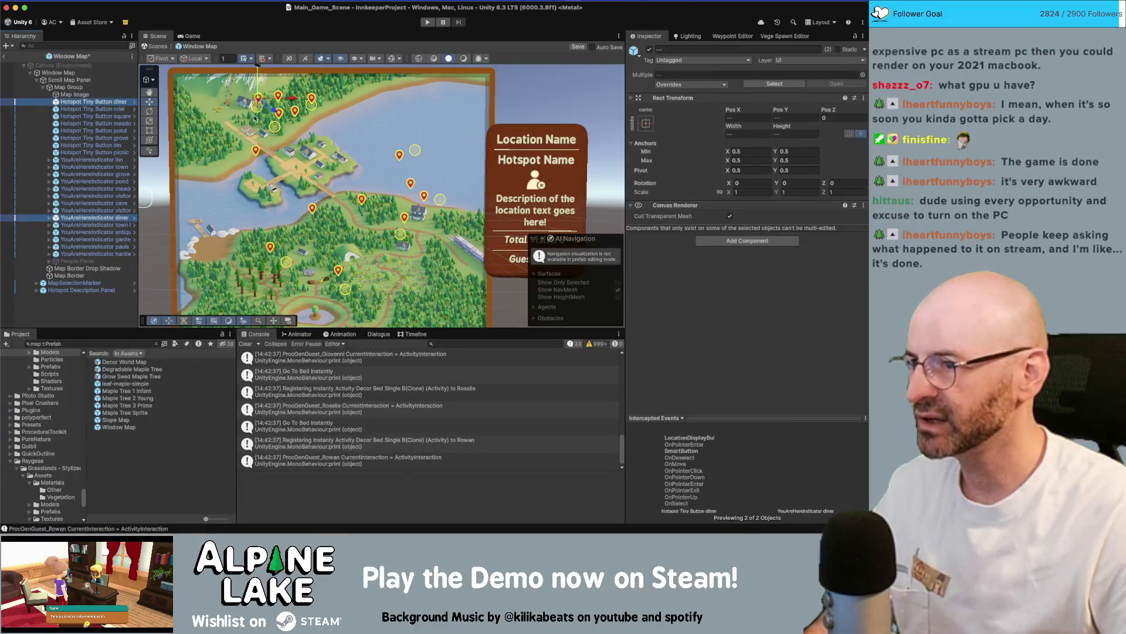
{"action": "mouse_move", "coordinate": [263, 108]}
{"action": "left_mouse_down"}
{"action": "mouse_move", "coordinate": [291, 113]}
{"action": "mouse_move", "coordinate": [261, 112]}
{"action": "mouse_move", "coordinate": [289, 150]}
{"action": "left_mouse_up"}
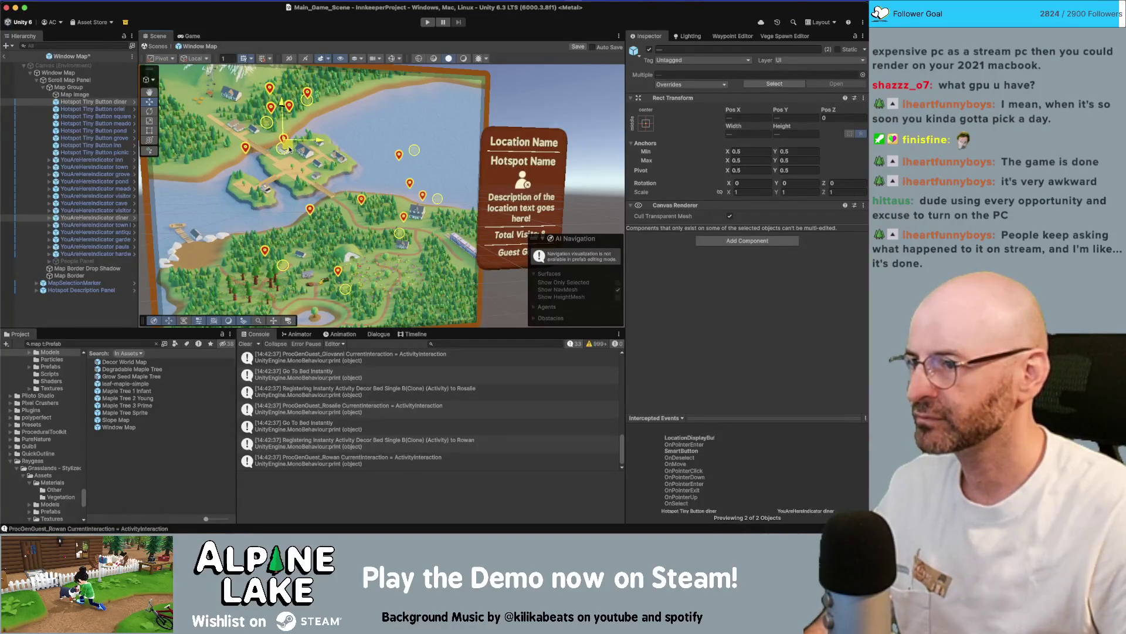
{"action": "key", "text": "f"}
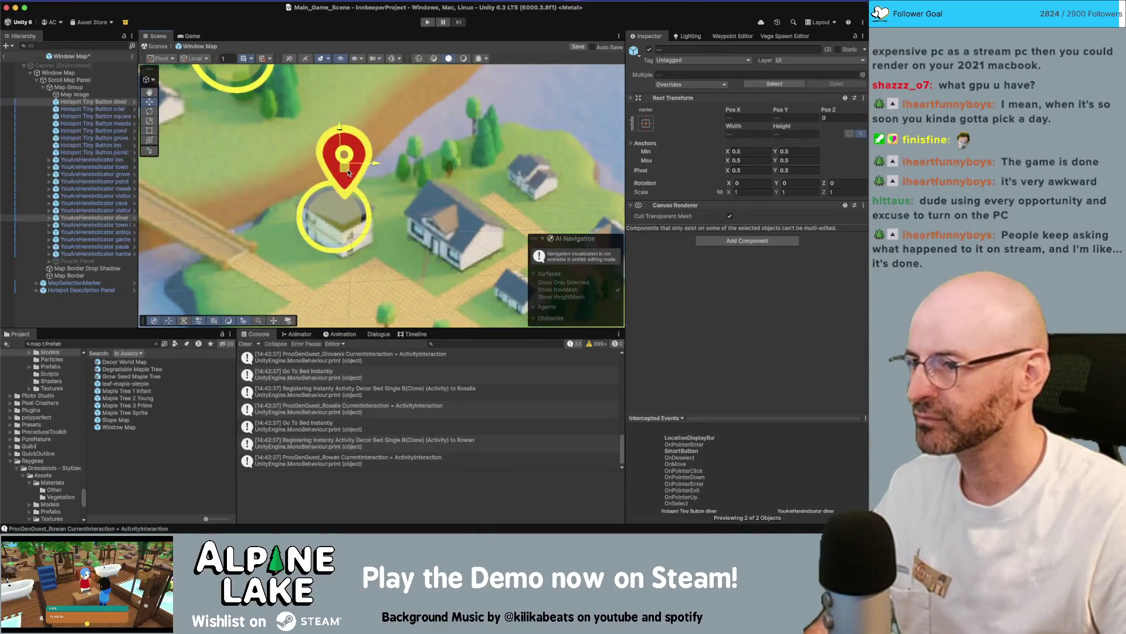
{"action": "scroll", "coordinate": [340, 167], "scroll_direction": "down", "scroll_amount": 5}
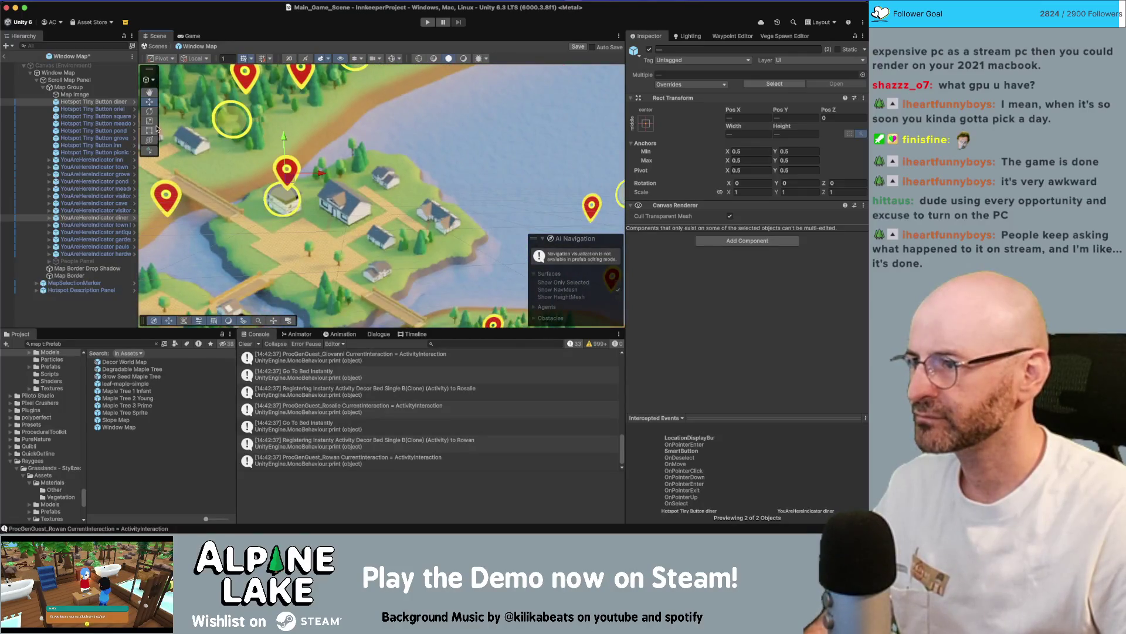
Move the oriel hotspot button and antique shop marker down and right.
{"action": "left_click", "coordinate": [120, 109]}
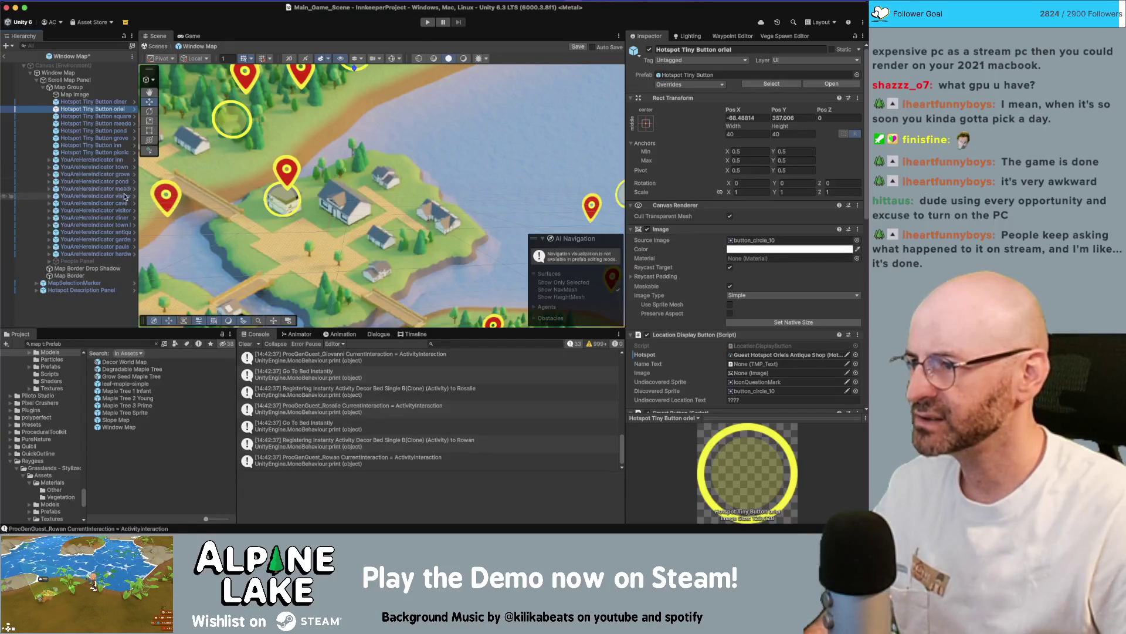
{"action": "left_click_drag", "start_coordinate": [138, 208], "coordinate": [157, 208]}
{"action": "left_click", "coordinate": [103, 232], "text": "super"}
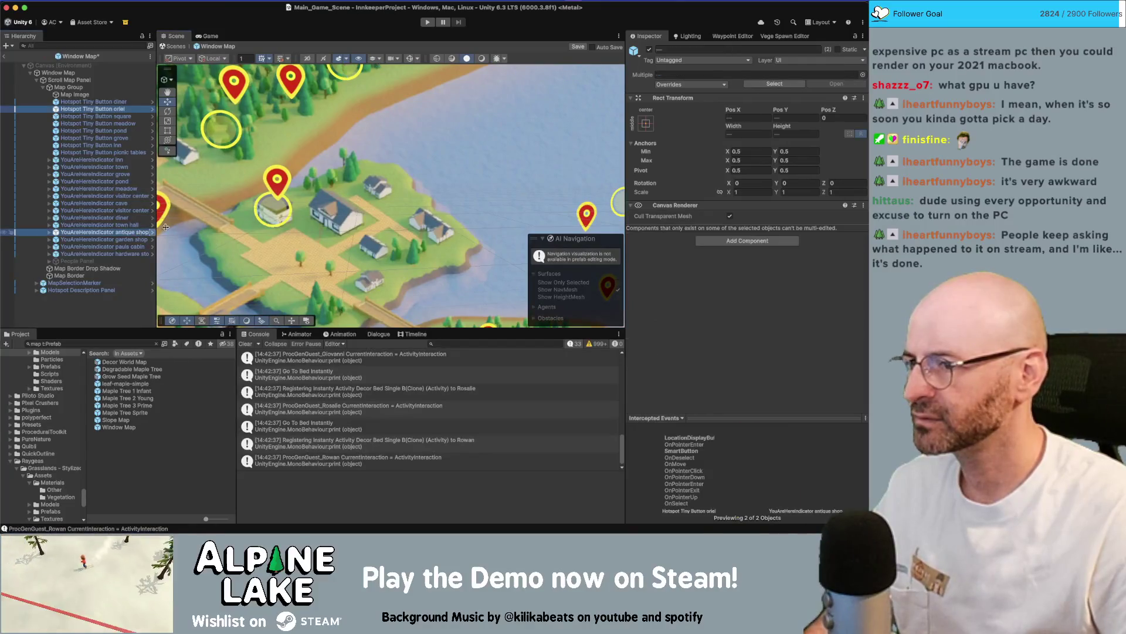
{"action": "scroll", "coordinate": [222, 195], "scroll_direction": "down", "scroll_amount": 3}
{"action": "left_click_drag", "start_coordinate": [364, 106], "coordinate": [418, 211]}
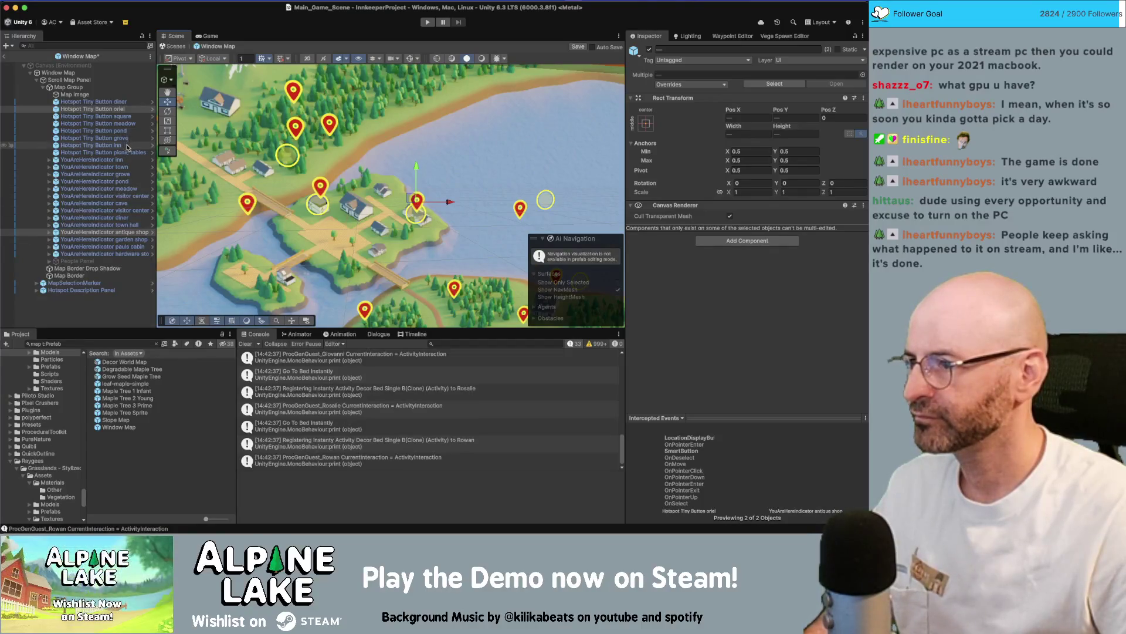
Move the garden shop marker down and right to about -209.9, 87.2.
{"action": "left_click", "coordinate": [134, 240]}
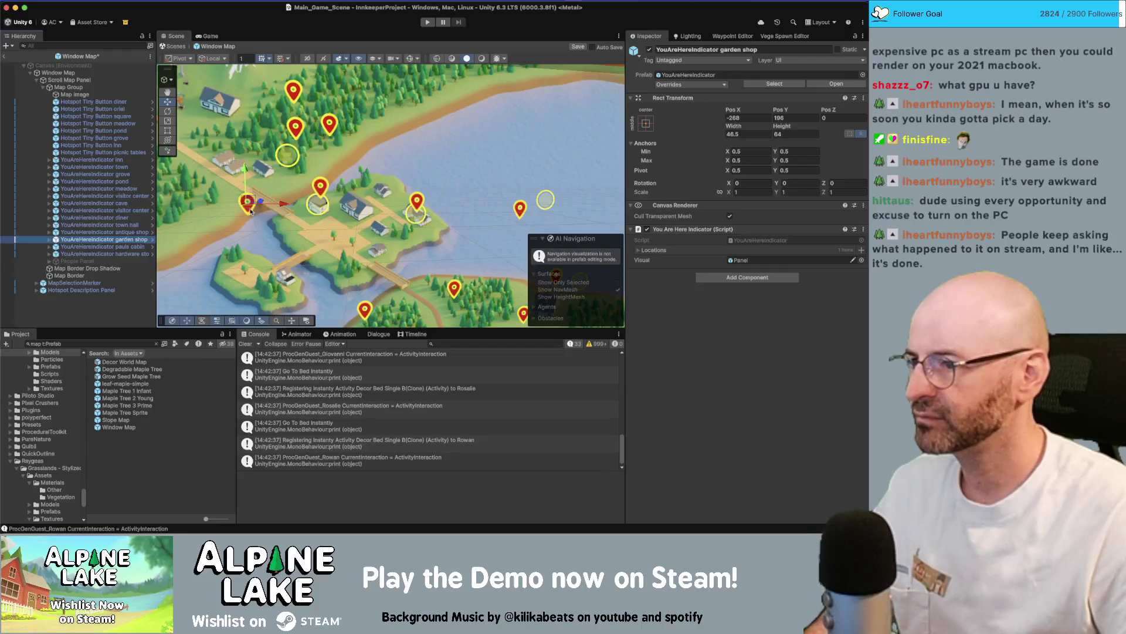
{"action": "mouse_move", "coordinate": [251, 212]}
{"action": "left_mouse_down"}
{"action": "mouse_move", "coordinate": [329, 238]}
{"action": "mouse_move", "coordinate": [288, 265]}
{"action": "left_mouse_up"}
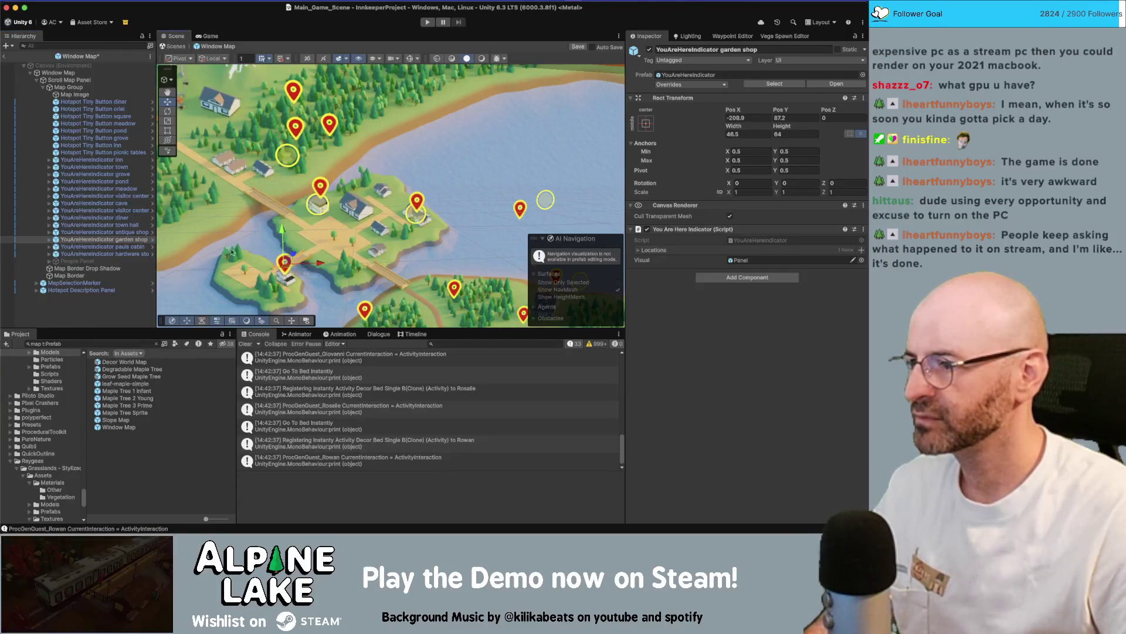
{"action": "double_click", "coordinate": [102, 246]}
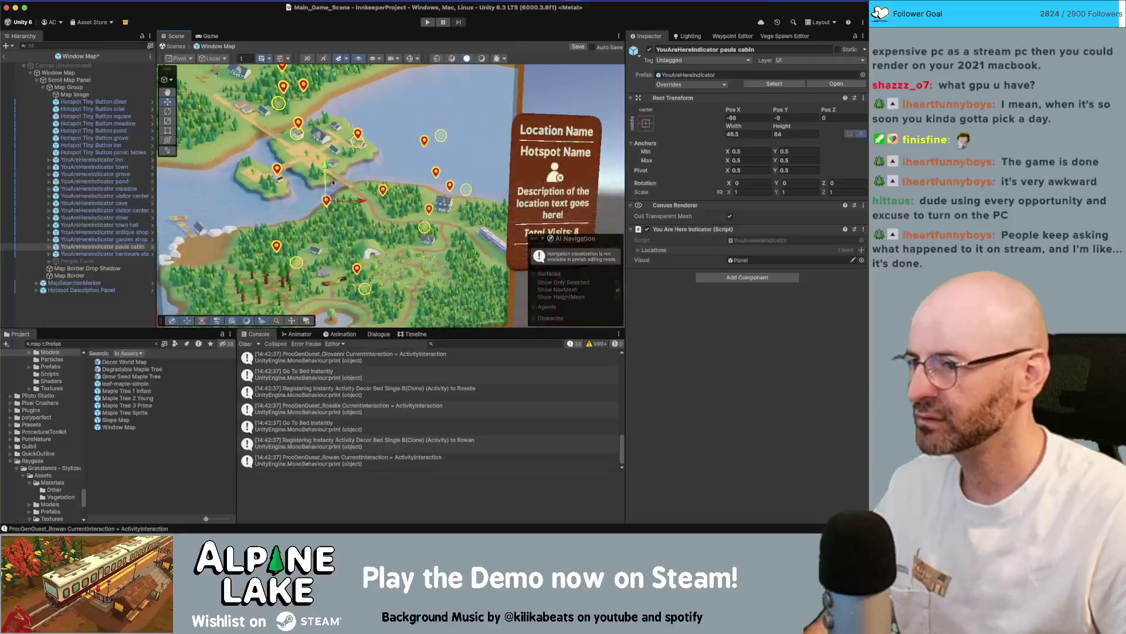
Move the cabin marker down-left and the town marker and square button down-right.
{"action": "left_click_drag", "start_coordinate": [331, 196], "coordinate": [319, 238]}
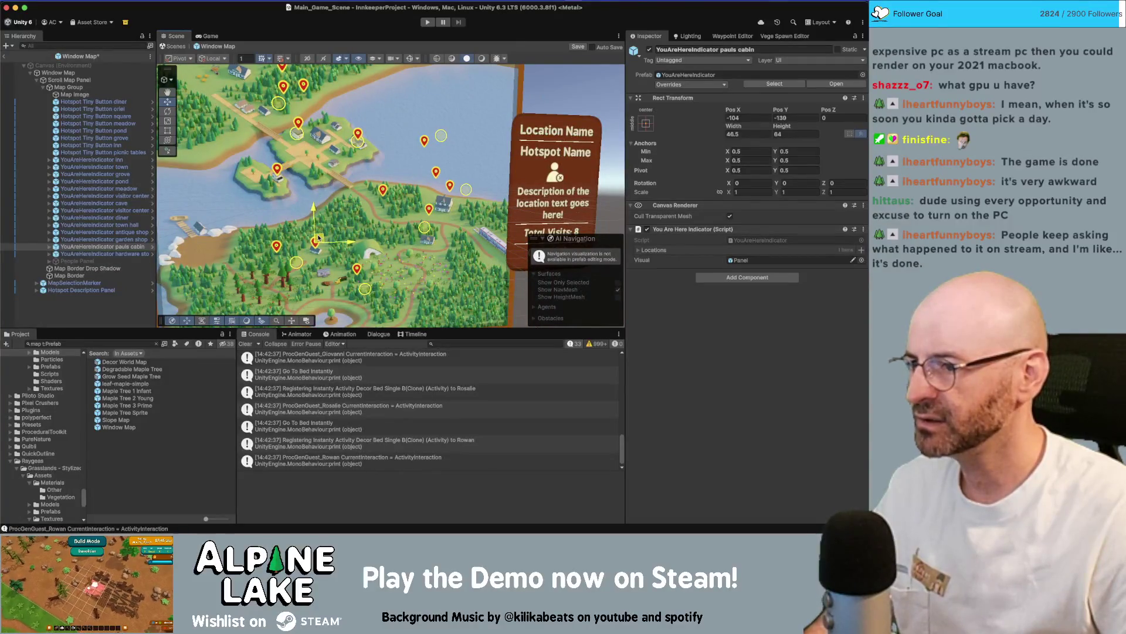
{"action": "left_click", "coordinate": [117, 217]}
{"action": "left_click", "coordinate": [126, 167]}
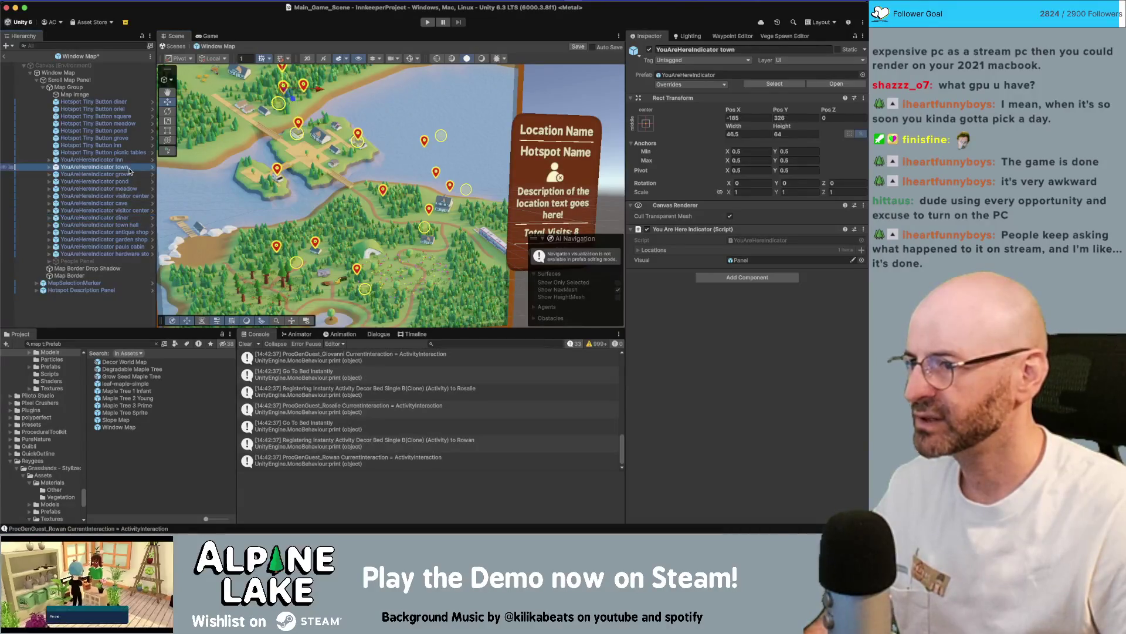
{"action": "left_click", "coordinate": [131, 117], "text": "super"}
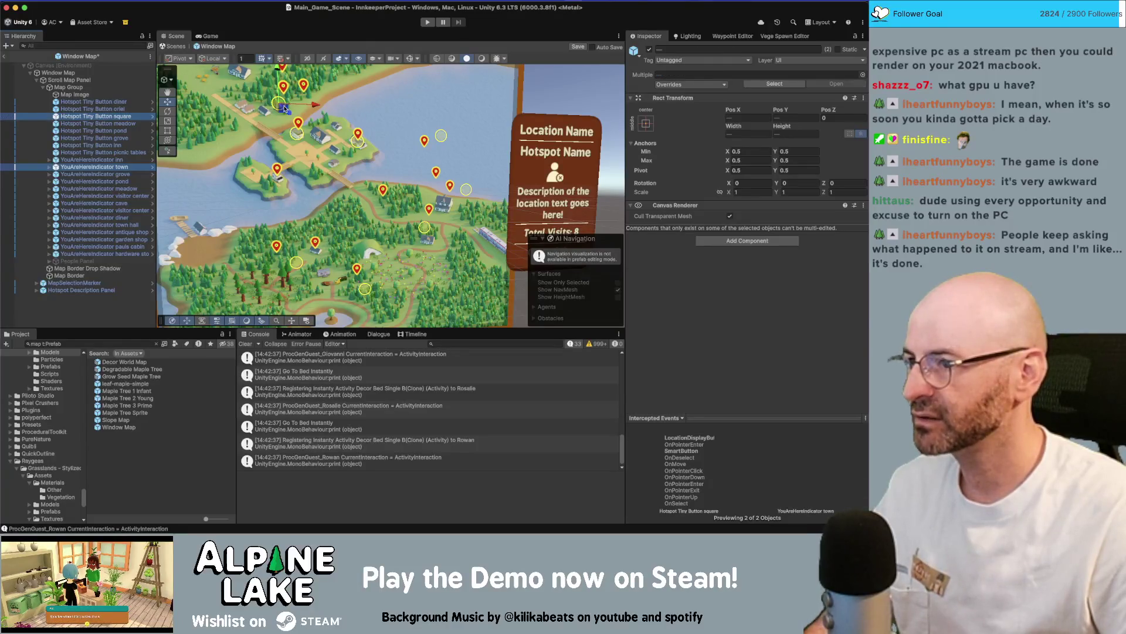
{"action": "left_click_drag", "start_coordinate": [285, 109], "coordinate": [312, 157]}
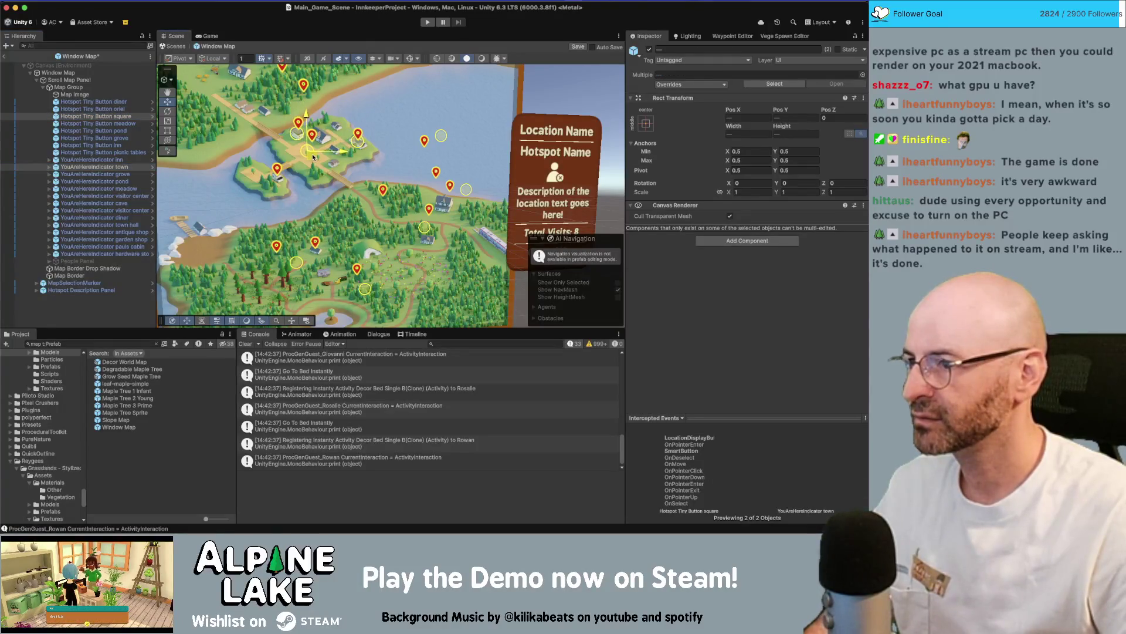
{"action": "left_click", "coordinate": [313, 156]}
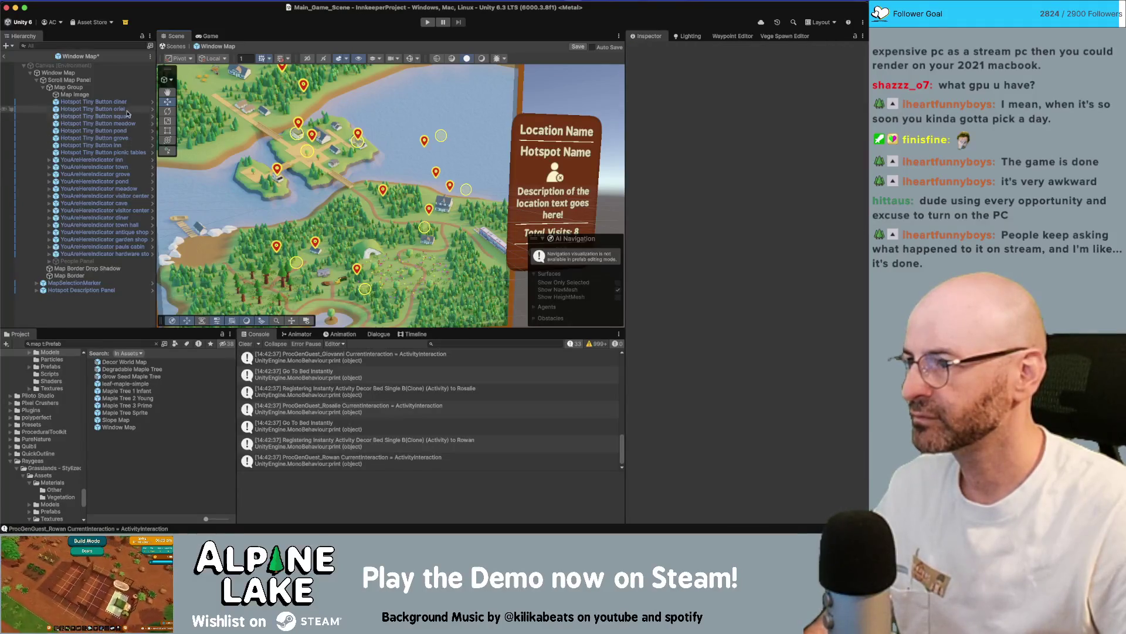
{"action": "left_click", "coordinate": [130, 167]}
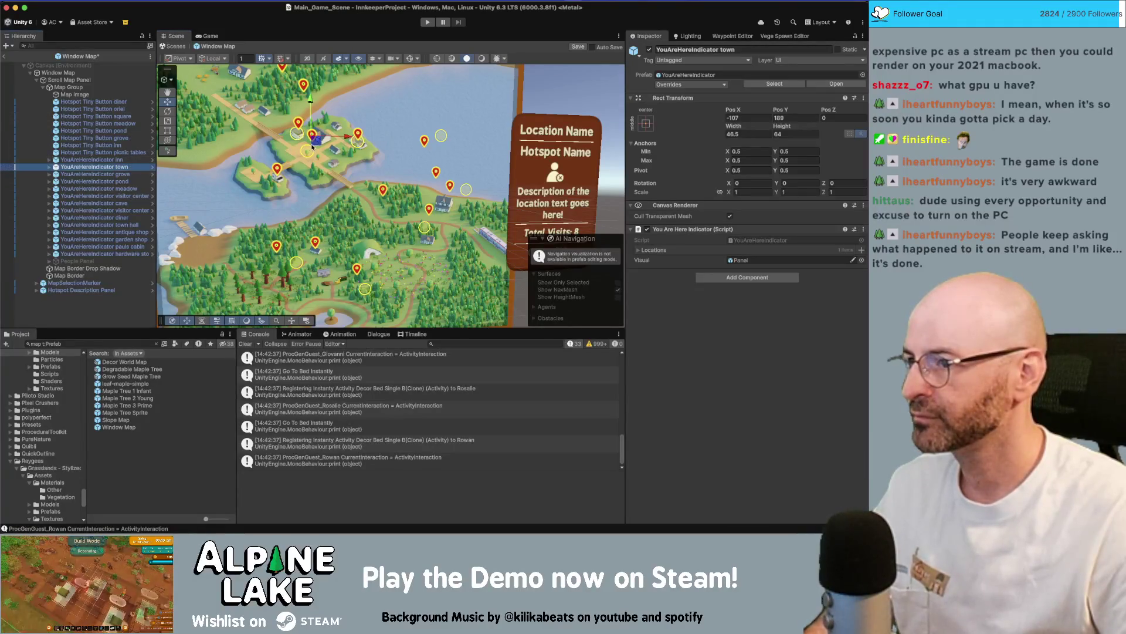
{"action": "left_click_drag", "start_coordinate": [312, 148], "coordinate": [291, 158]}
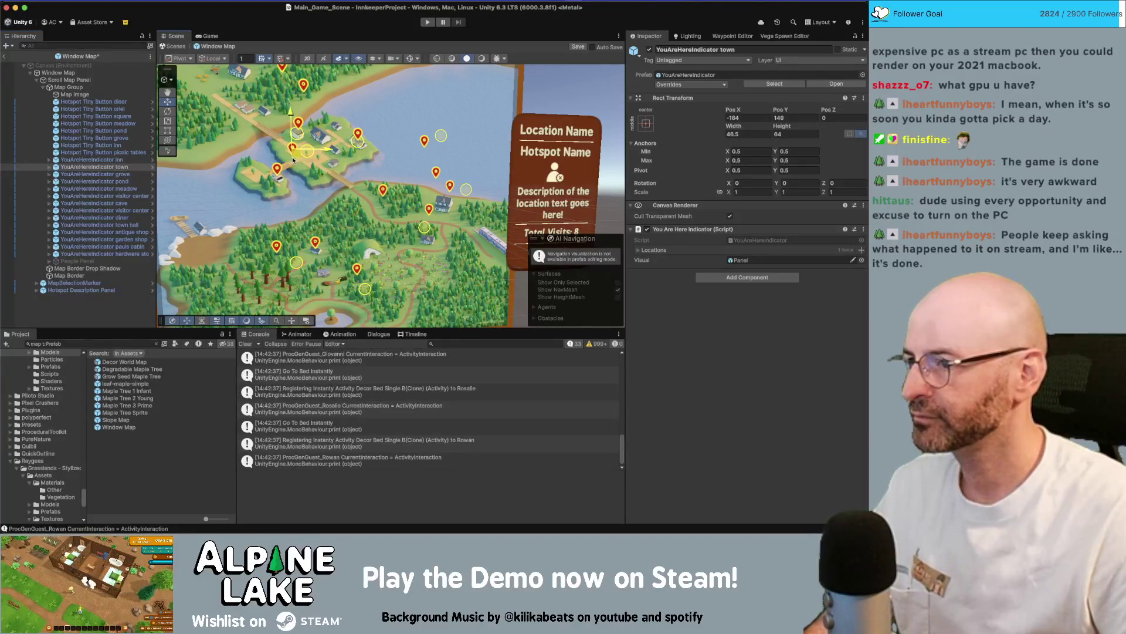
Move the grove location marker and grove hotspot button down and left.
{"action": "left_click", "coordinate": [133, 174]}
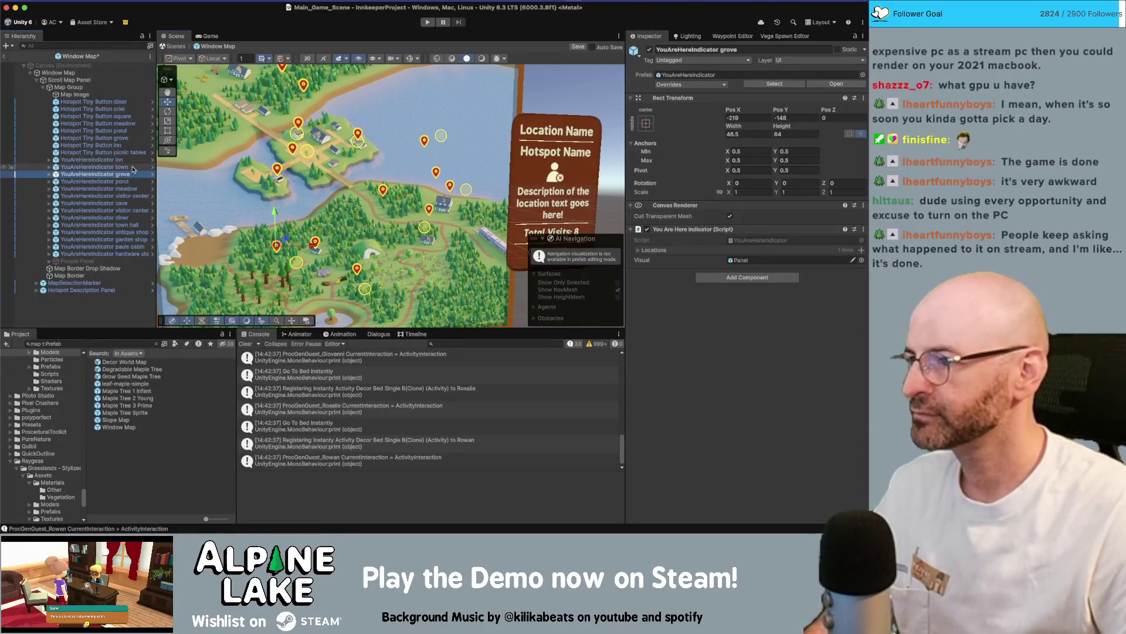
{"action": "left_click_drag", "start_coordinate": [284, 245], "coordinate": [273, 280]}
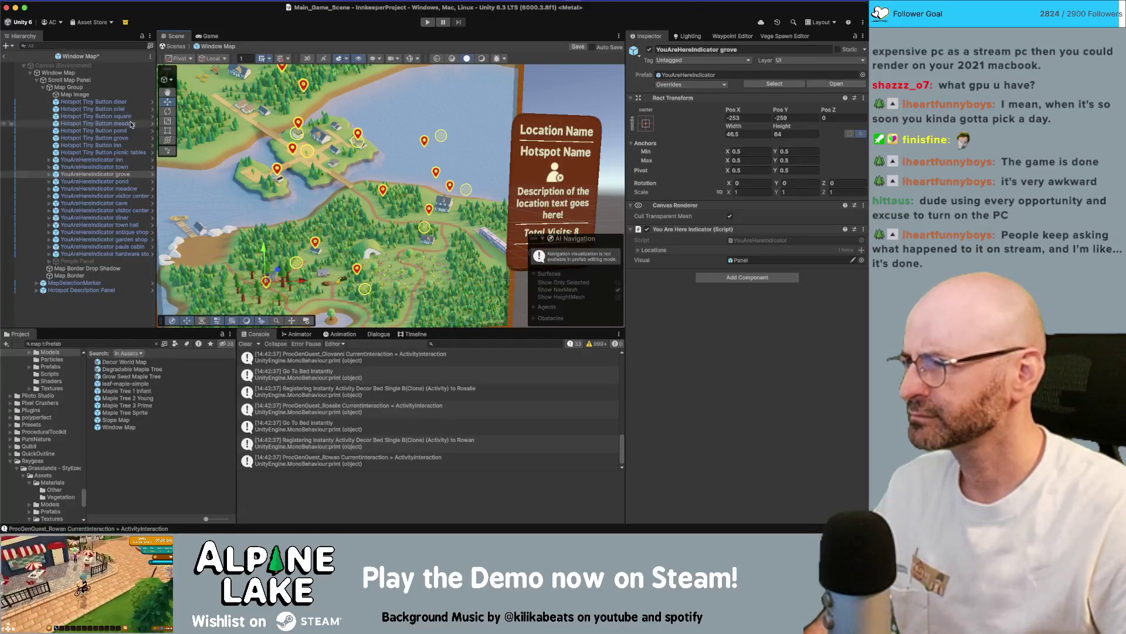
{"action": "left_click", "coordinate": [118, 138]}
{"action": "left_click_drag", "start_coordinate": [305, 260], "coordinate": [275, 288]}
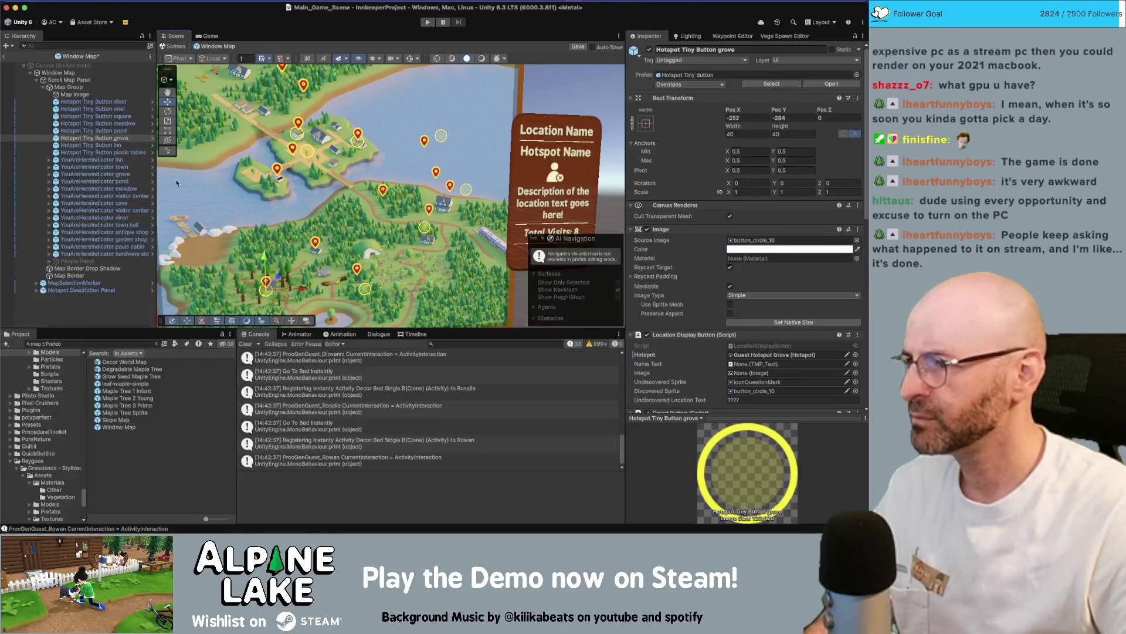
Move the pond button and marker down-left, and the meadow button and marker down.
{"action": "left_click", "coordinate": [132, 130]}
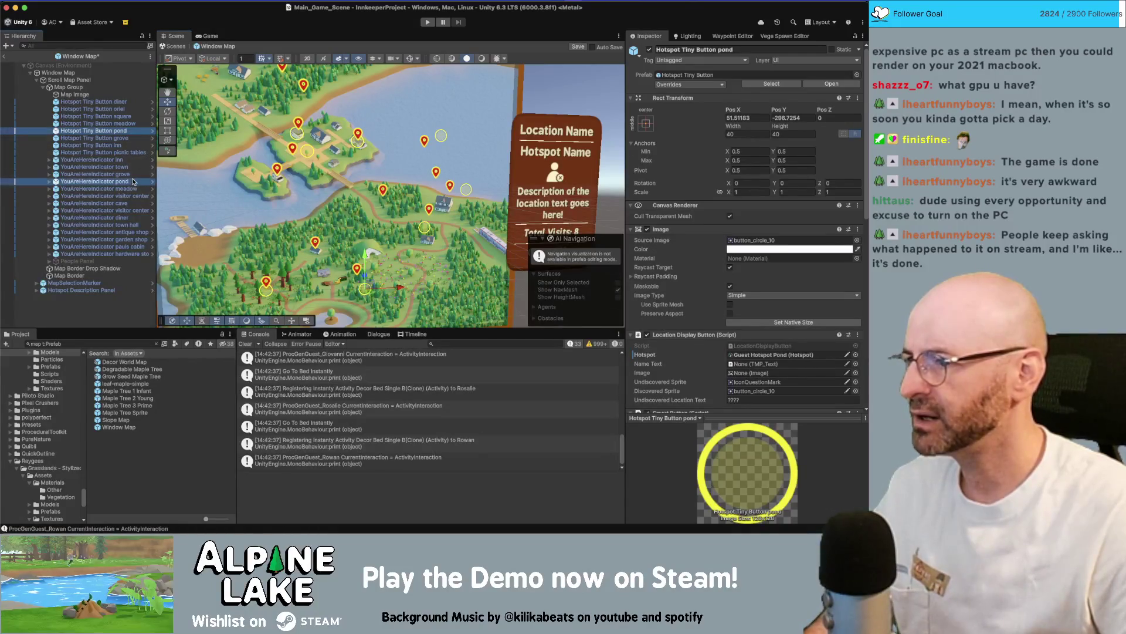
{"action": "left_click", "coordinate": [134, 182], "text": "super"}
{"action": "scroll", "coordinate": [377, 212], "scroll_direction": "down", "scroll_amount": 2}
{"action": "left_click_drag", "start_coordinate": [358, 222], "coordinate": [323, 250]}
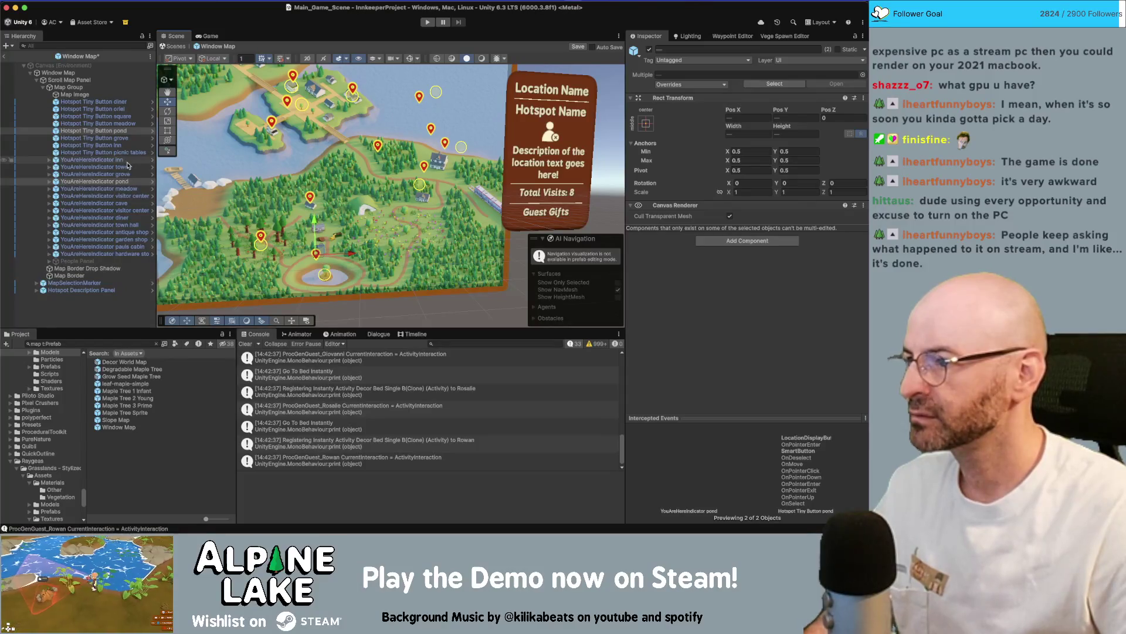
{"action": "left_click", "coordinate": [126, 189]}
{"action": "left_click", "coordinate": [105, 123], "text": "super"}
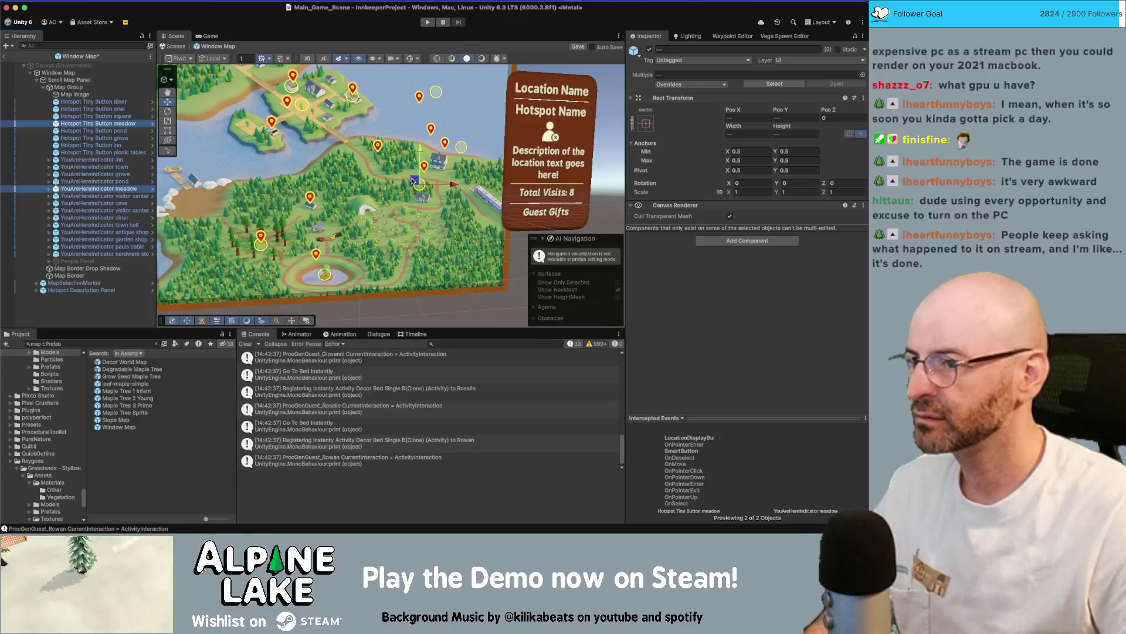
{"action": "left_click_drag", "start_coordinate": [414, 182], "coordinate": [405, 223]}
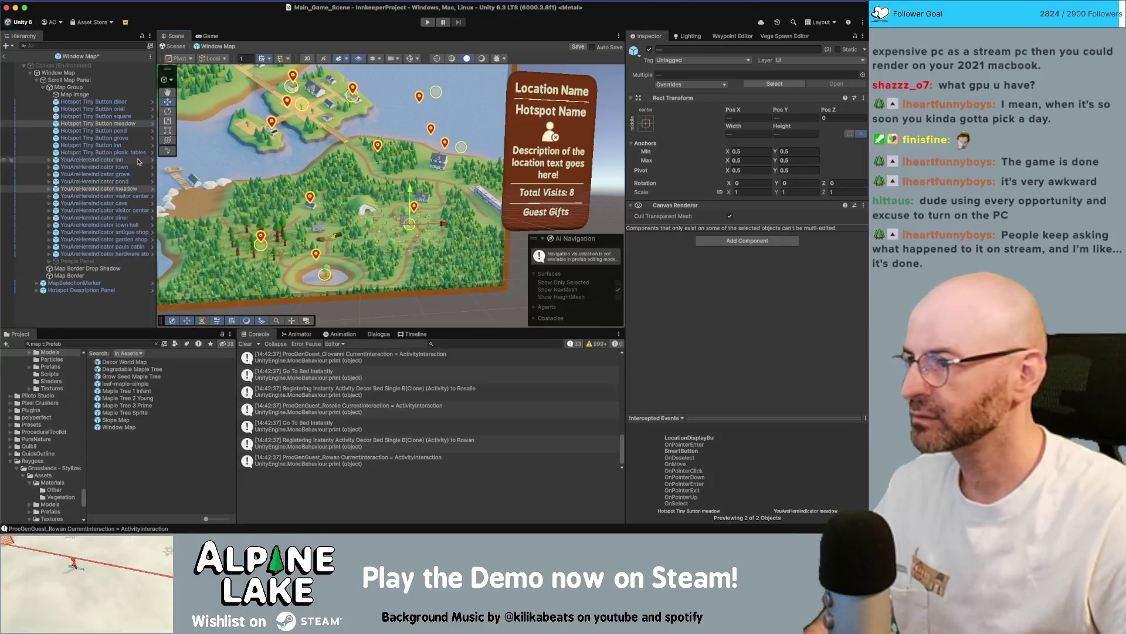
Move the visitor center and interior markers down to about 284, -167 and 256, -127.
{"action": "left_click", "coordinate": [106, 196]}
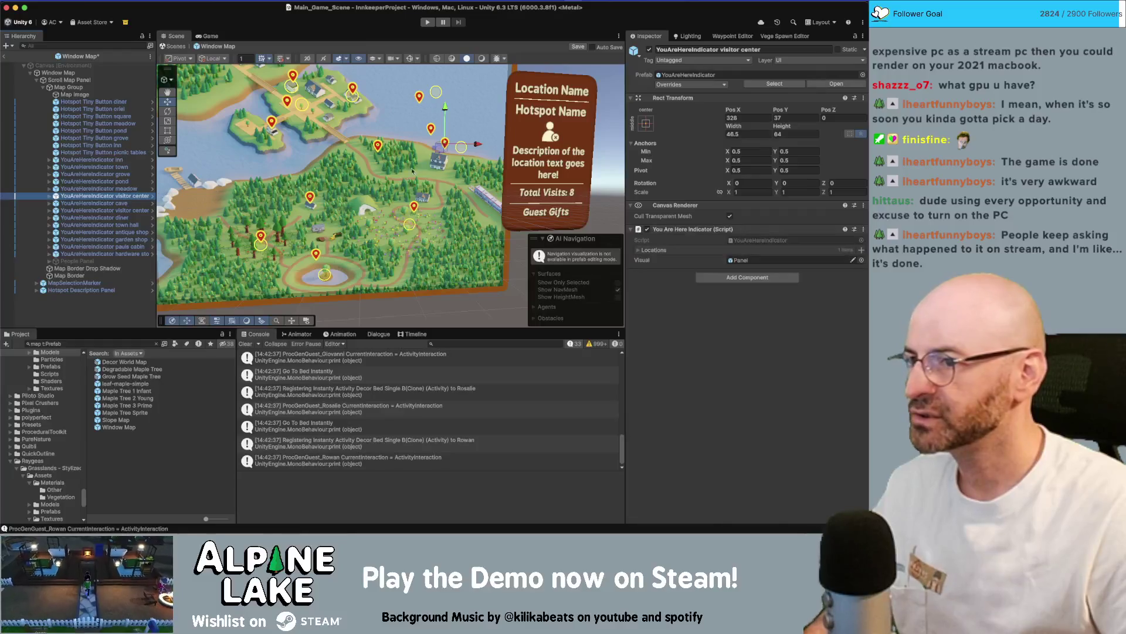
{"action": "left_click_drag", "start_coordinate": [431, 156], "coordinate": [259, 164]}
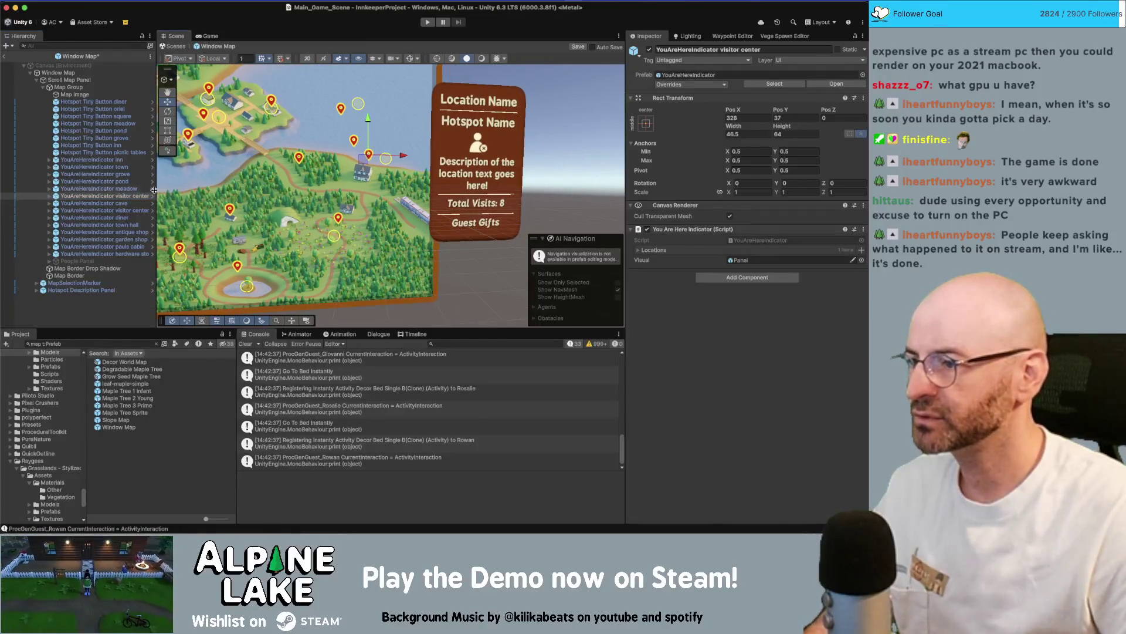
{"action": "left_click", "coordinate": [94, 210]}
{"action": "left_click_drag", "start_coordinate": [359, 147], "coordinate": [352, 211]}
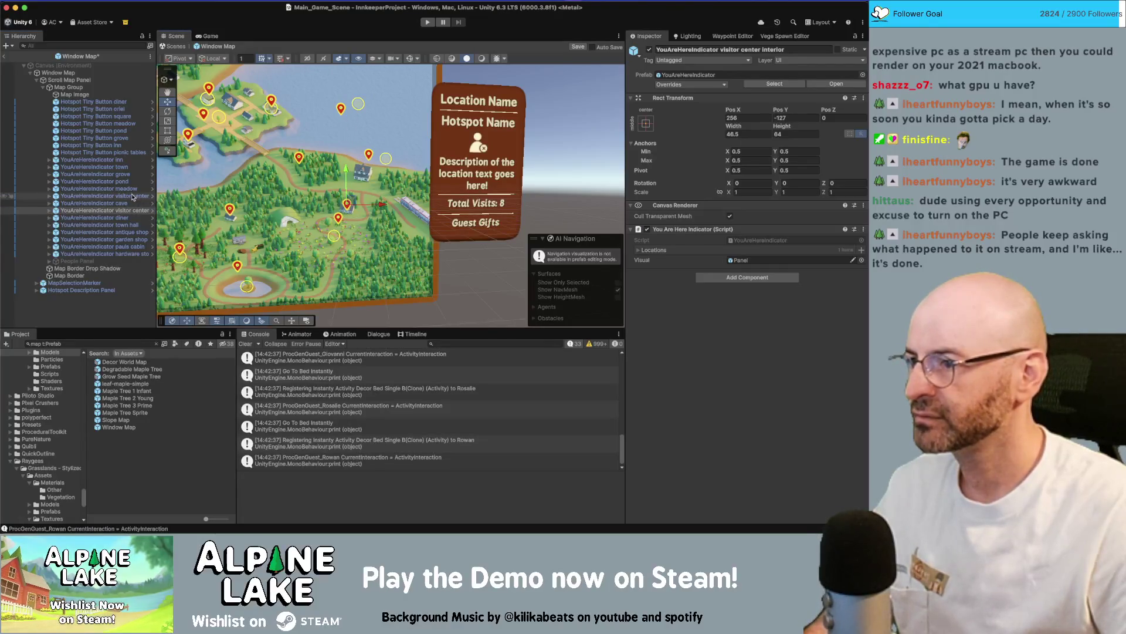
{"action": "left_click", "coordinate": [363, 157]}
{"action": "left_click_drag", "start_coordinate": [361, 164], "coordinate": [348, 223]}
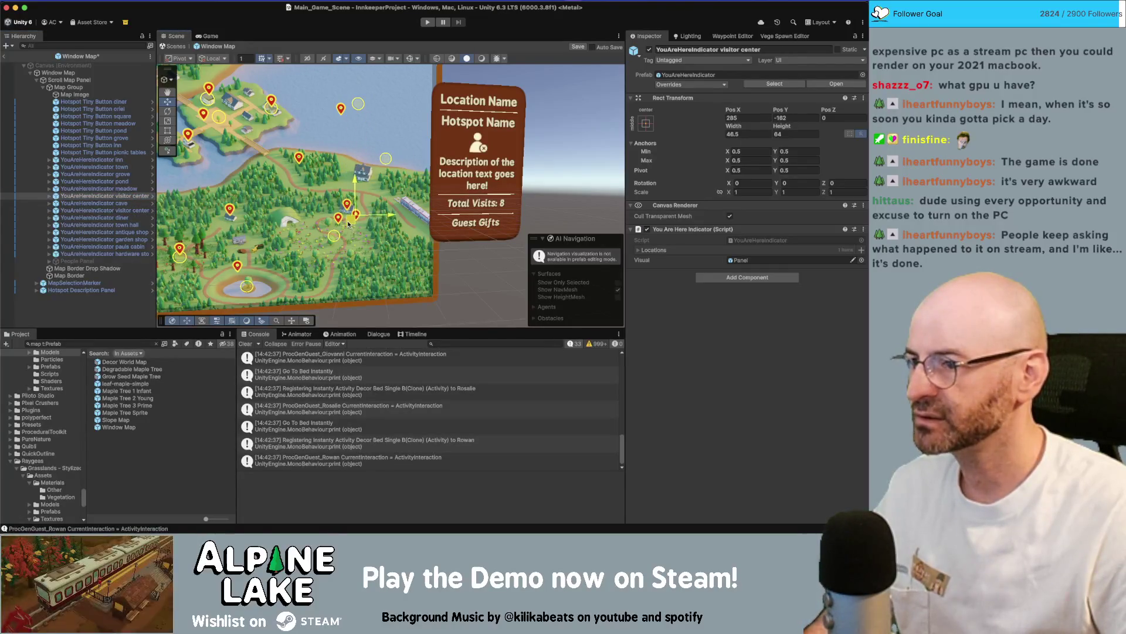
{"action": "left_click", "coordinate": [129, 152]}
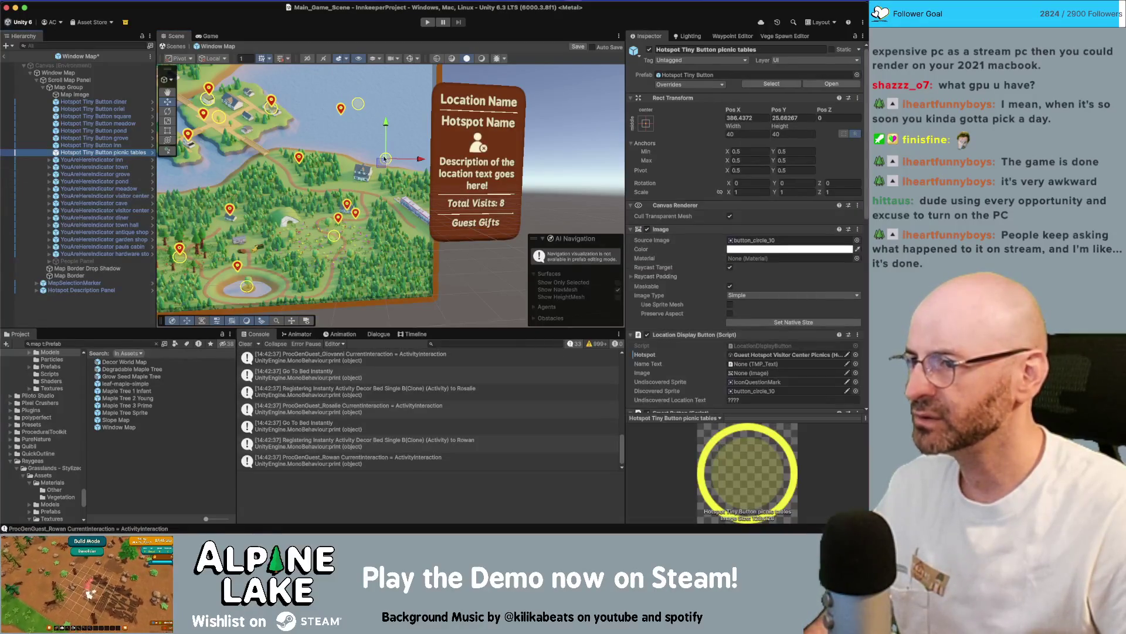
Move the picnic tables hotspot button down-left, then nudge it slightly up.
{"action": "left_click_drag", "start_coordinate": [384, 164], "coordinate": [358, 229]}
{"action": "key", "text": "f"}
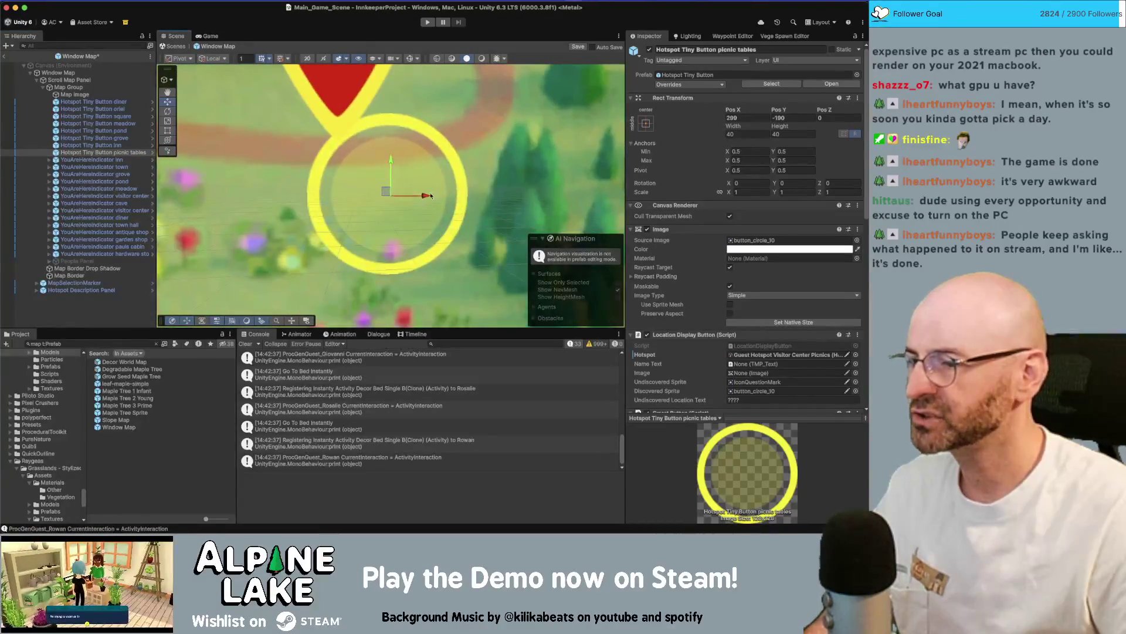
{"action": "scroll", "coordinate": [424, 193], "scroll_direction": "down", "scroll_amount": 5}
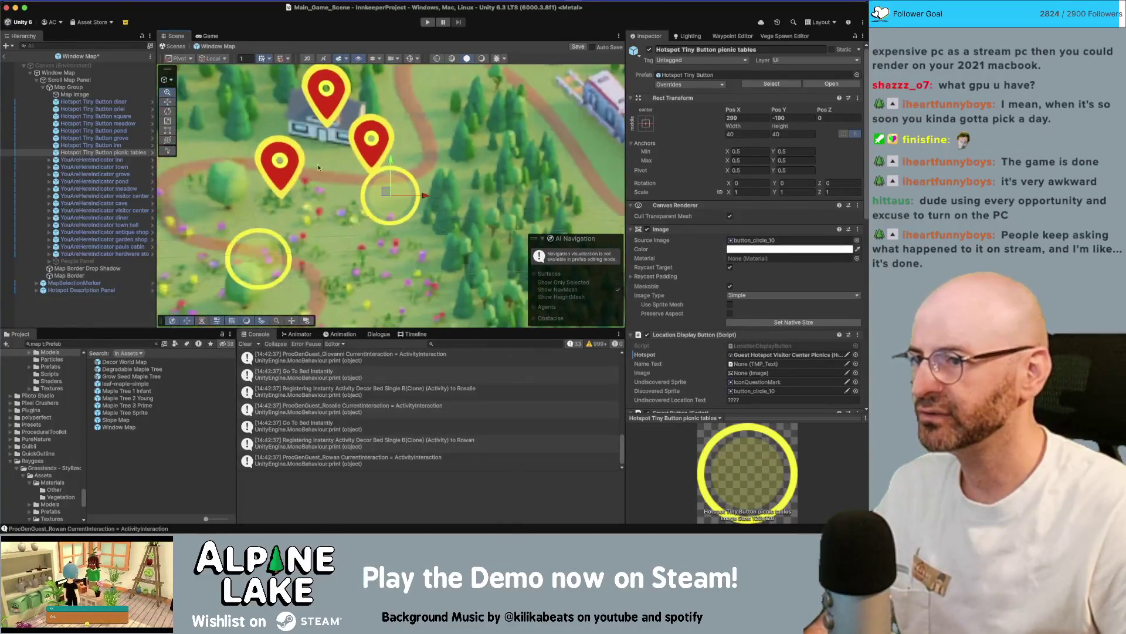
{"action": "left_click_drag", "start_coordinate": [390, 236], "coordinate": [395, 192]}
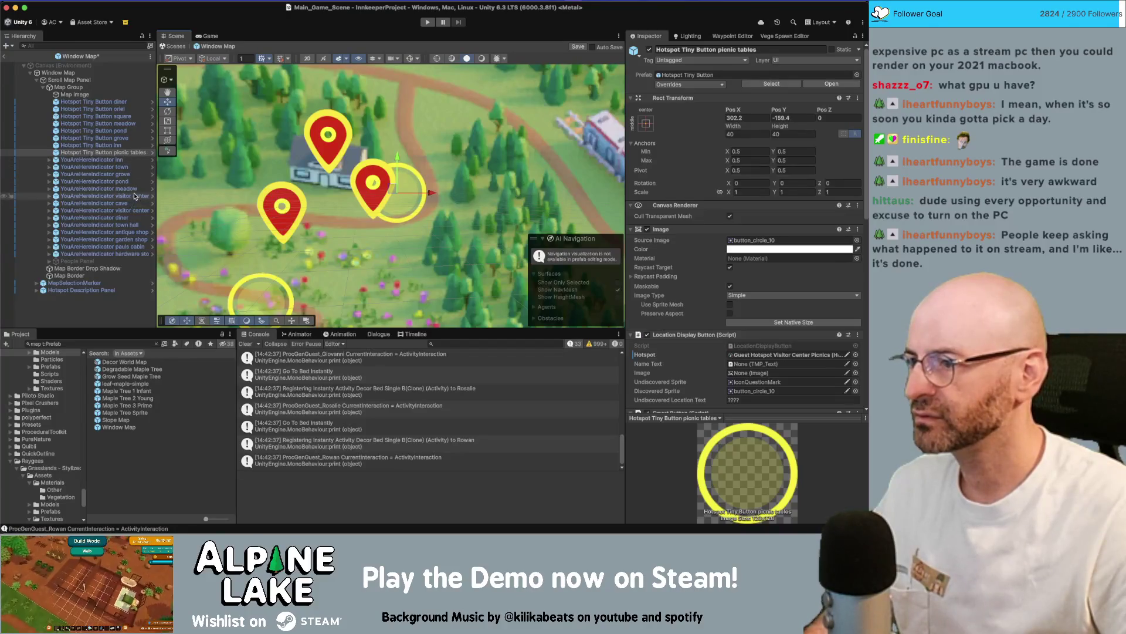
Move the visitor center you-are-here pin up and right.
{"action": "left_click", "coordinate": [117, 210]}
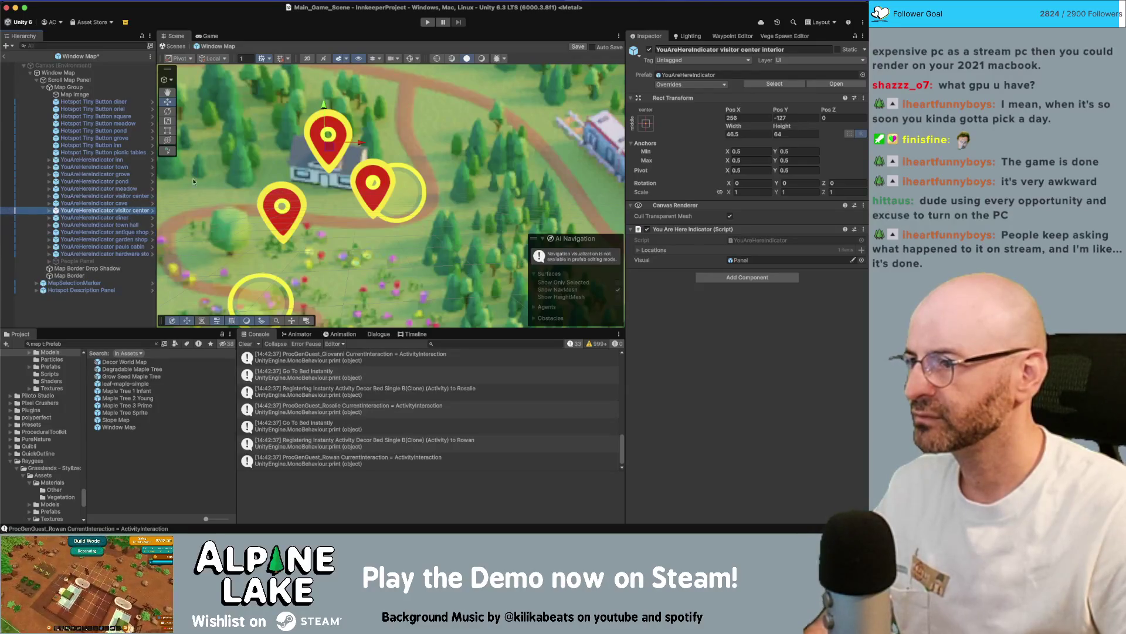
{"action": "left_click", "coordinate": [369, 185]}
{"action": "left_click_drag", "start_coordinate": [367, 187], "coordinate": [388, 141]}
{"action": "scroll", "coordinate": [393, 199], "scroll_direction": "down", "scroll_amount": 5}
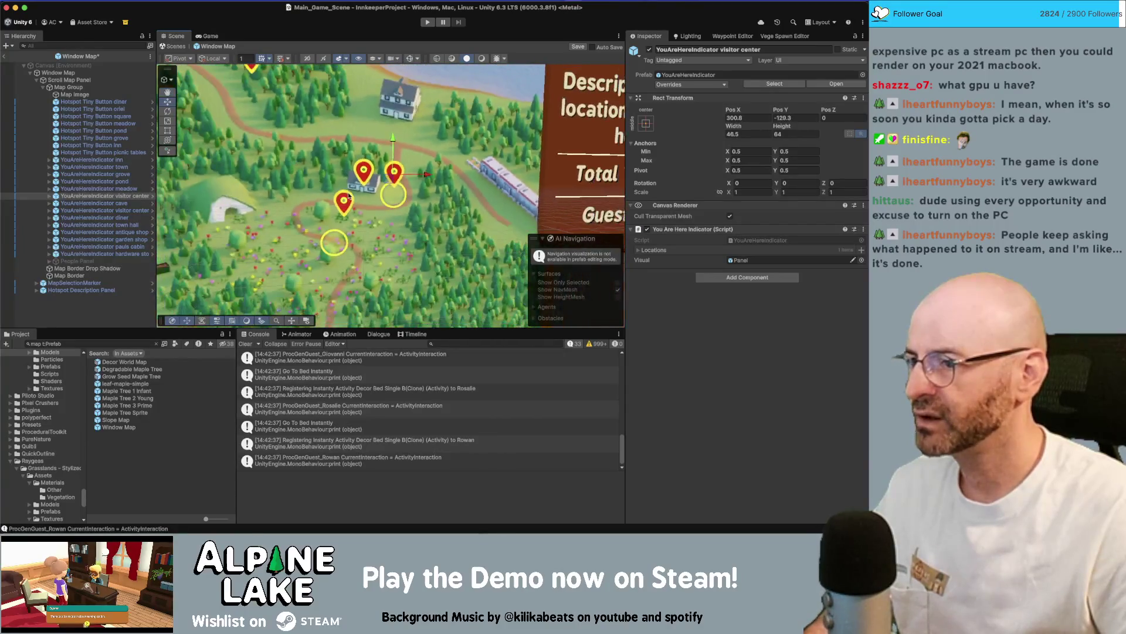
{"action": "scroll", "coordinate": [371, 202], "scroll_direction": "down", "scroll_amount": 5}
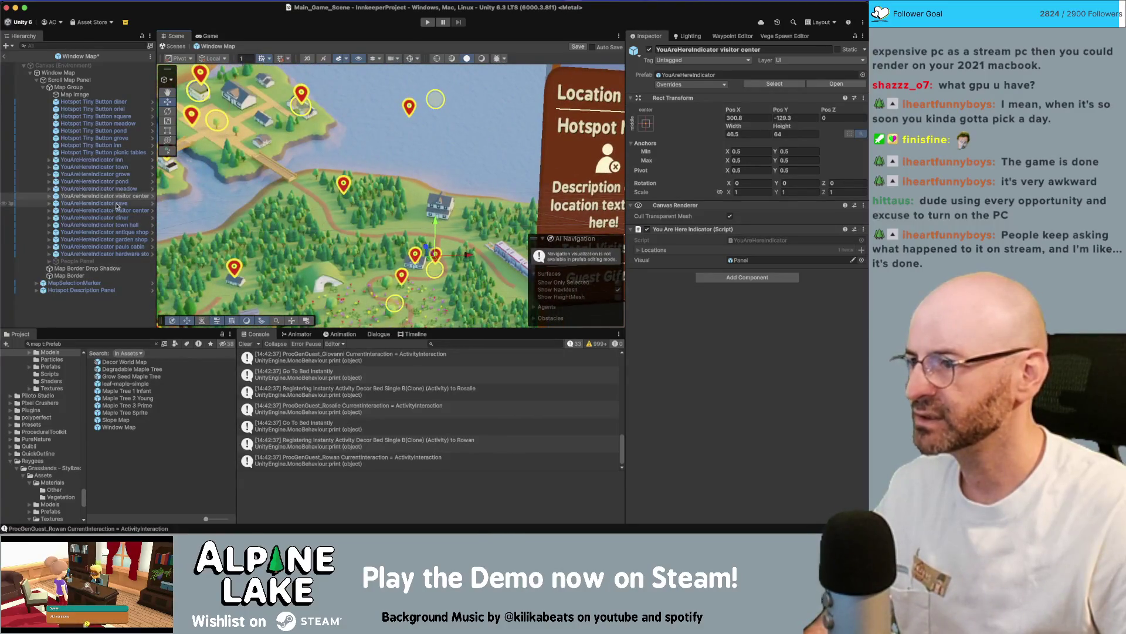
Move the inn pin down and its hotspot button beside it, at about 302.4, -56.8.
{"action": "left_click", "coordinate": [120, 160]}
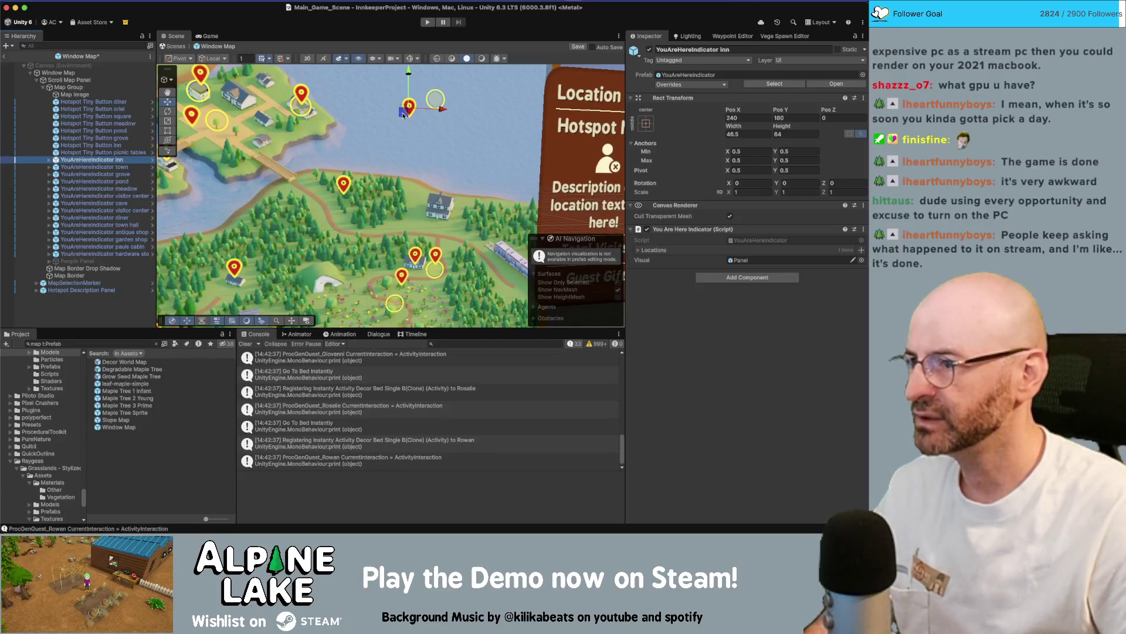
{"action": "left_click_drag", "start_coordinate": [404, 113], "coordinate": [407, 192]}
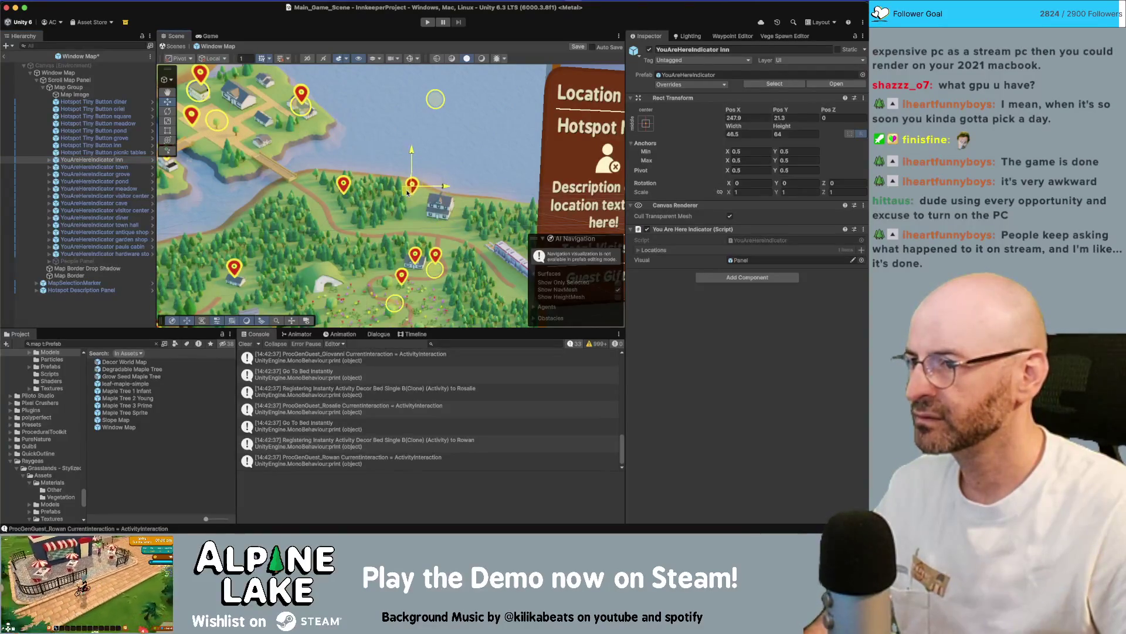
{"action": "left_click", "coordinate": [91, 145]}
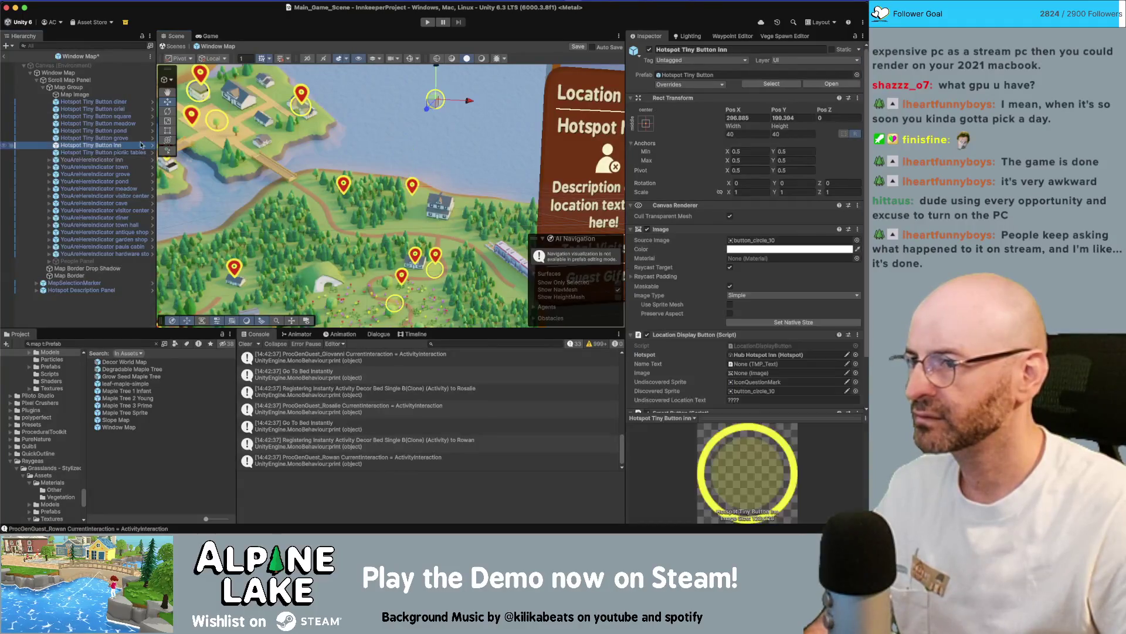
{"action": "left_click_drag", "start_coordinate": [433, 108], "coordinate": [432, 232]}
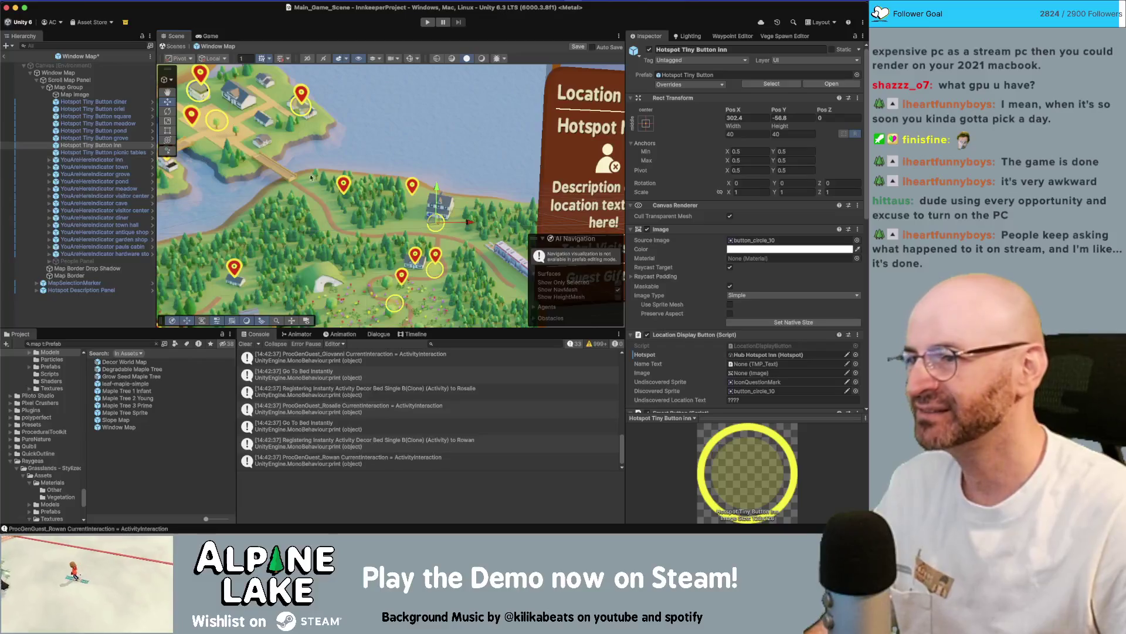
Step through the map hotspots and pins, from the diner button down to the cave pin.
{"action": "scroll", "coordinate": [242, 183], "scroll_direction": "down", "scroll_amount": 5}
{"action": "left_click", "coordinate": [127, 103]}
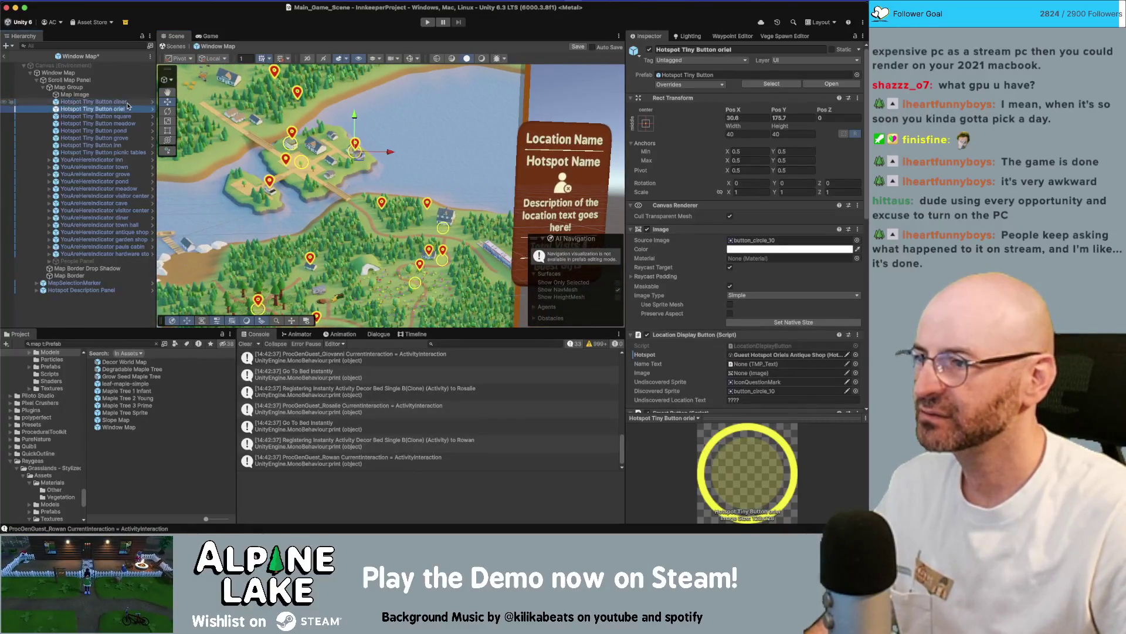
{"action": "key", "text": "Down"}
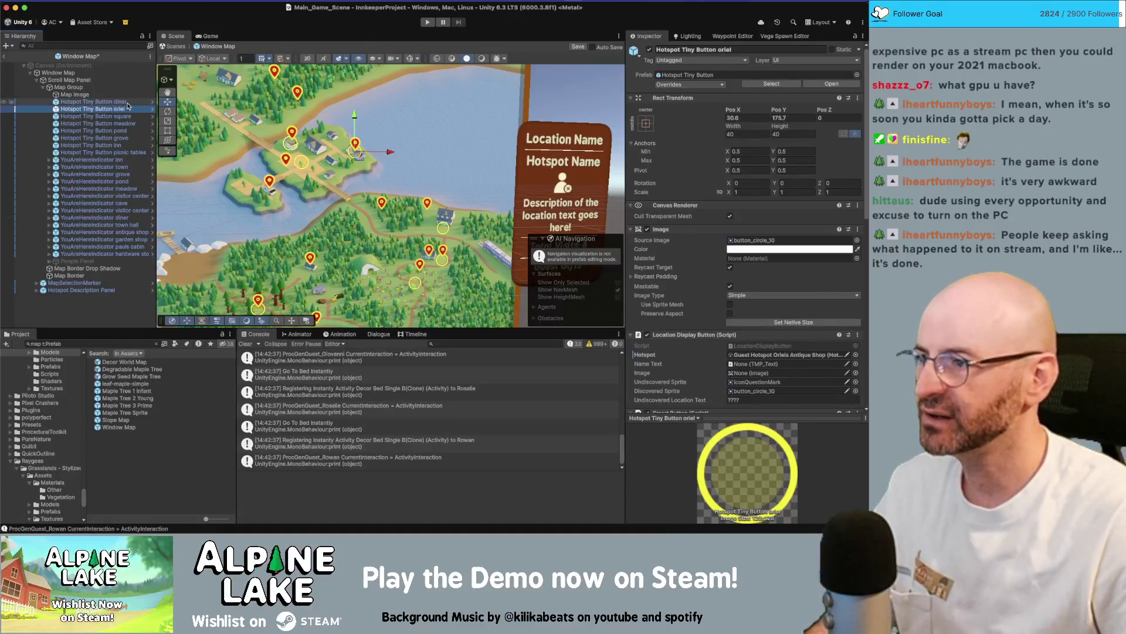
{"action": "key", "text": "Down"}
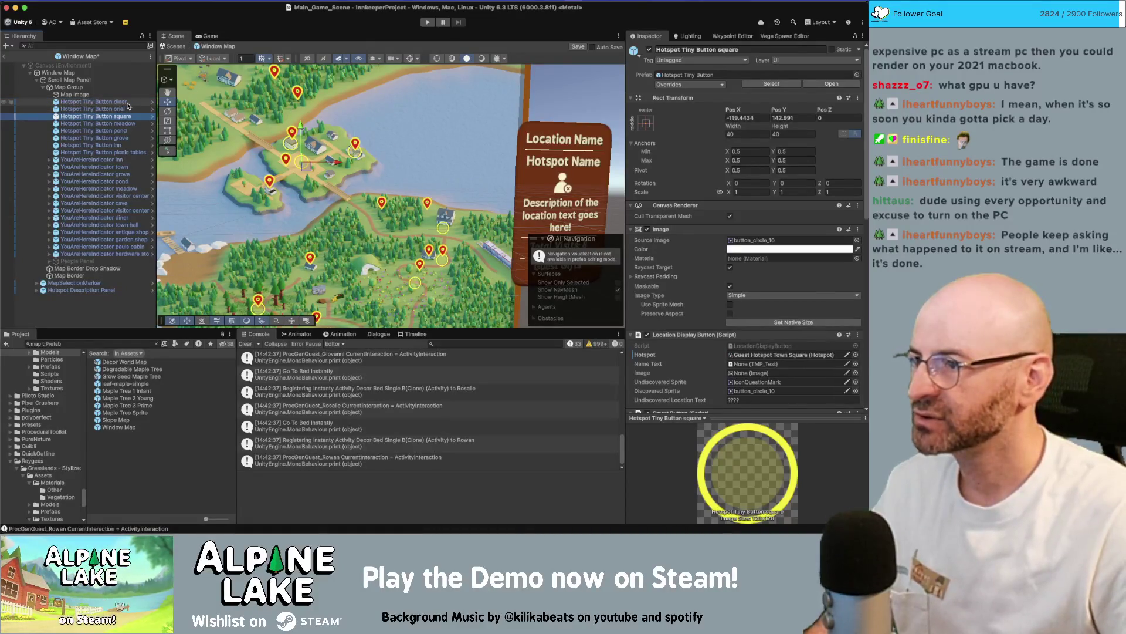
{"action": "key", "text": "Down"}
{"action": "key", "text": "Down"}
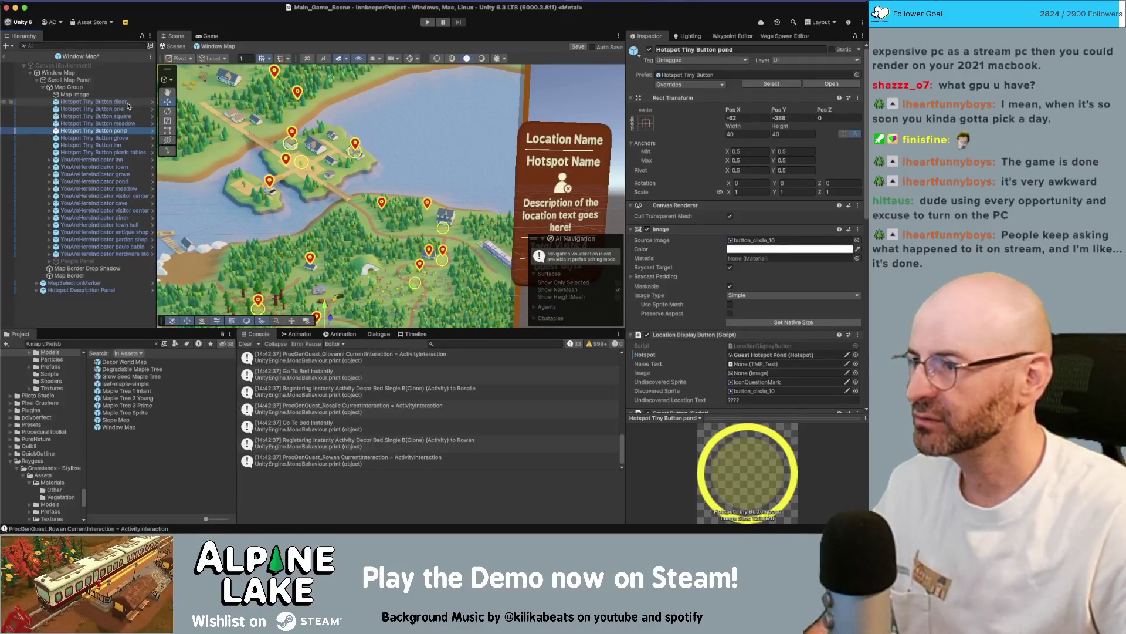
{"action": "key", "text": "Down"}
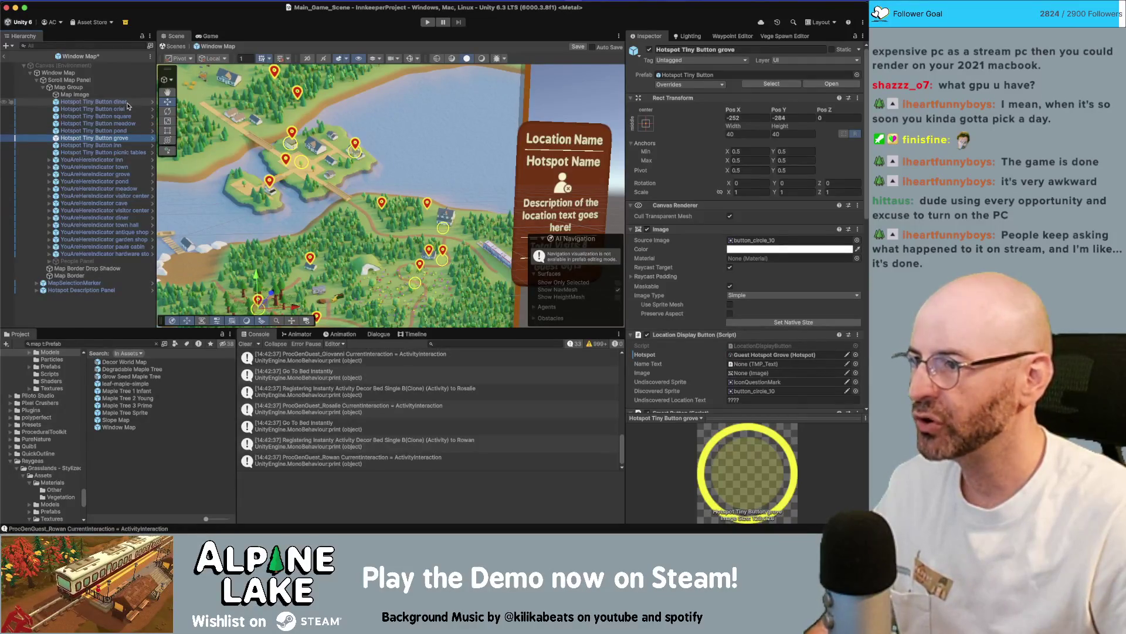
{"action": "key", "text": "Down"}
{"action": "key", "text": "Down"}
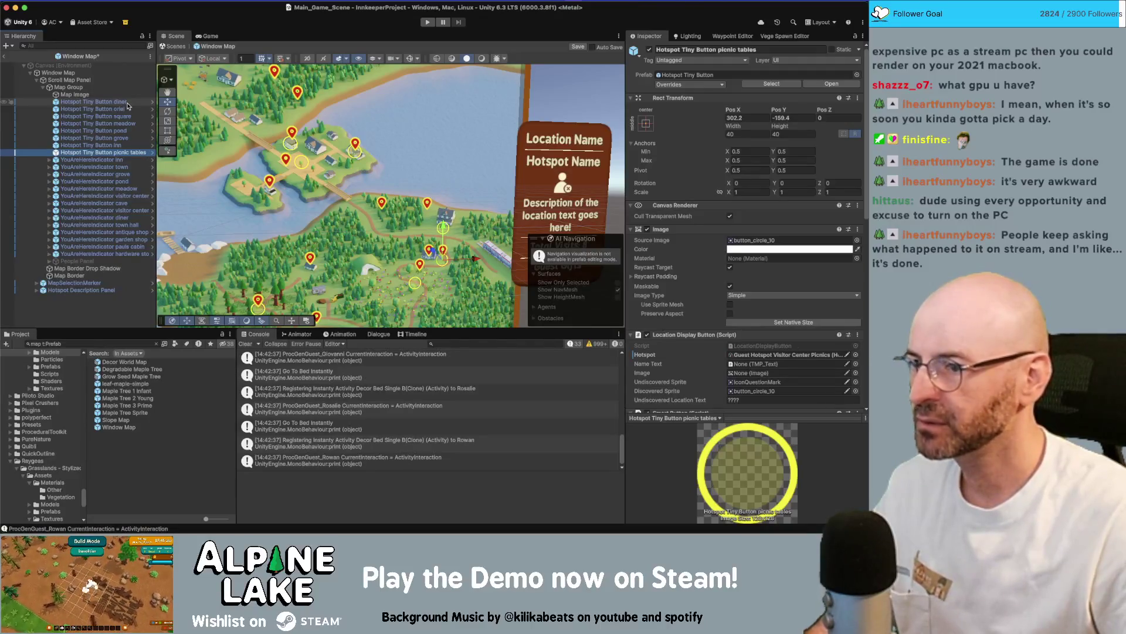
{"action": "key", "text": "Down"}
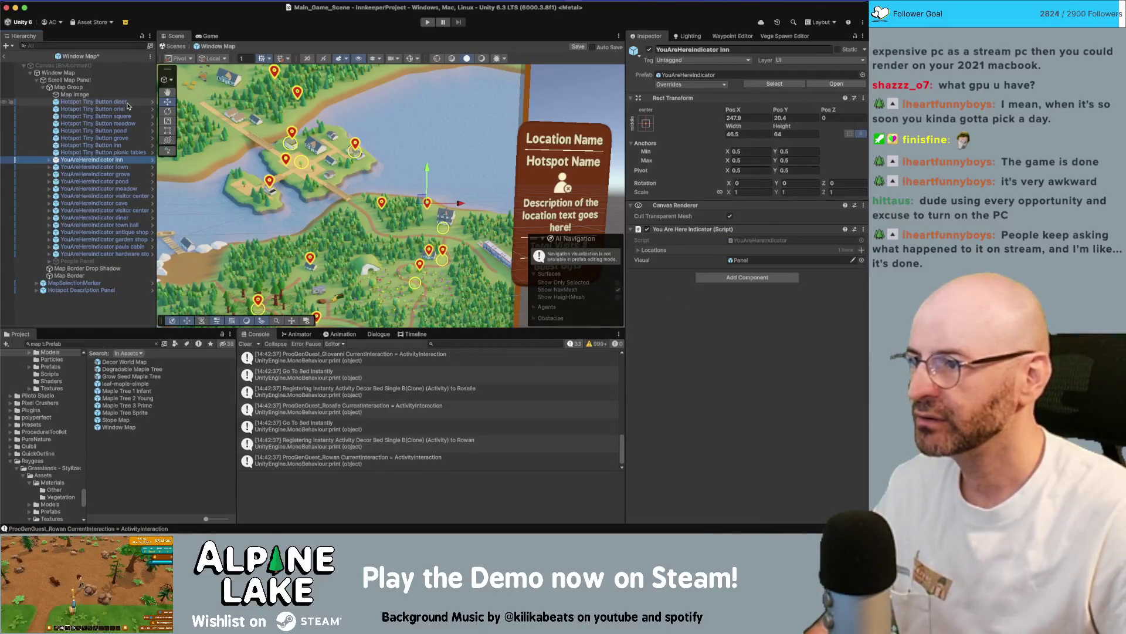
{"action": "key", "text": "Down"}
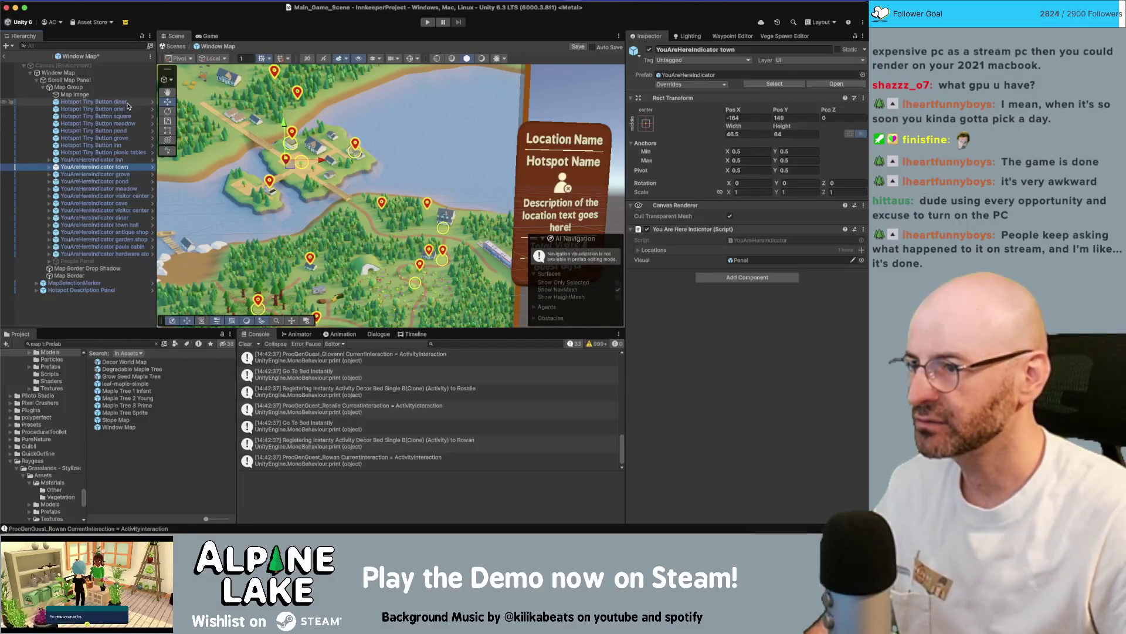
{"action": "key", "text": "Down"}
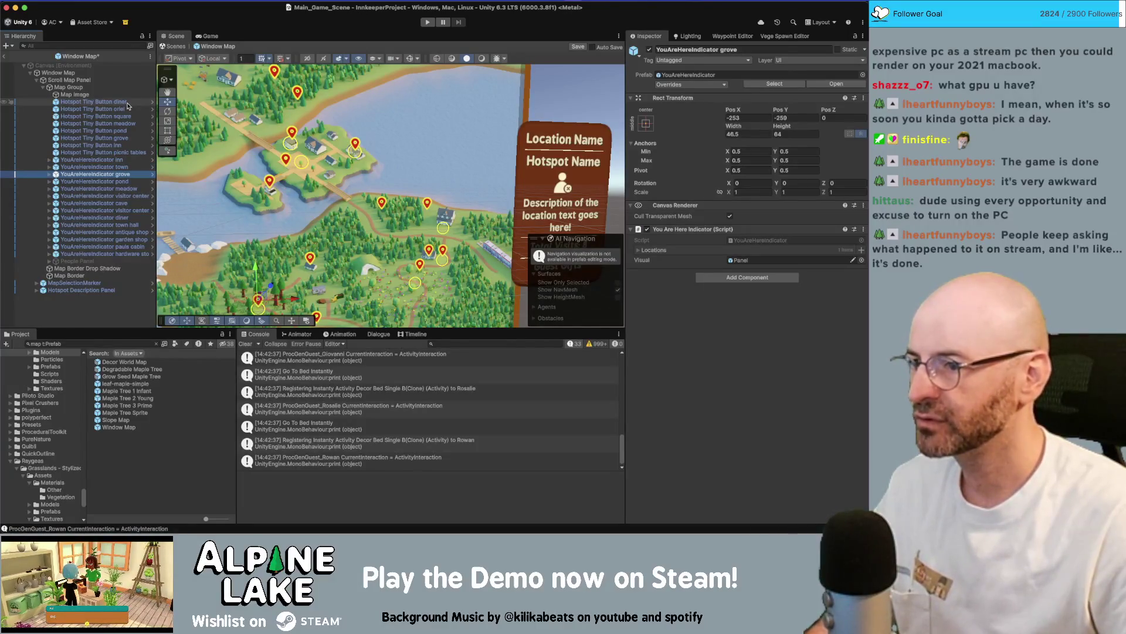
{"action": "key", "text": "Down"}
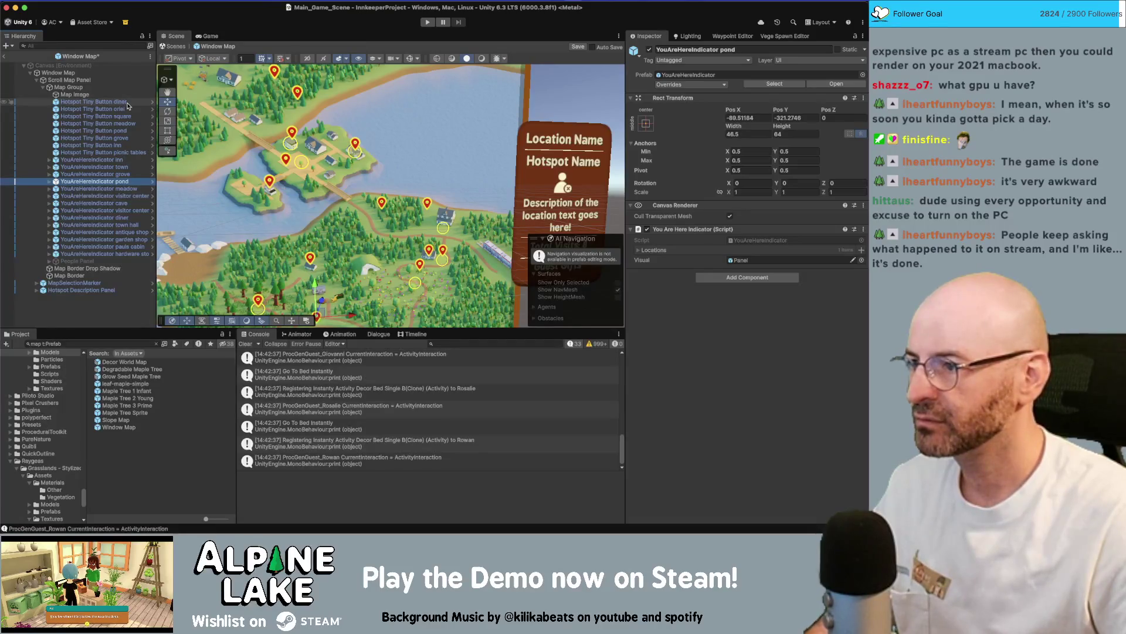
{"action": "key", "text": "Down"}
{"action": "key", "text": "Down"}
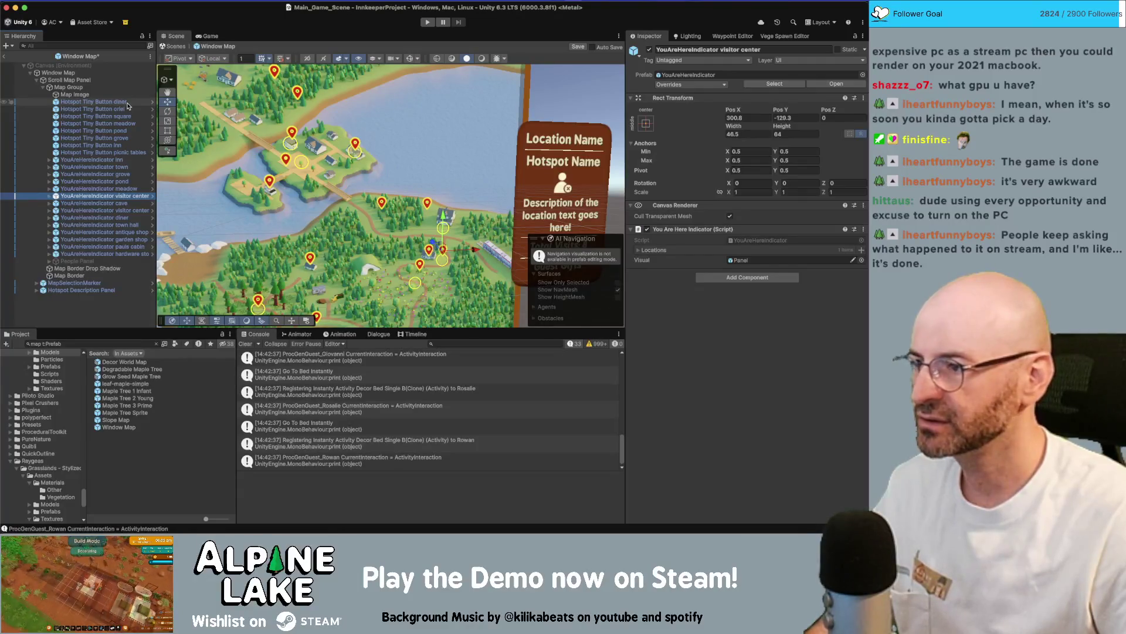
{"action": "key", "text": "Down"}
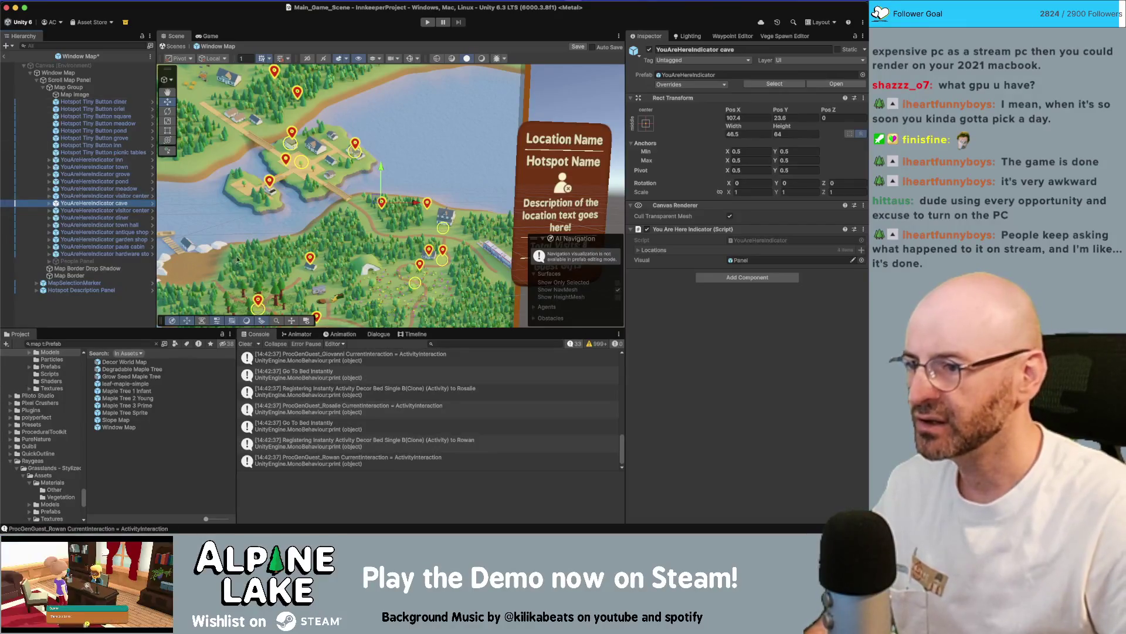
Move the cave pin down-left and the town hall pin down-right.
{"action": "left_click_drag", "start_coordinate": [378, 201], "coordinate": [362, 257]}
{"action": "left_click", "coordinate": [136, 210]}
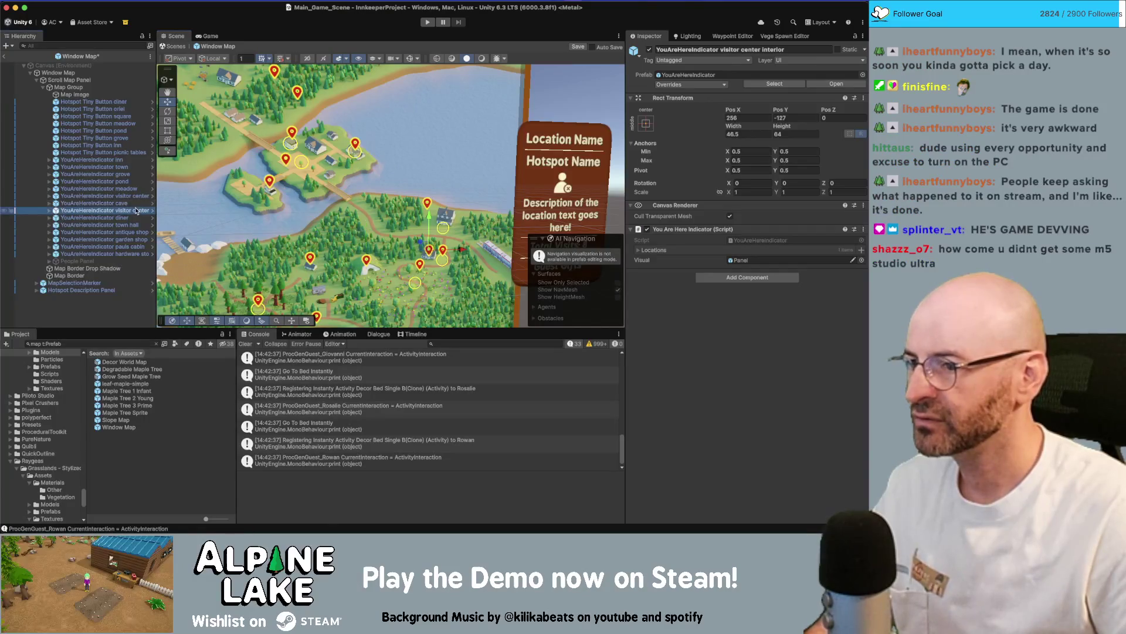
{"action": "left_click", "coordinate": [134, 218]}
{"action": "left_click", "coordinate": [135, 225]}
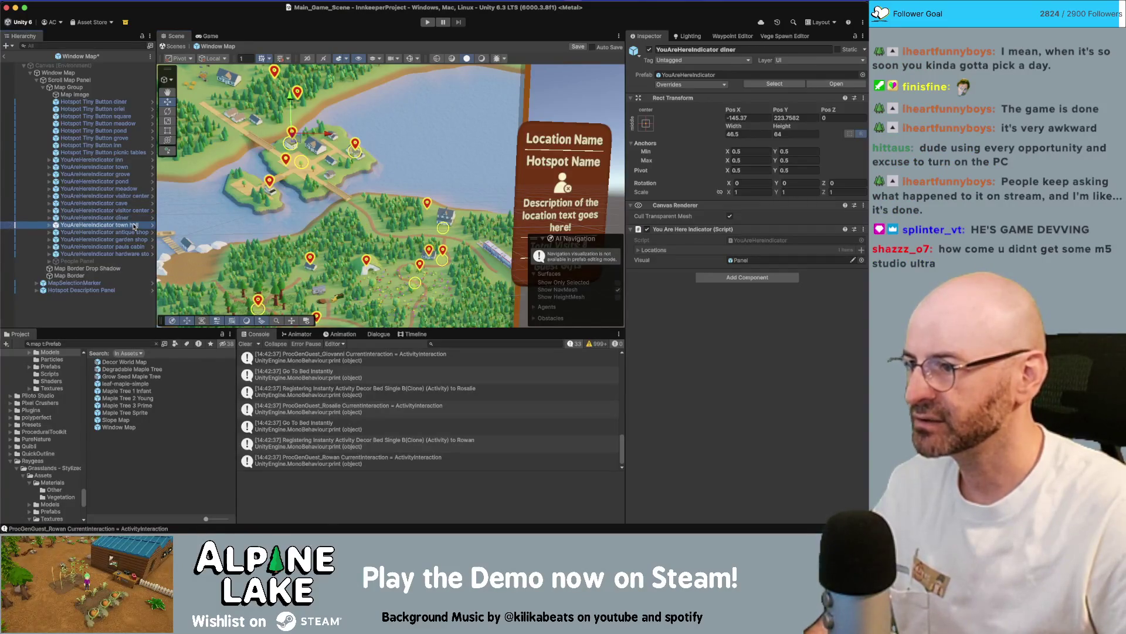
{"action": "mouse_move", "coordinate": [281, 84]}
{"action": "left_mouse_down"}
{"action": "mouse_move", "coordinate": [317, 115]}
{"action": "mouse_move", "coordinate": [321, 151]}
{"action": "left_mouse_up"}
Move the hardware store pin down-right to about -37, 164.
{"action": "left_click", "coordinate": [138, 233]}
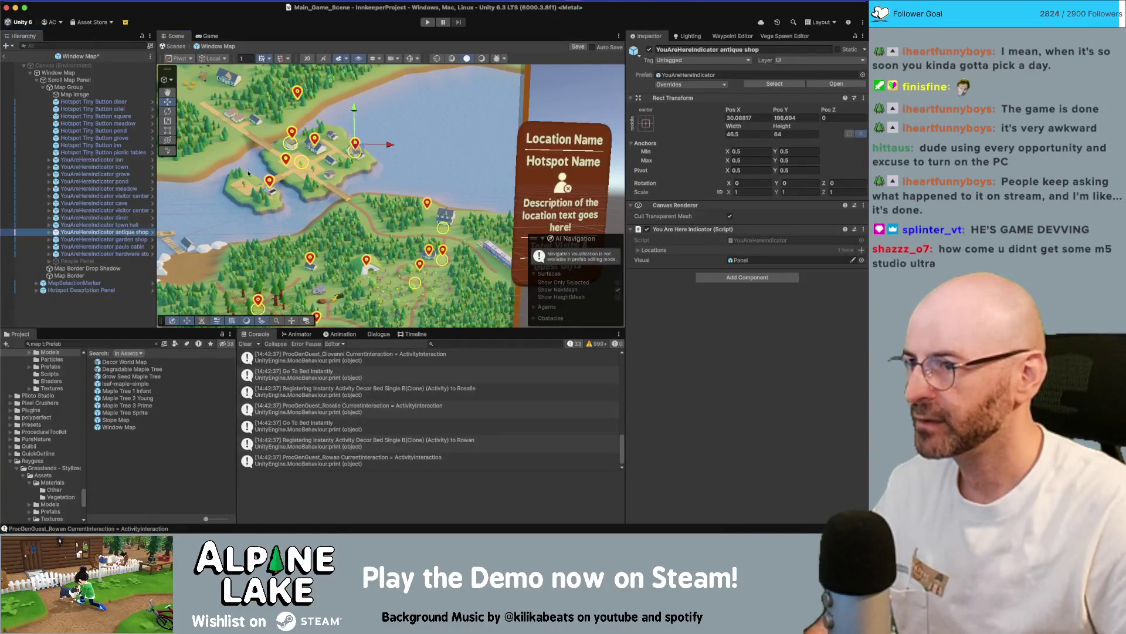
{"action": "left_click", "coordinate": [138, 247]}
{"action": "left_click", "coordinate": [138, 254]}
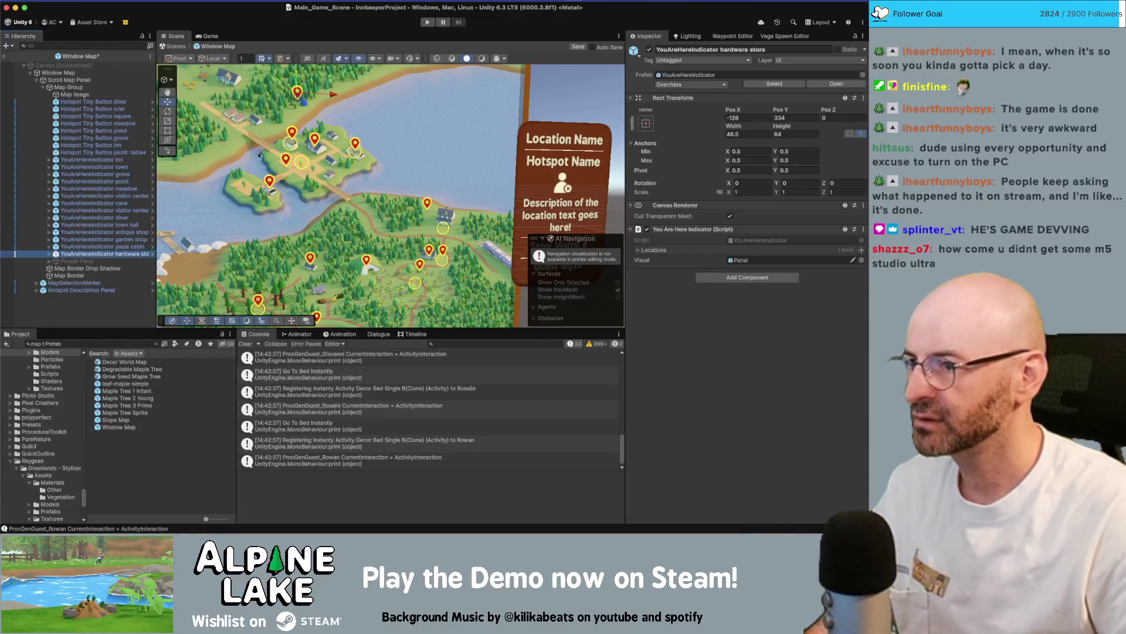
{"action": "left_click_drag", "start_coordinate": [301, 111], "coordinate": [341, 164]}
{"action": "scroll", "coordinate": [340, 164], "scroll_direction": "down", "scroll_amount": 3}
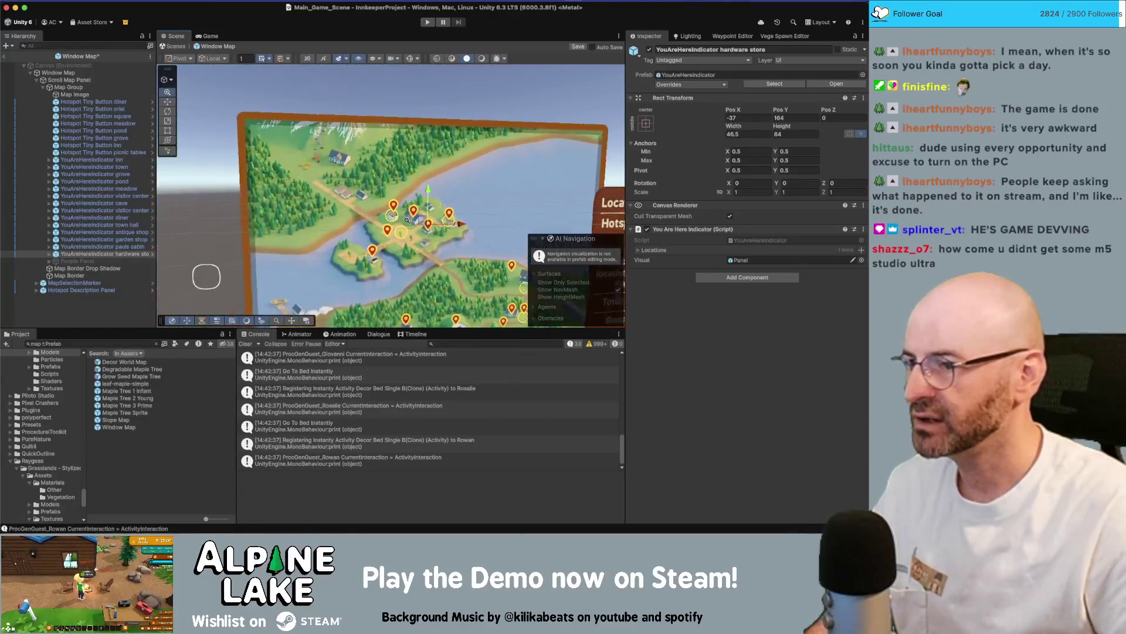
Duplicate the hardware store pin up-left, set Location Base Station, and rename it 'base station'.
{"action": "key", "text": "super+d"}
{"action": "mouse_move", "coordinate": [436, 232]}
{"action": "left_mouse_down"}
{"action": "mouse_move", "coordinate": [310, 161]}
{"action": "mouse_move", "coordinate": [335, 184]}
{"action": "left_mouse_up"}
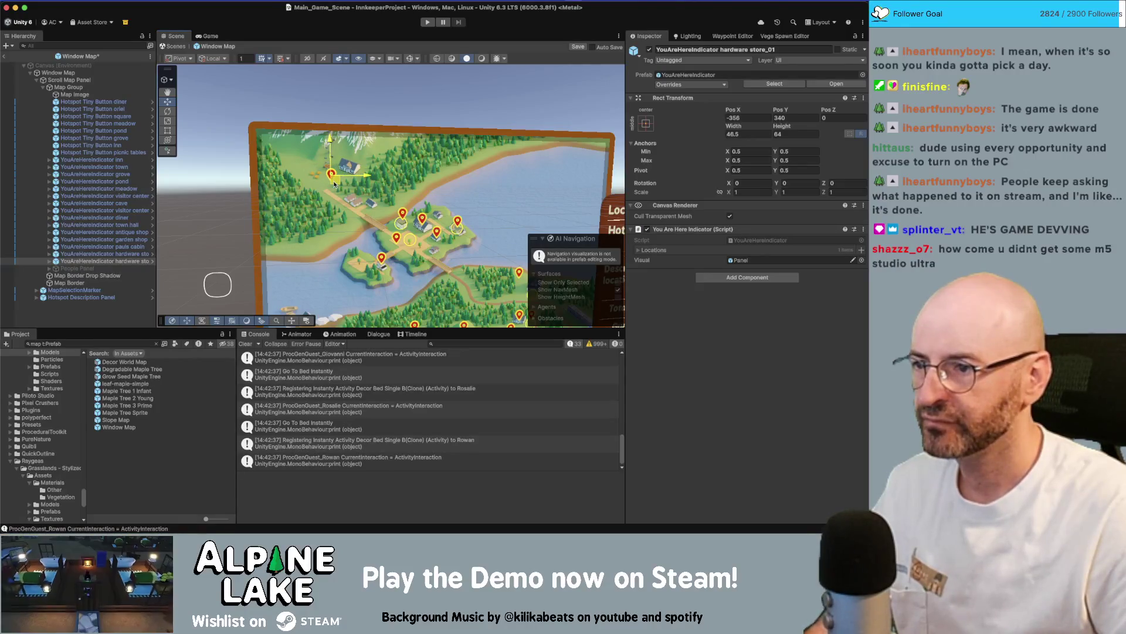
{"action": "left_click", "coordinate": [639, 250]}
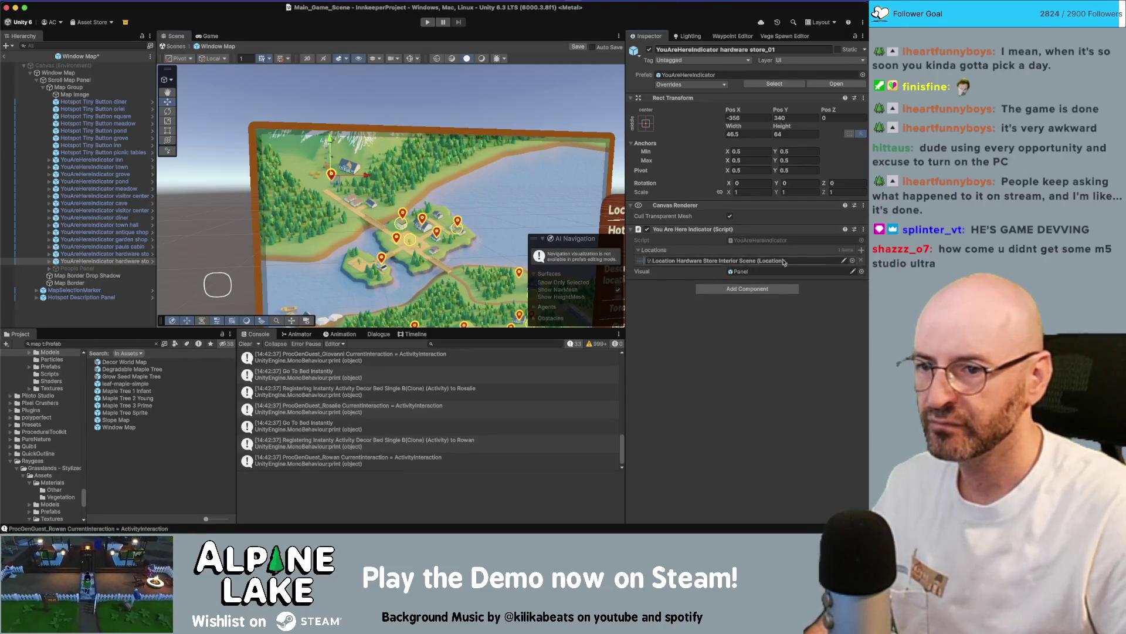
{"action": "left_click", "coordinate": [853, 261]}
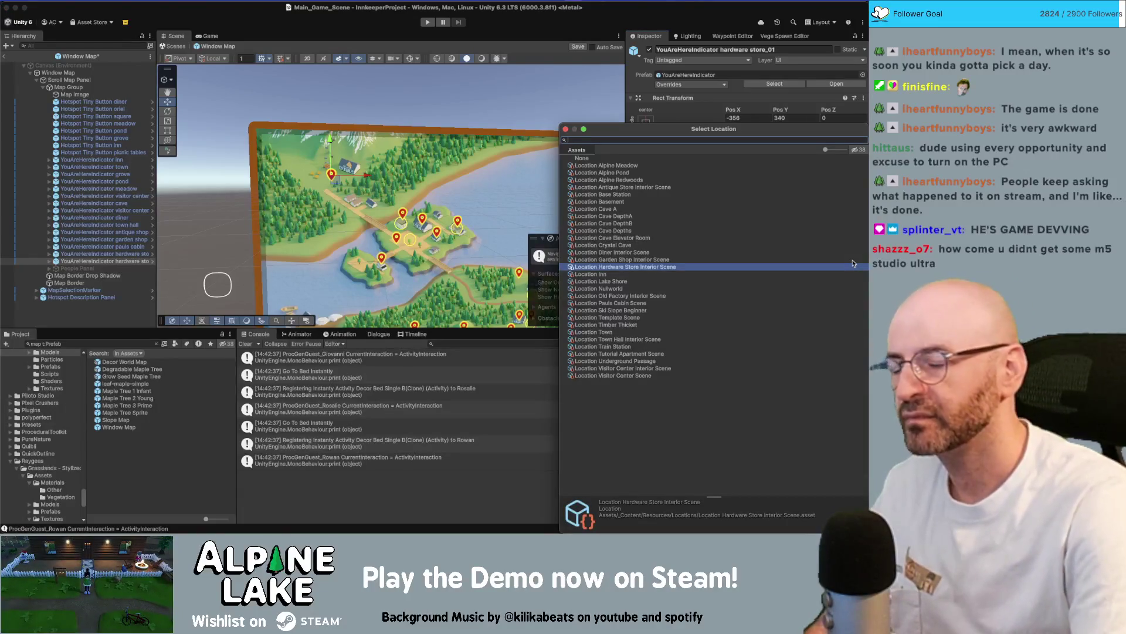
{"action": "type", "text": "base"}
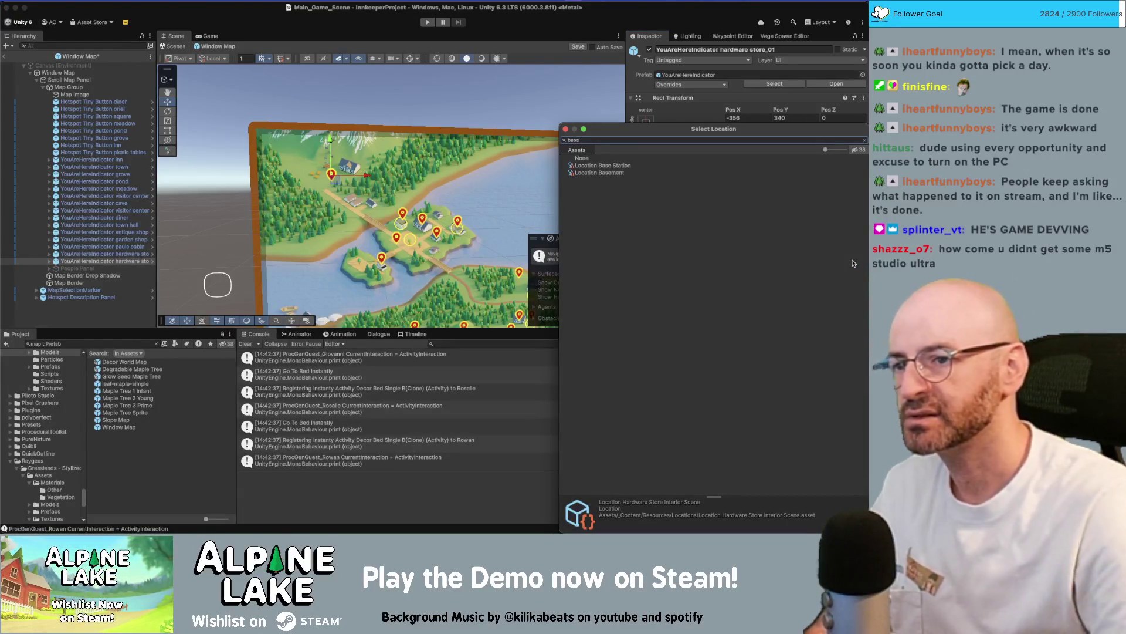
{"action": "key", "text": "Down"}
{"action": "key", "text": "Return"}
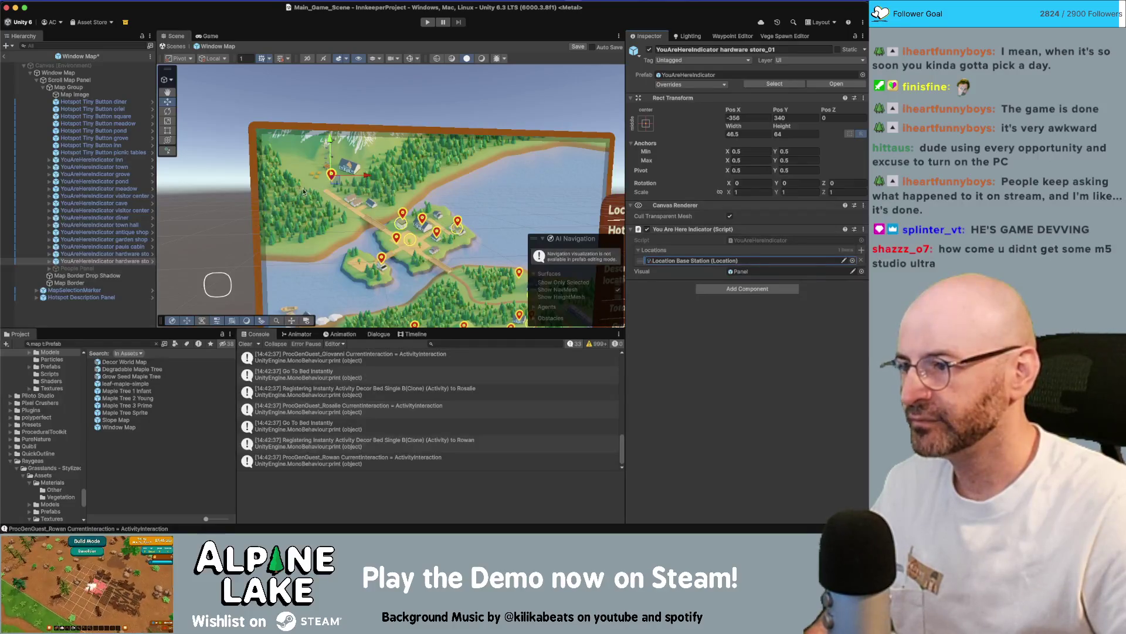
{"action": "left_click", "coordinate": [133, 264]}
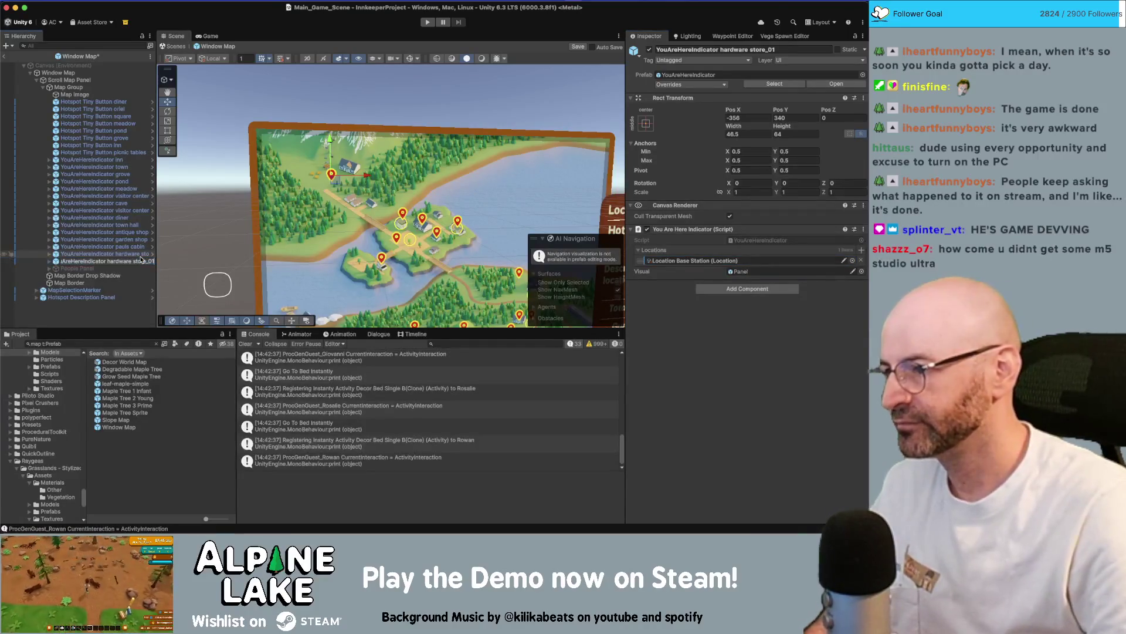
{"action": "type", "text": "base station"}
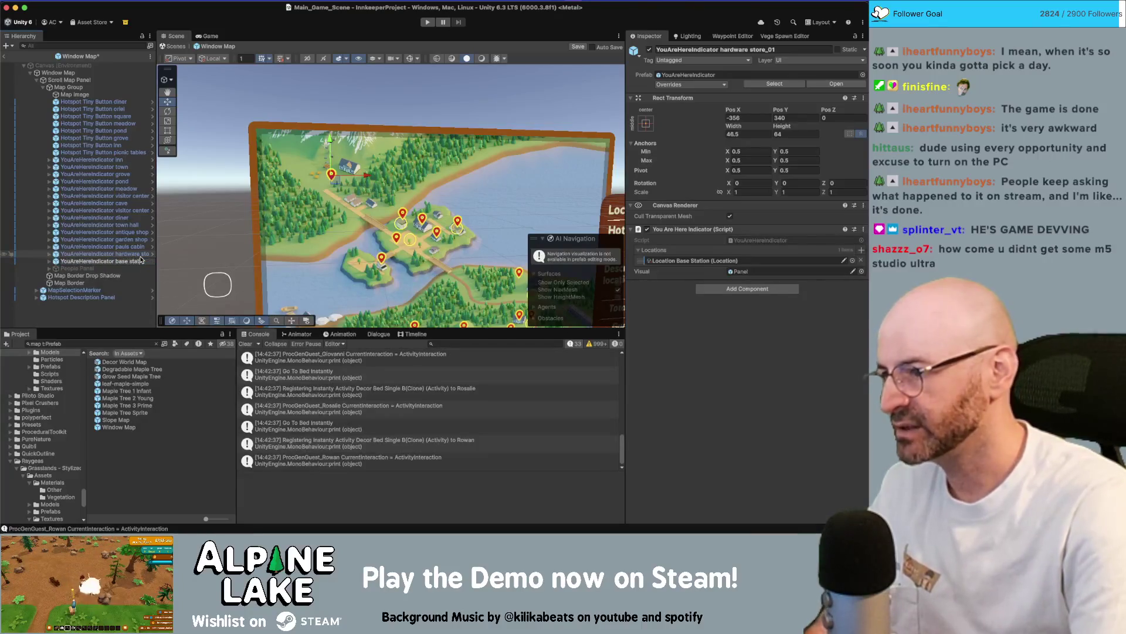
{"action": "key", "text": "Return"}
Add a base station copy higher on the map linked to Location Ski Slope Beginner.
{"action": "key", "text": "super+d"}
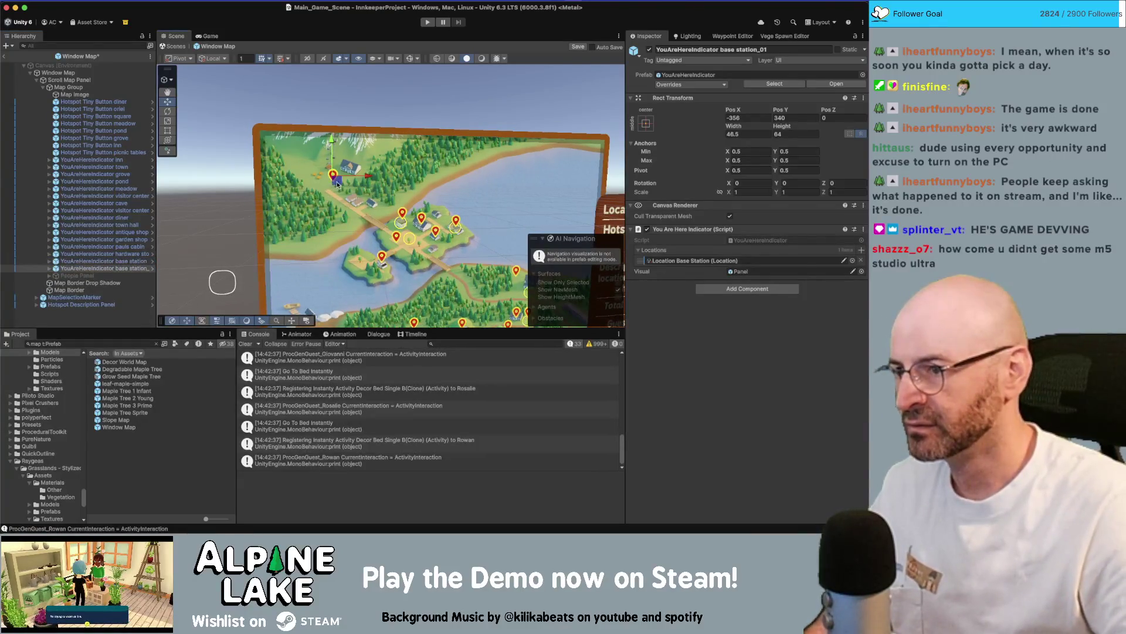
{"action": "mouse_move", "coordinate": [337, 183]}
{"action": "left_mouse_down"}
{"action": "mouse_move", "coordinate": [346, 136]}
{"action": "mouse_move", "coordinate": [346, 153]}
{"action": "left_mouse_up"}
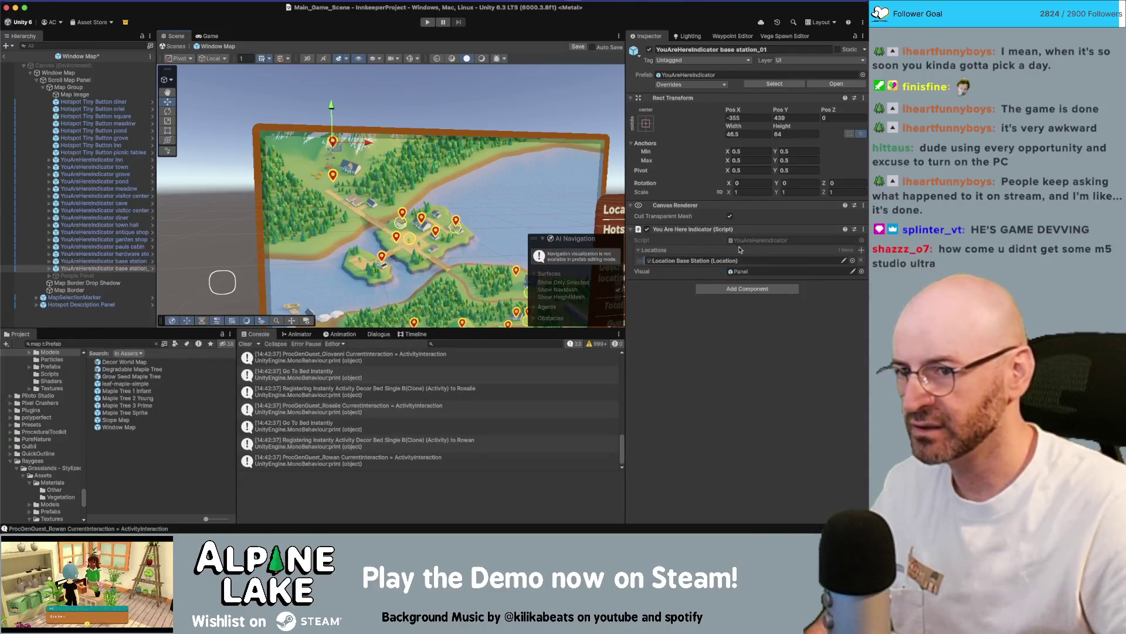
{"action": "left_click", "coordinate": [852, 260]}
{"action": "type", "text": "slope"}
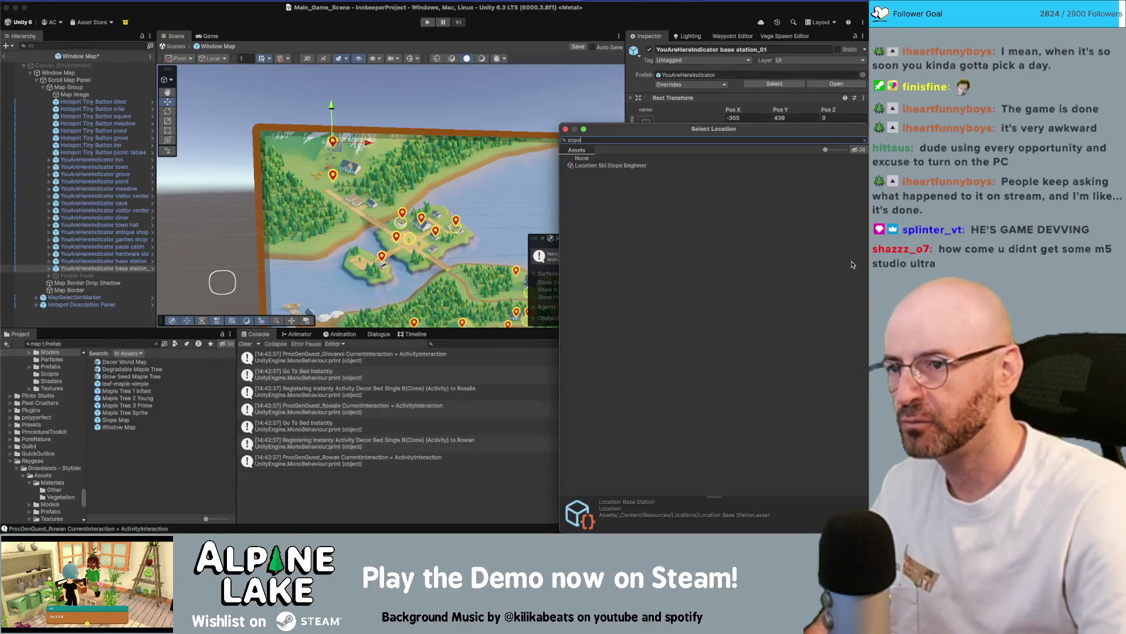
{"action": "double_click", "coordinate": [610, 165]}
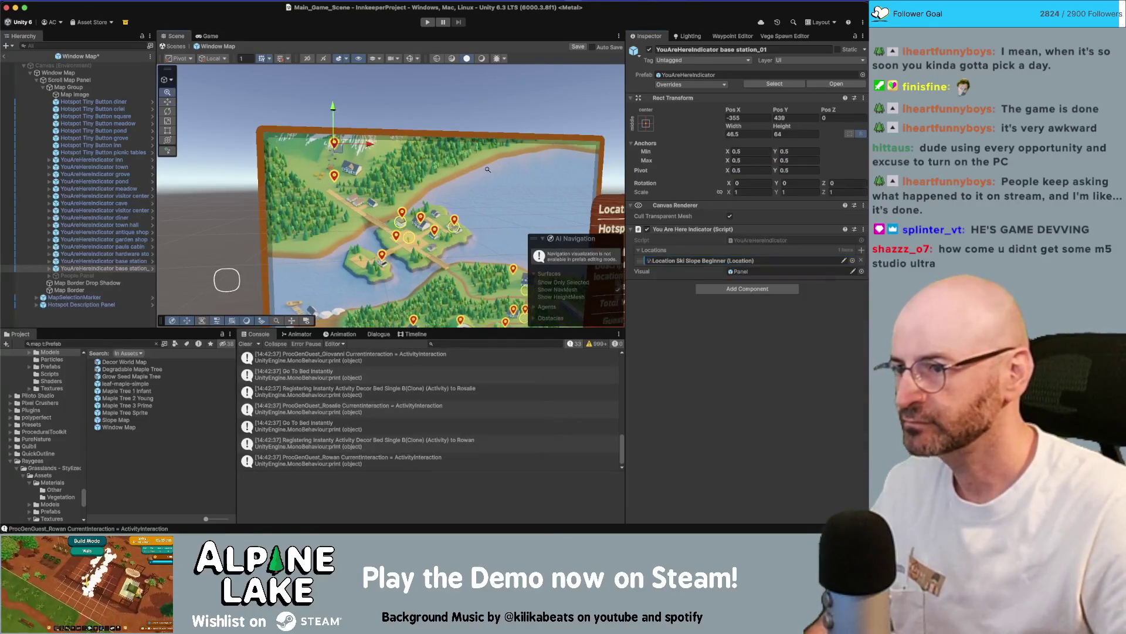
{"action": "scroll", "coordinate": [487, 170], "scroll_direction": "up", "scroll_amount": 3}
Add another copy lower on the map at about -442, -127, linked to Location Lake Shore.
{"action": "key", "text": "ctrl+d"}
{"action": "mouse_move", "coordinate": [343, 111]}
{"action": "left_mouse_down"}
{"action": "mouse_move", "coordinate": [344, 290]}
{"action": "mouse_move", "coordinate": [326, 293]}
{"action": "left_mouse_up"}
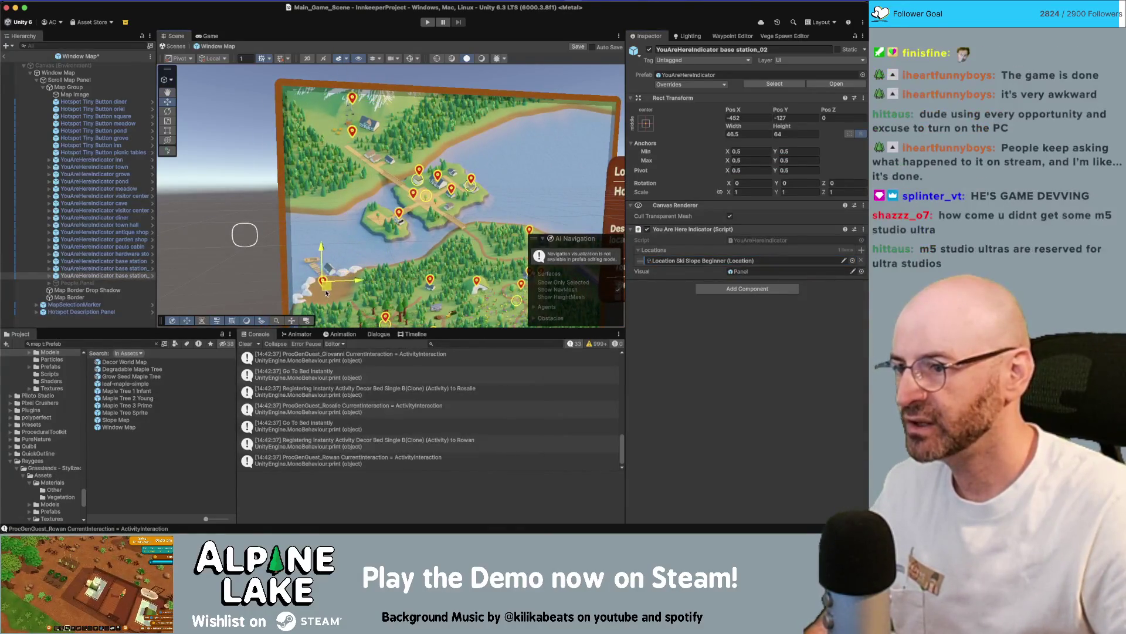
{"action": "left_click", "coordinate": [856, 263]}
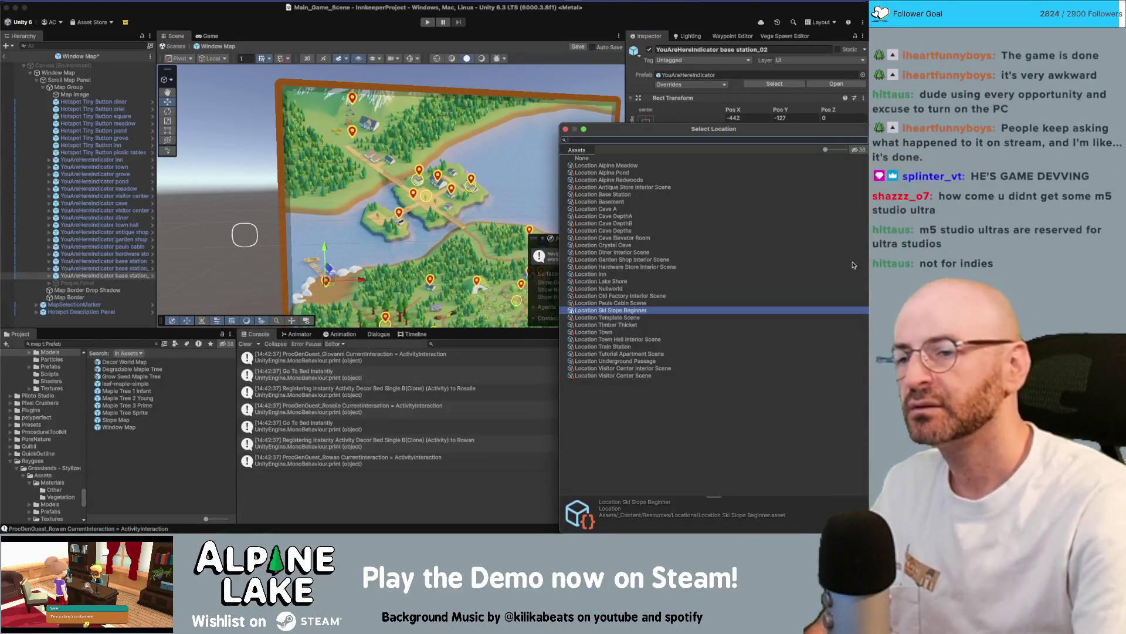
{"action": "type", "text": "shore"}
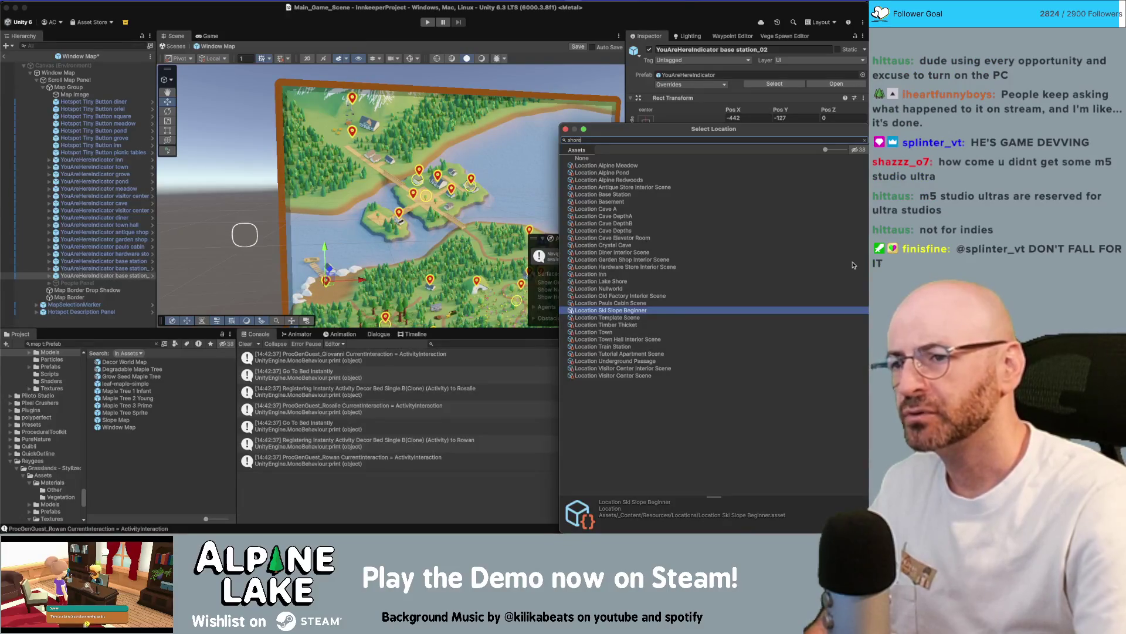
{"action": "double_click", "coordinate": [604, 165]}
{"action": "scroll", "coordinate": [430, 185], "scroll_direction": "down", "scroll_amount": 3}
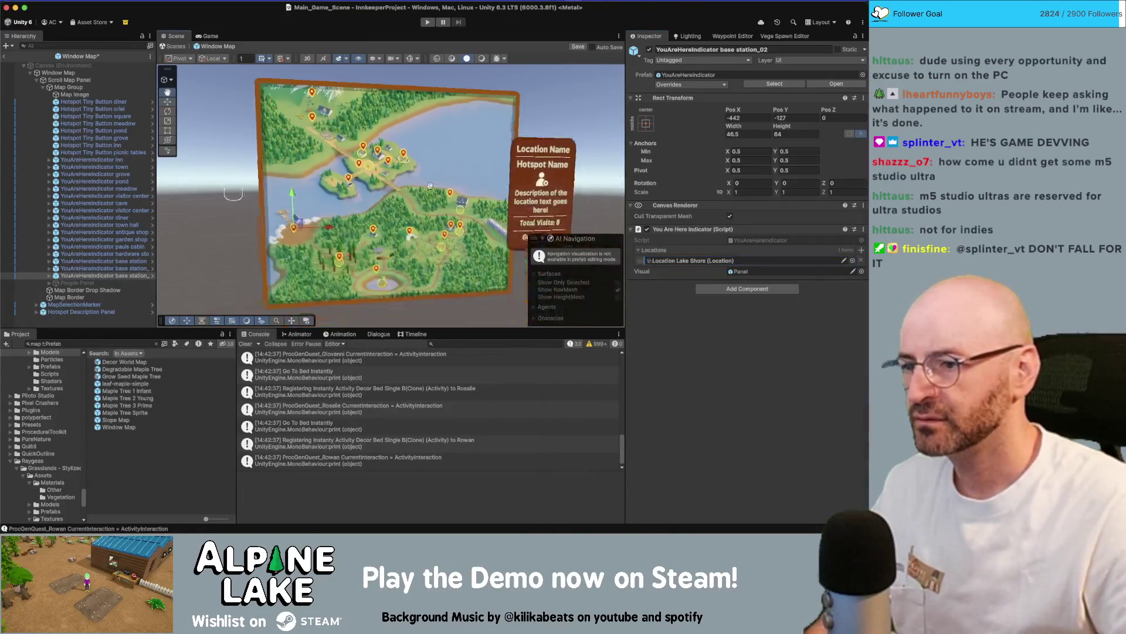
Duplicate the indicator, move it to the map's right side, and assign Location Train Station.
{"action": "key", "text": "ctrl+d"}
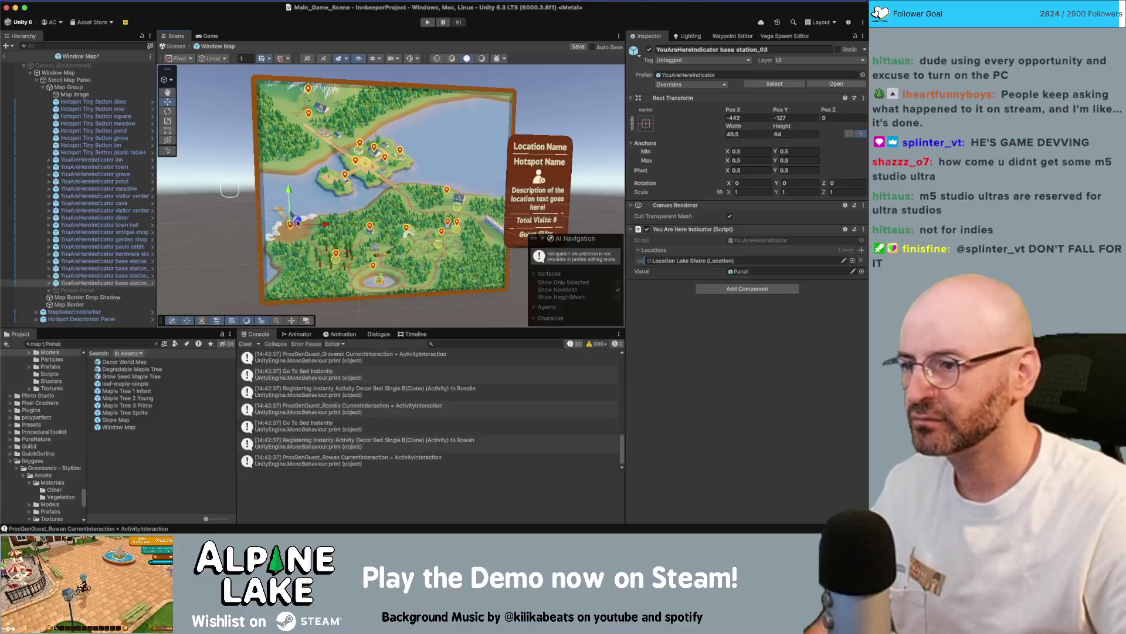
{"action": "left_click_drag", "start_coordinate": [298, 222], "coordinate": [489, 212]}
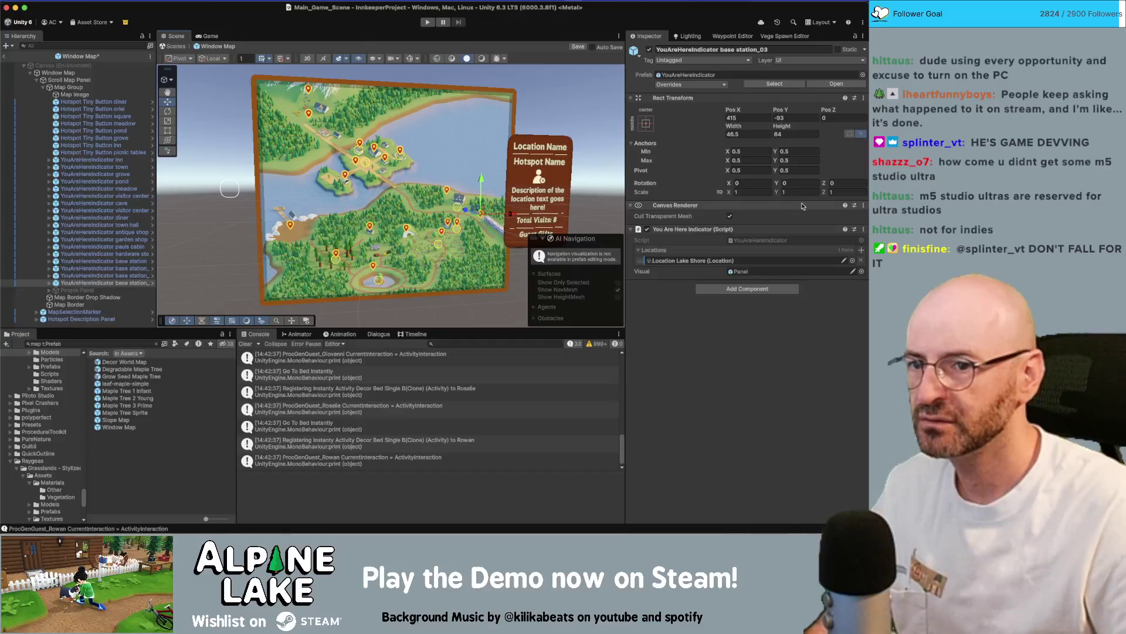
{"action": "left_click", "coordinate": [852, 260]}
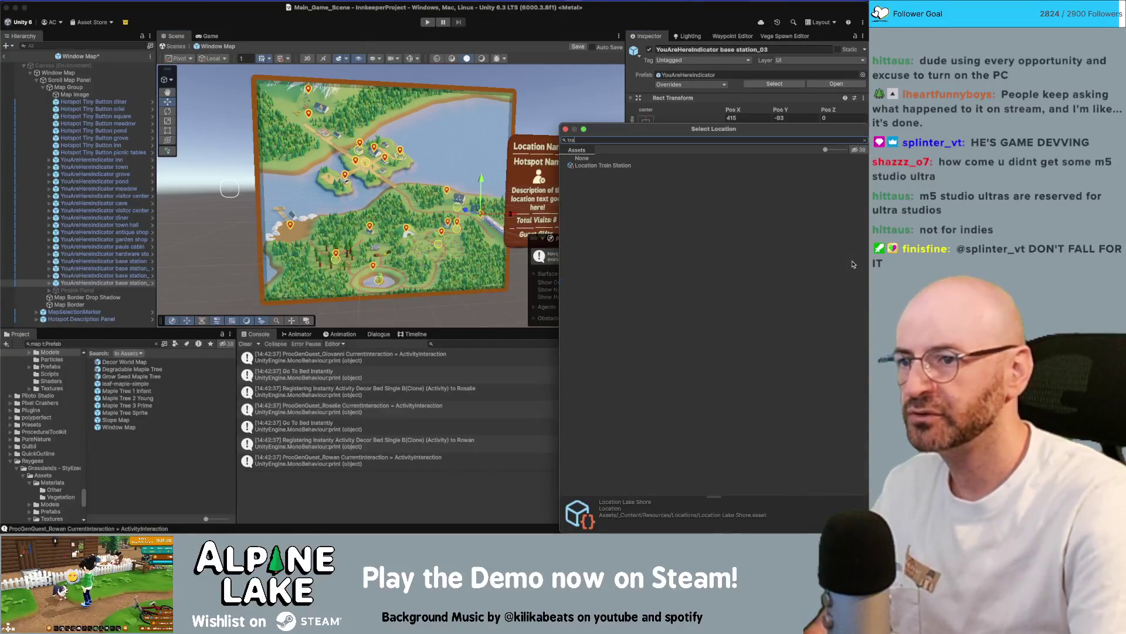
{"action": "type", "text": "rain"}
{"action": "key", "text": "Down"}
{"action": "key", "text": "Return"}
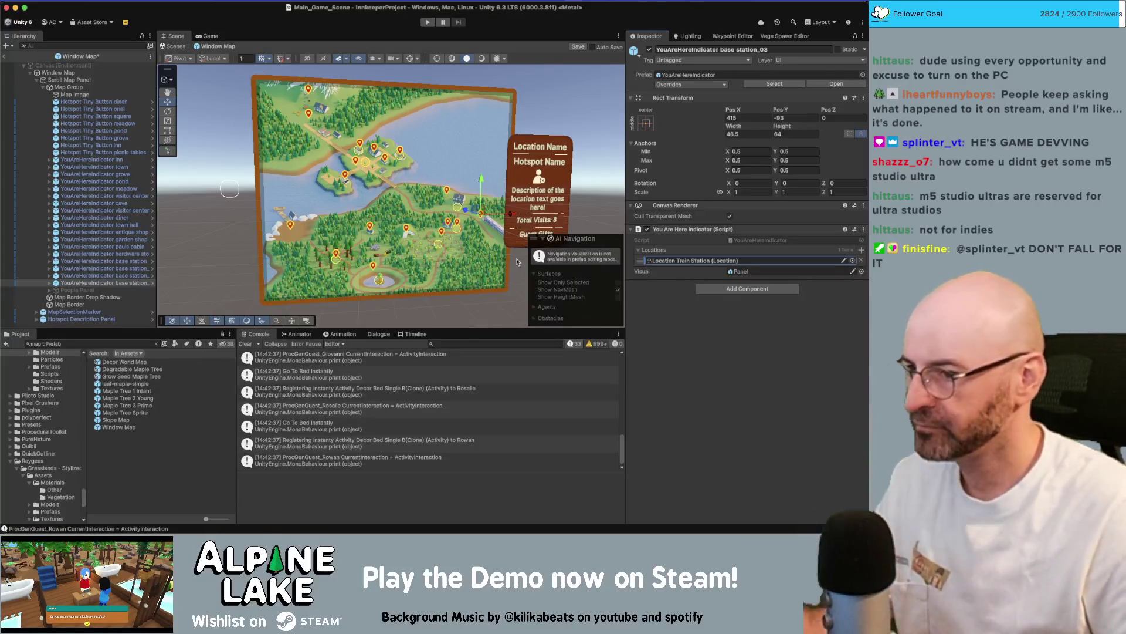
{"action": "scroll", "coordinate": [520, 201], "scroll_direction": "up", "scroll_amount": 3}
Add a copy further down-left on the map assigned to Location Timber Thicket.
{"action": "key", "text": "ctrl+d"}
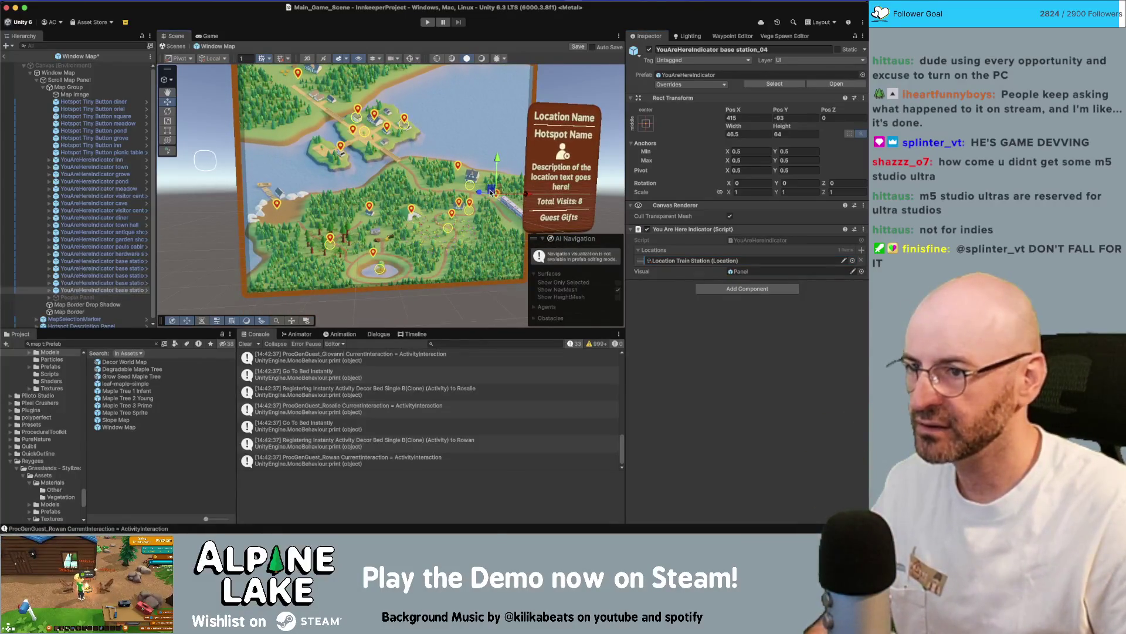
{"action": "mouse_move", "coordinate": [497, 194]}
{"action": "left_mouse_down"}
{"action": "mouse_move", "coordinate": [402, 206]}
{"action": "mouse_move", "coordinate": [377, 227]}
{"action": "left_mouse_up"}
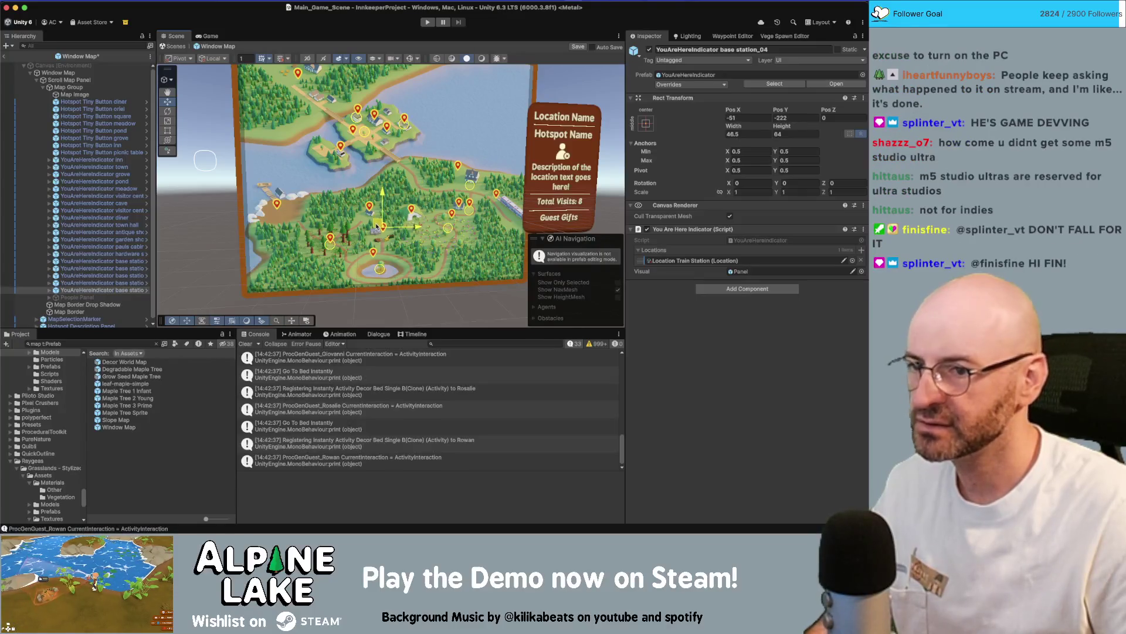
{"action": "left_click", "coordinate": [851, 260]}
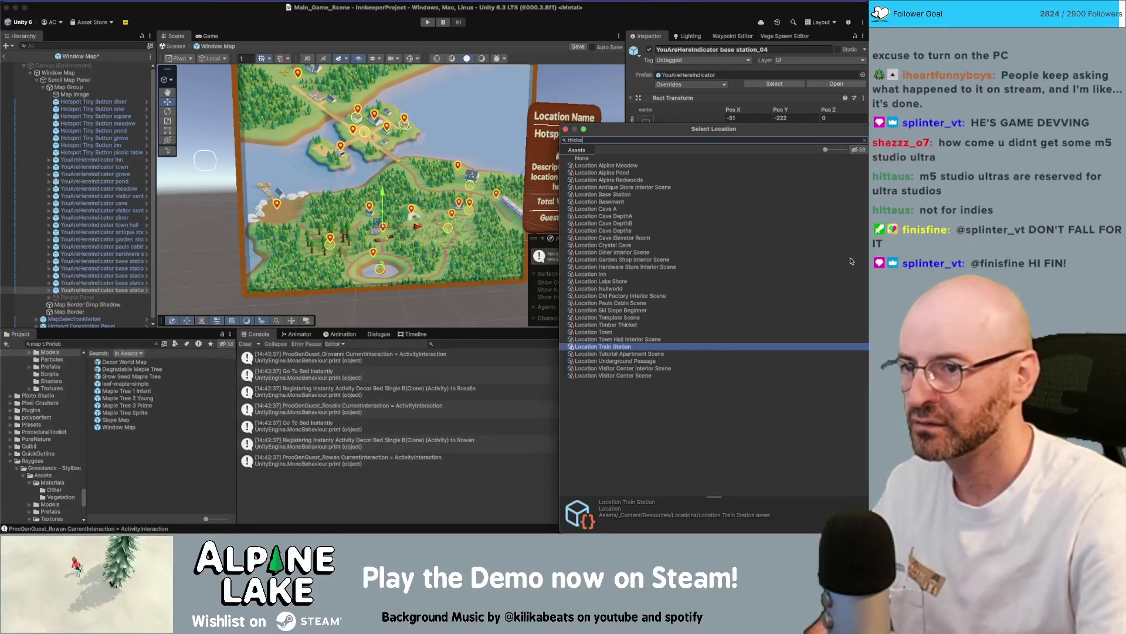
{"action": "type", "text": "timber"}
{"action": "key", "text": "Return"}
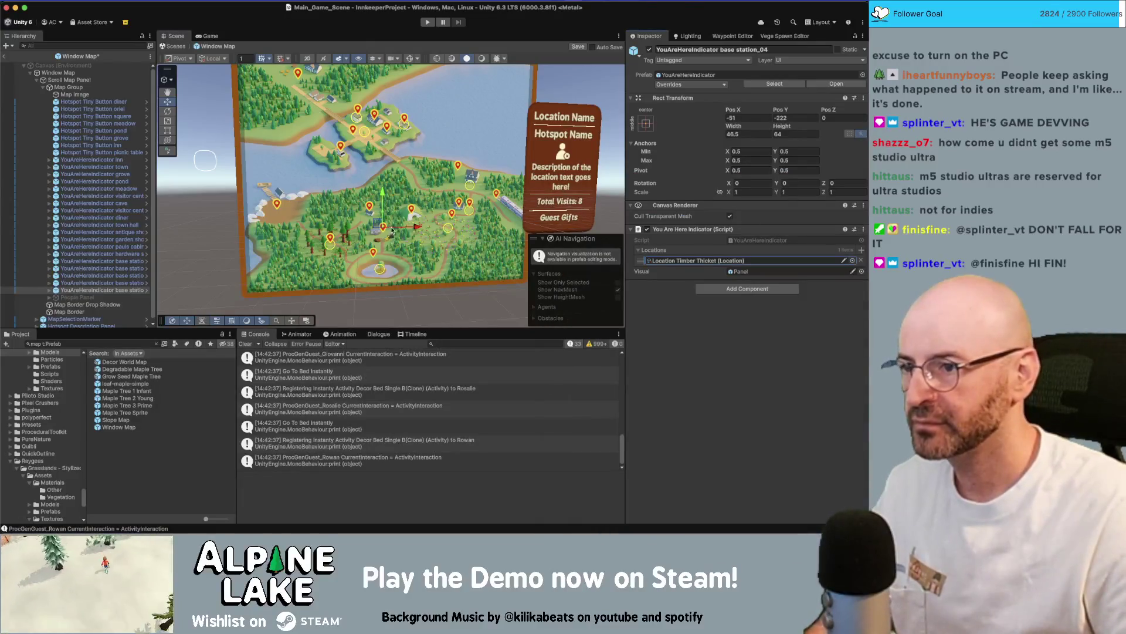
{"action": "scroll", "coordinate": [389, 231], "scroll_direction": "up", "scroll_amount": 5}
Add another copy up and right on the map assigned to Location Underground Passage.
{"action": "key", "text": "super+d"}
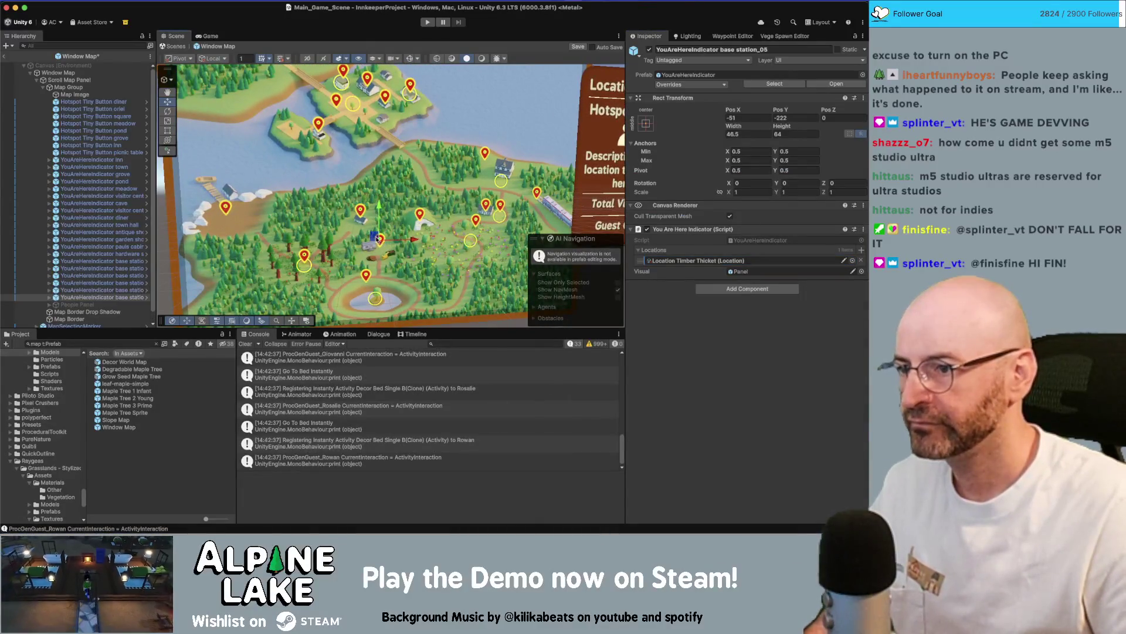
{"action": "left_click_drag", "start_coordinate": [388, 244], "coordinate": [407, 196]}
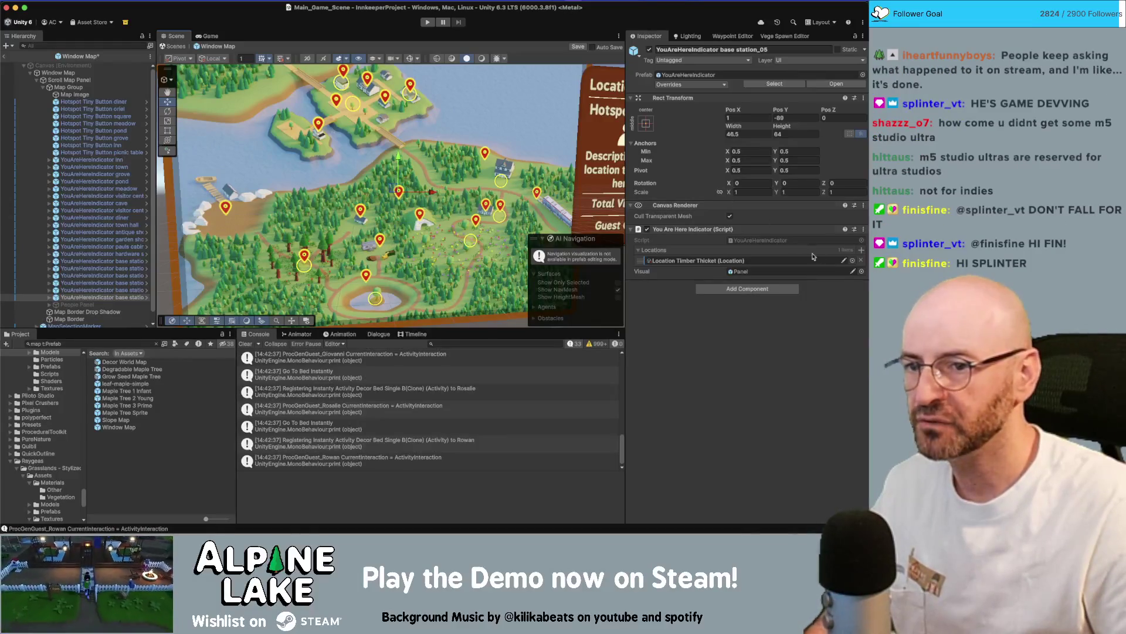
{"action": "left_click", "coordinate": [853, 260]}
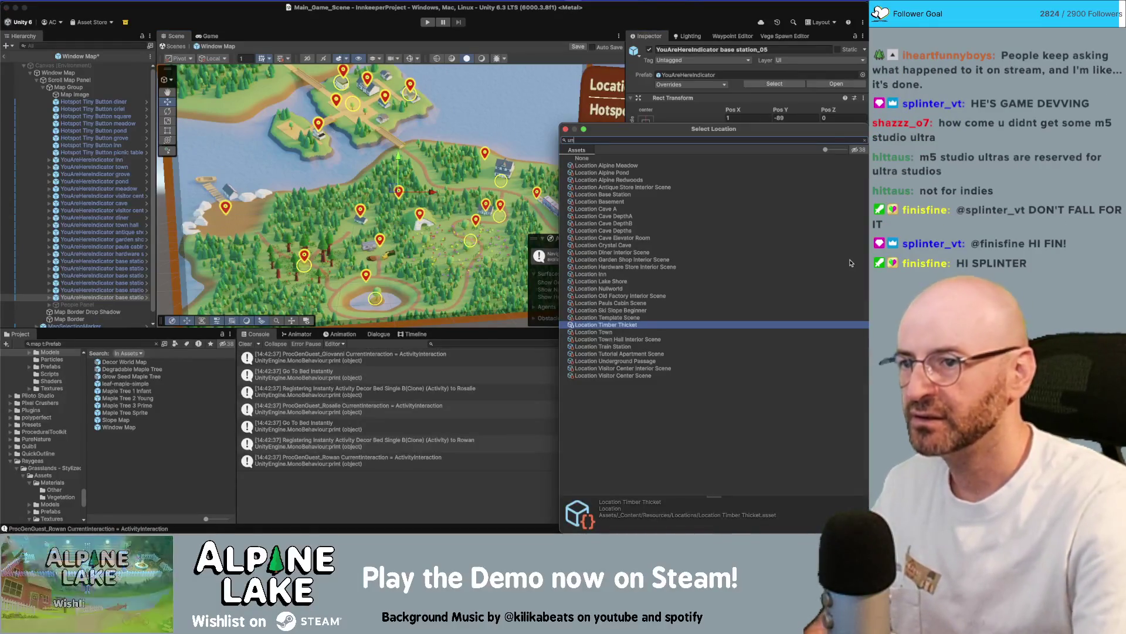
{"action": "key", "text": "Down"}
{"action": "key", "text": "Return"}
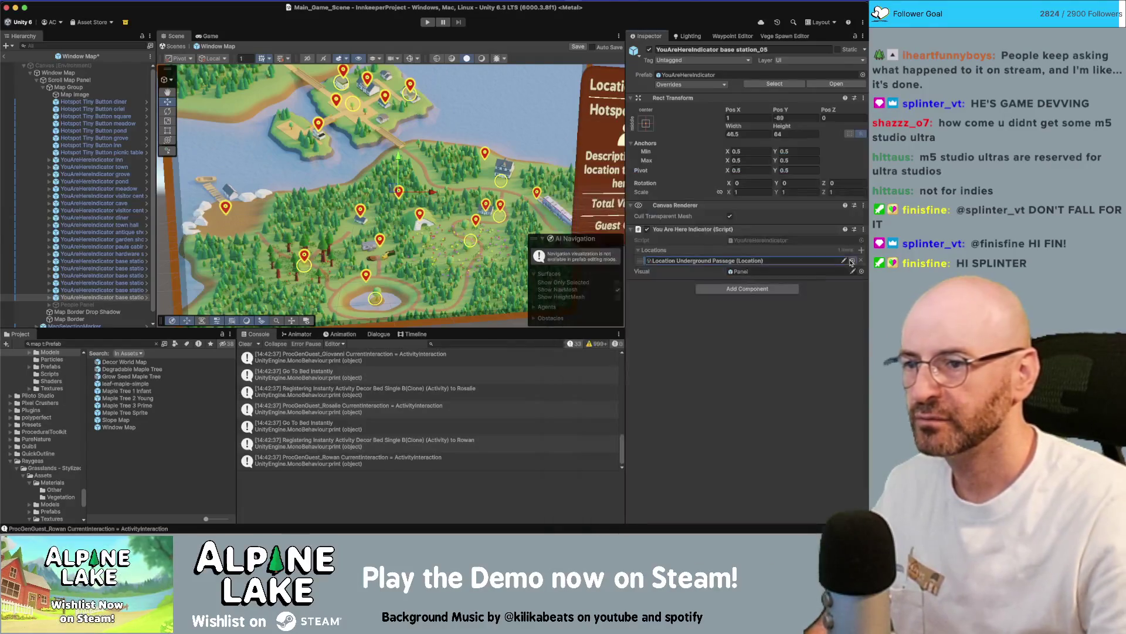
{"action": "left_click_drag", "start_coordinate": [391, 188], "coordinate": [390, 185]}
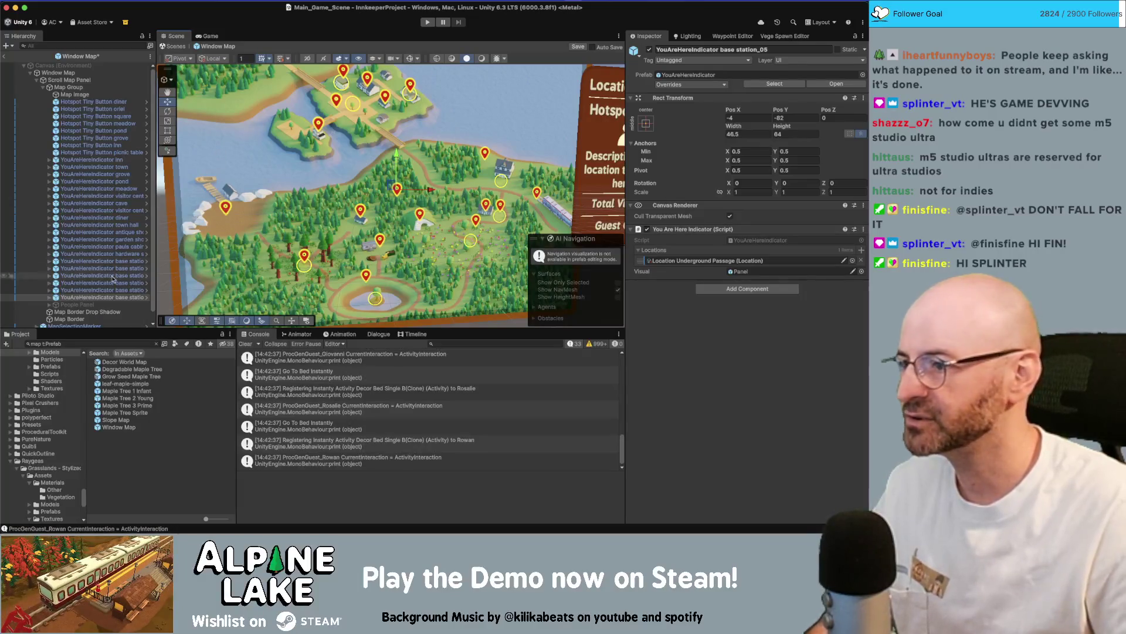
Inspect the newest indicator's child Panel, then clear the selection.
{"action": "left_click", "coordinate": [49, 297]}
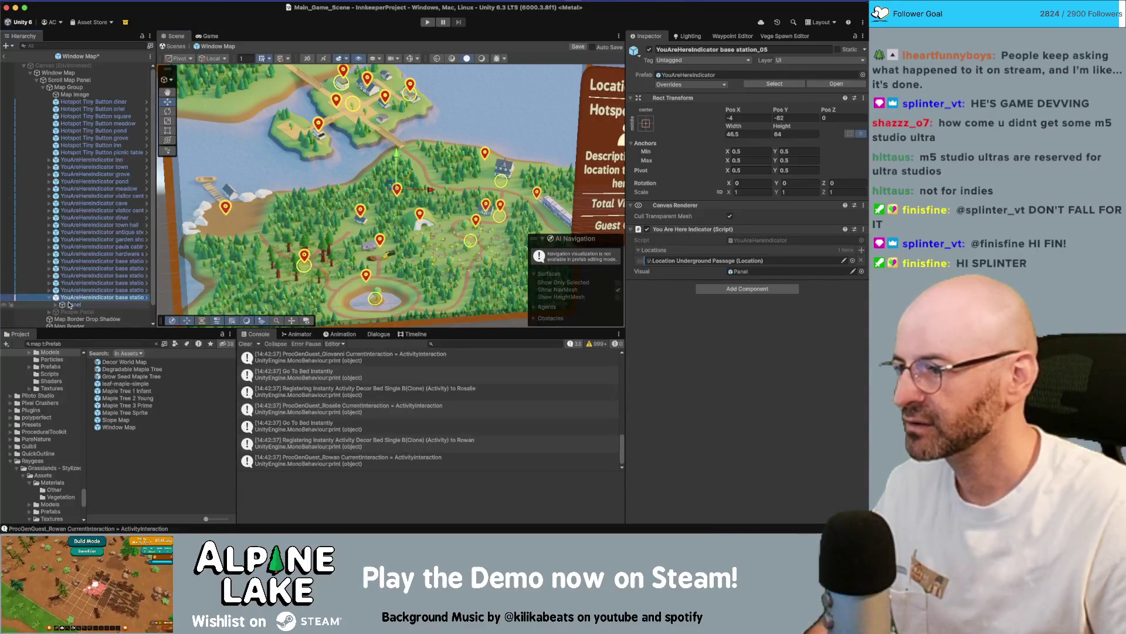
{"action": "left_click", "coordinate": [53, 305]}
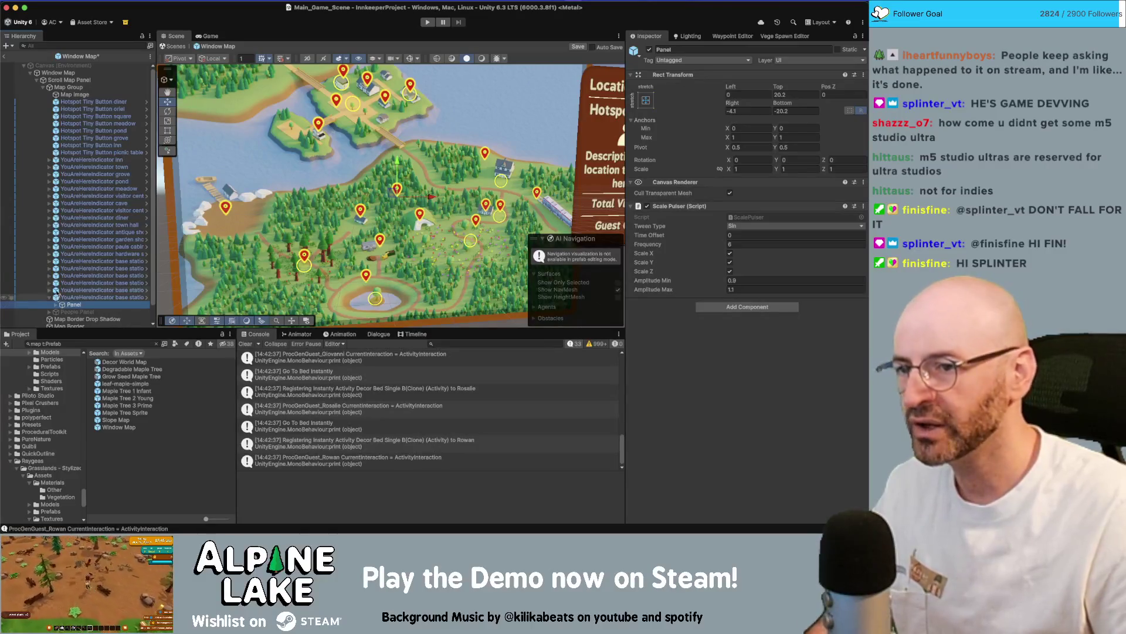
{"action": "left_click", "coordinate": [49, 297]}
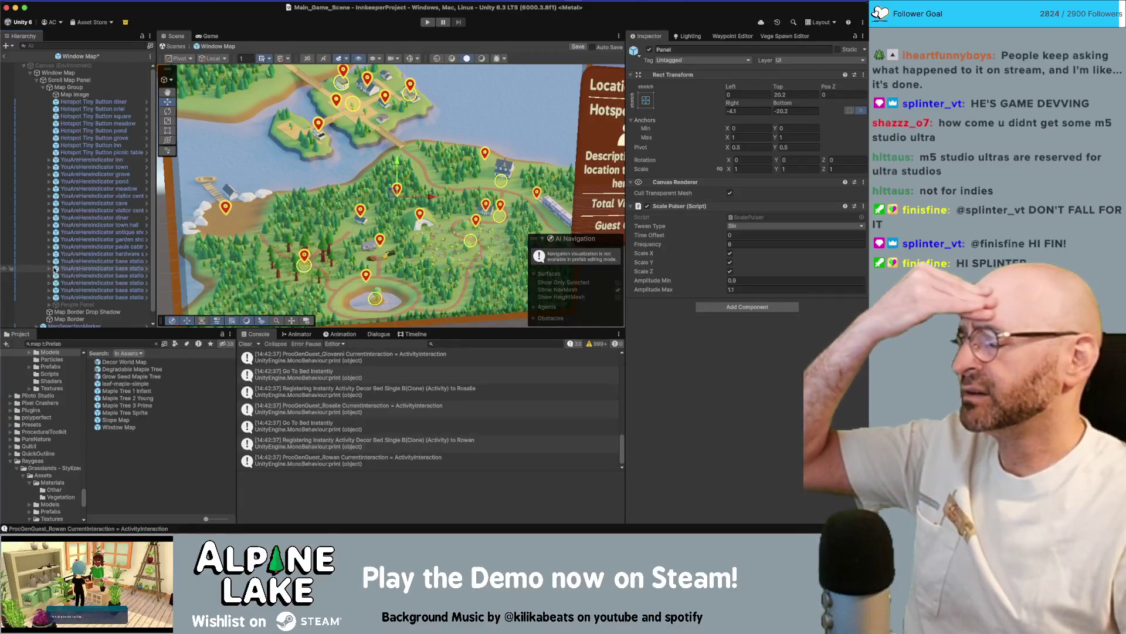
{"action": "left_click", "coordinate": [439, 210]}
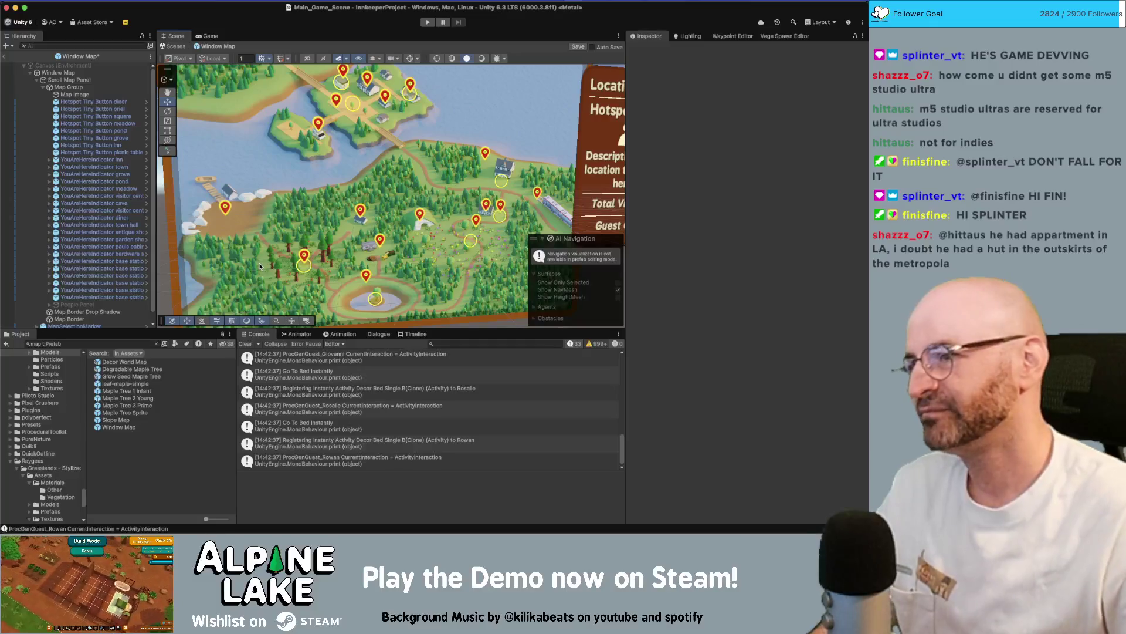
Zoom the Scene view to check the markers, then save the Window Map prefab with Ctrl+S.
{"action": "scroll", "coordinate": [365, 175], "scroll_direction": "down", "scroll_amount": 5}
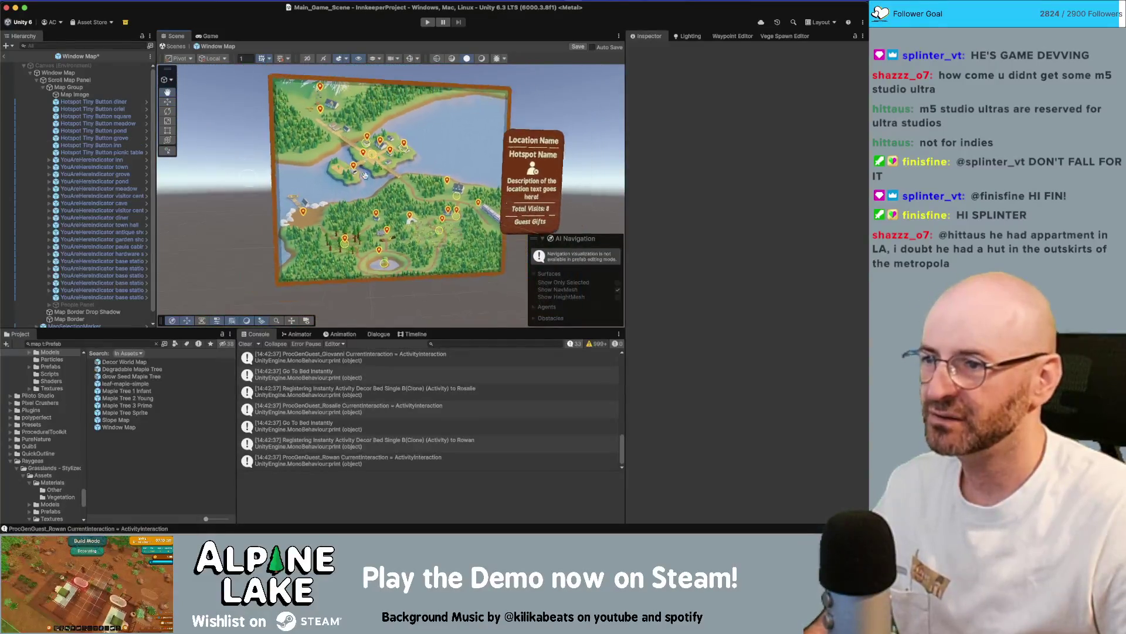
{"action": "scroll", "coordinate": [365, 175], "scroll_direction": "up", "scroll_amount": 3}
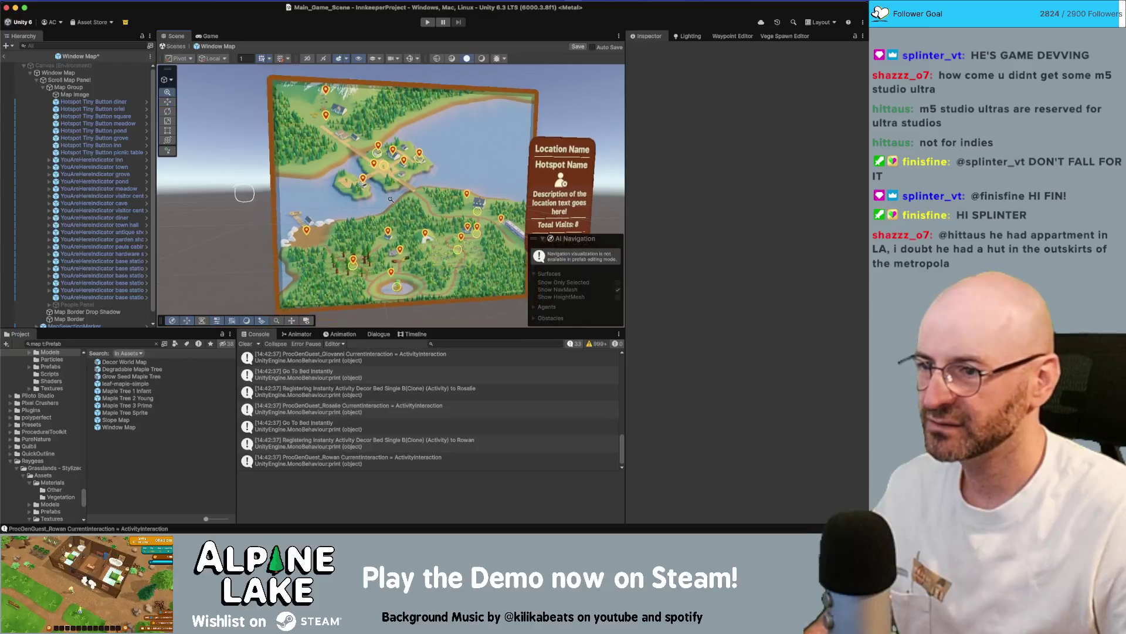
{"action": "scroll", "coordinate": [391, 200], "scroll_direction": "down", "scroll_amount": 3}
{"action": "scroll", "coordinate": [410, 212], "scroll_direction": "up", "scroll_amount": 4}
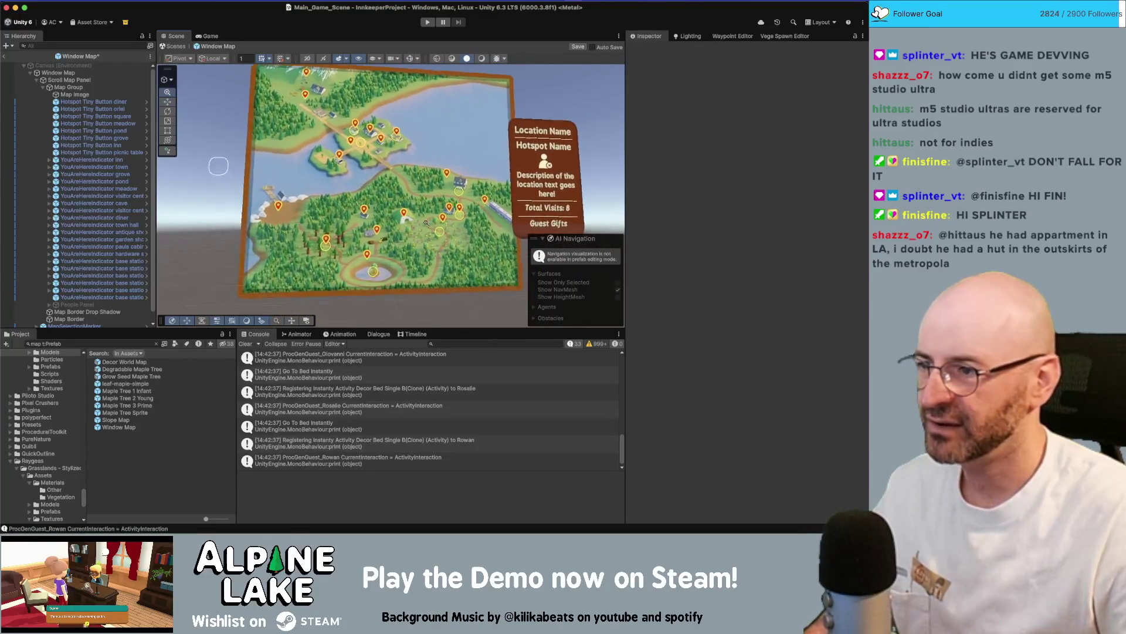
{"action": "scroll", "coordinate": [427, 223], "scroll_direction": "up", "scroll_amount": 1}
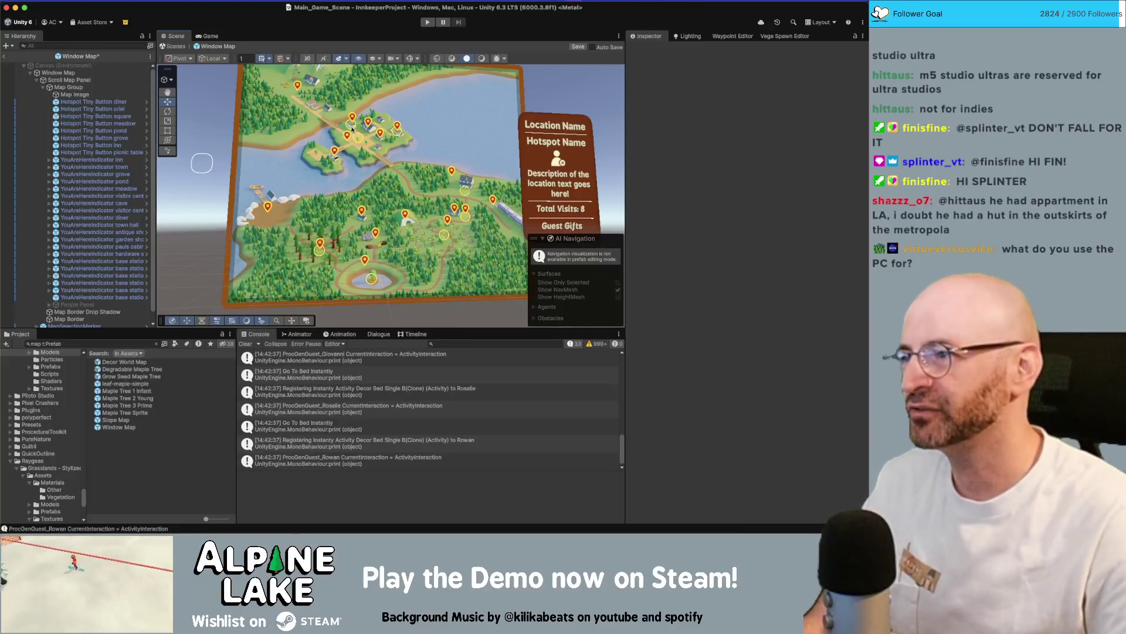
{"action": "scroll", "coordinate": [462, 189], "scroll_direction": "down", "scroll_amount": 3}
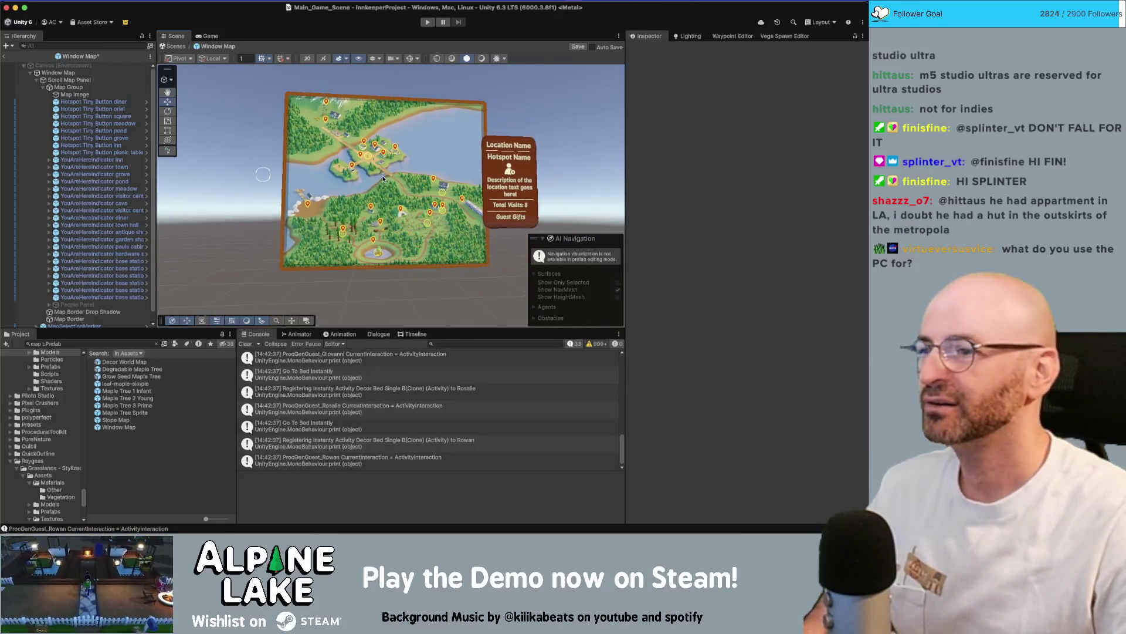
{"action": "key", "text": "ctrl+s"}
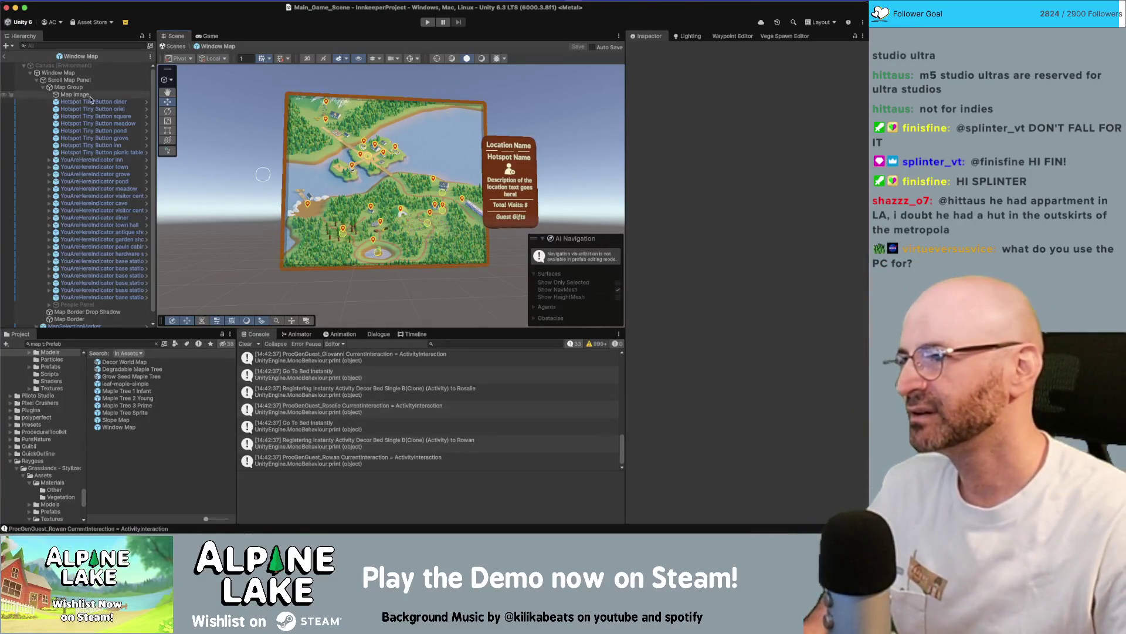
{"action": "left_click_drag", "start_coordinate": [315, 149], "coordinate": [410, 174]}
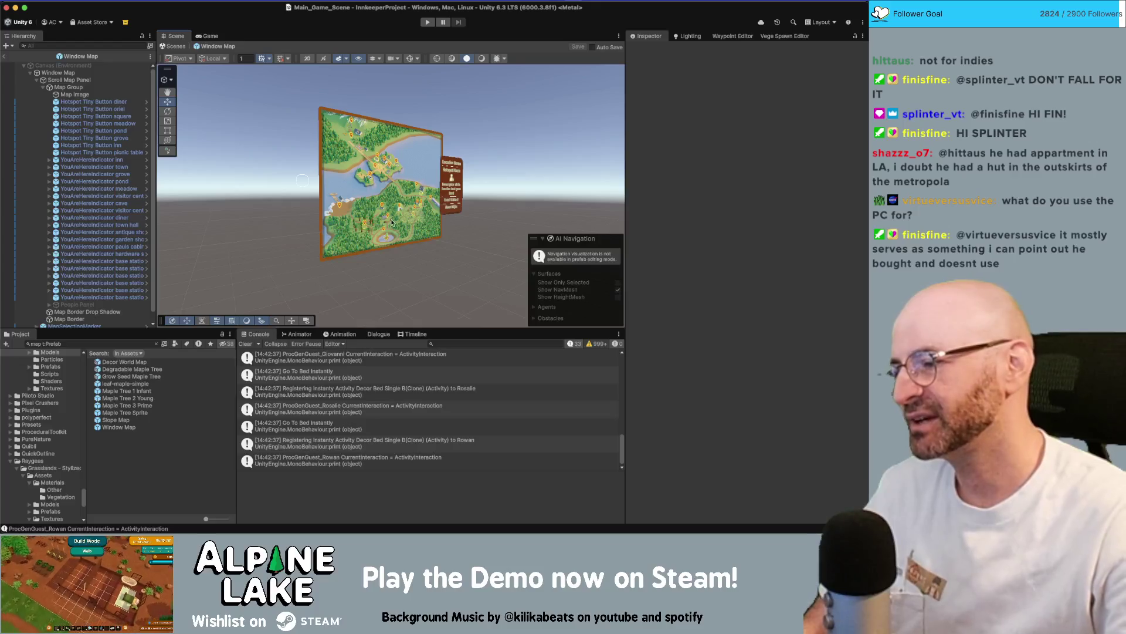
{"action": "left_click_drag", "start_coordinate": [329, 217], "coordinate": [305, 247]}
{"action": "scroll", "coordinate": [524, 198], "scroll_direction": "up", "scroll_amount": 10}
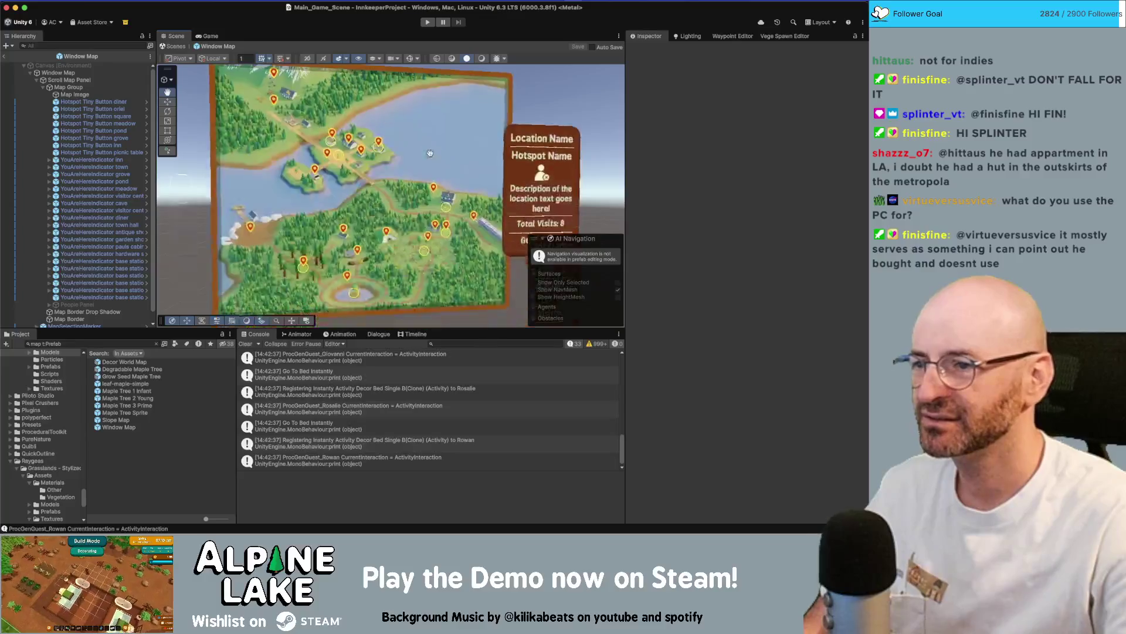
{"action": "left_click_drag", "start_coordinate": [524, 198], "coordinate": [451, 187]}
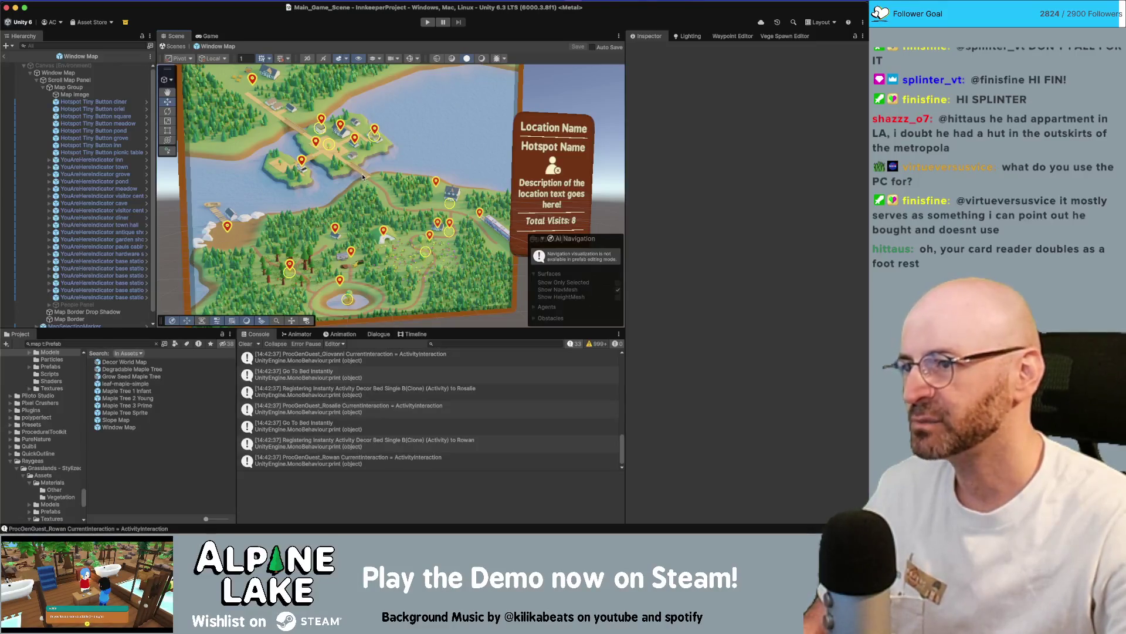
{"action": "scroll", "coordinate": [352, 182], "scroll_direction": "up", "scroll_amount": 3}
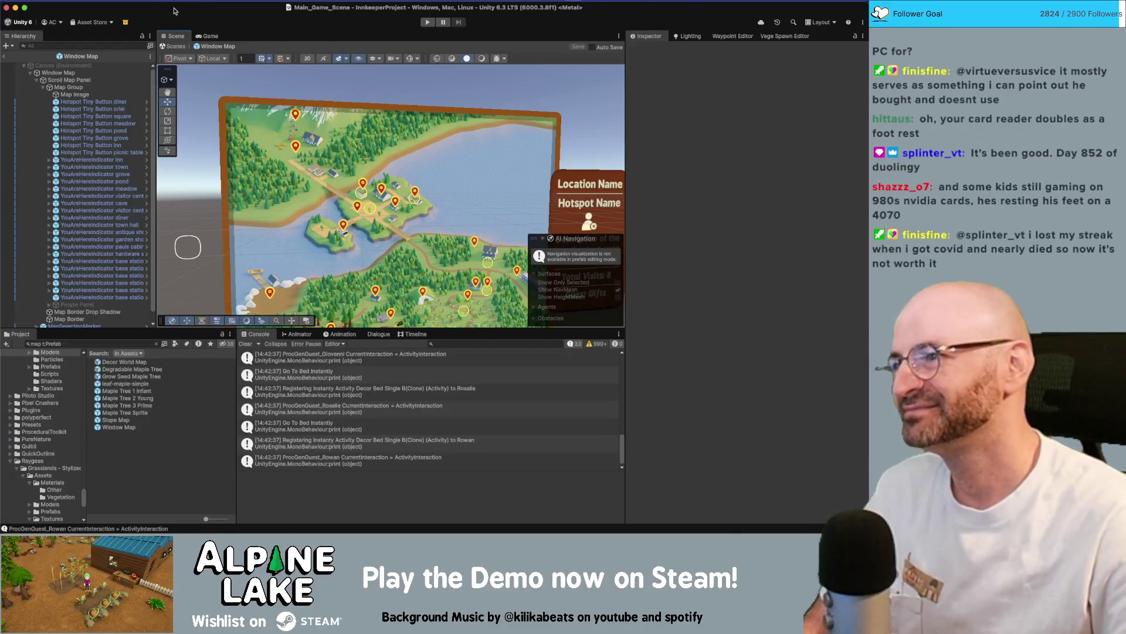
{"action": "scroll", "coordinate": [306, 165], "scroll_direction": "down", "scroll_amount": 6}
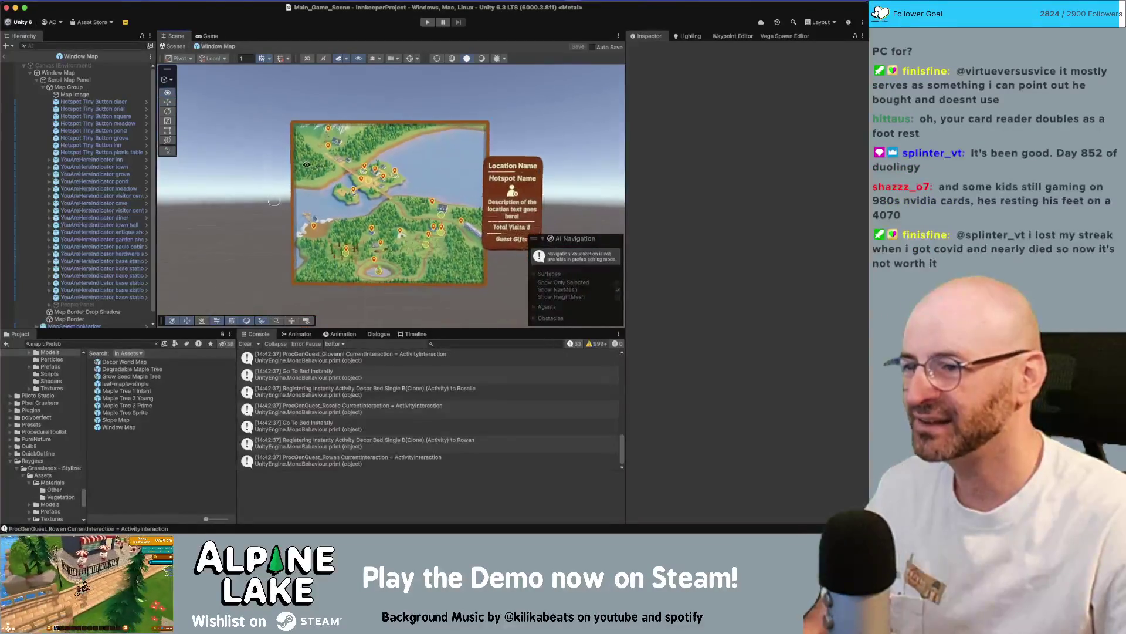
{"action": "left_click_drag", "start_coordinate": [306, 165], "coordinate": [365, 161]}
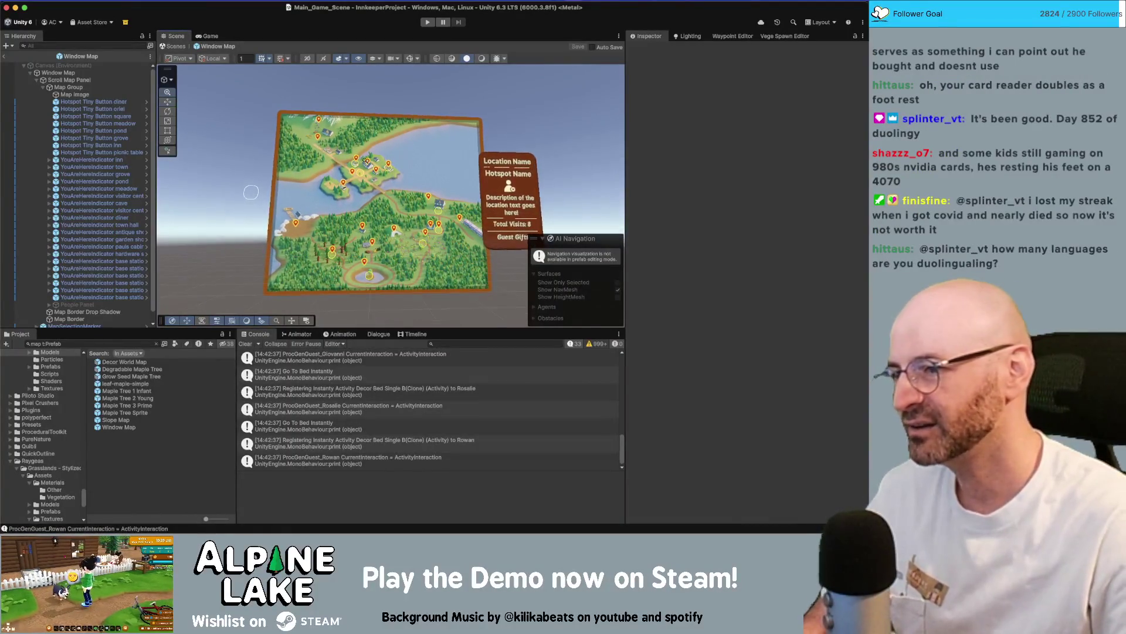
{"action": "left_click_drag", "start_coordinate": [250, 192], "coordinate": [326, 189]}
{"action": "scroll", "coordinate": [292, 169], "scroll_direction": "down", "scroll_amount": 2}
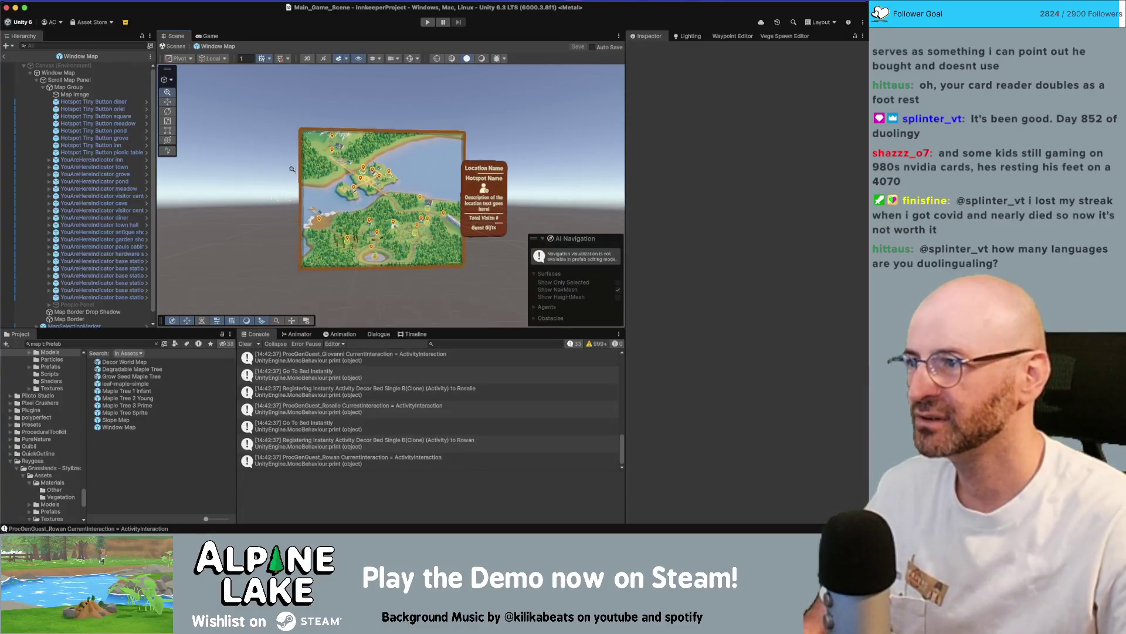
{"action": "scroll", "coordinate": [291, 169], "scroll_direction": "down", "scroll_amount": 1}
{"action": "left_click", "coordinate": [3, 57]}
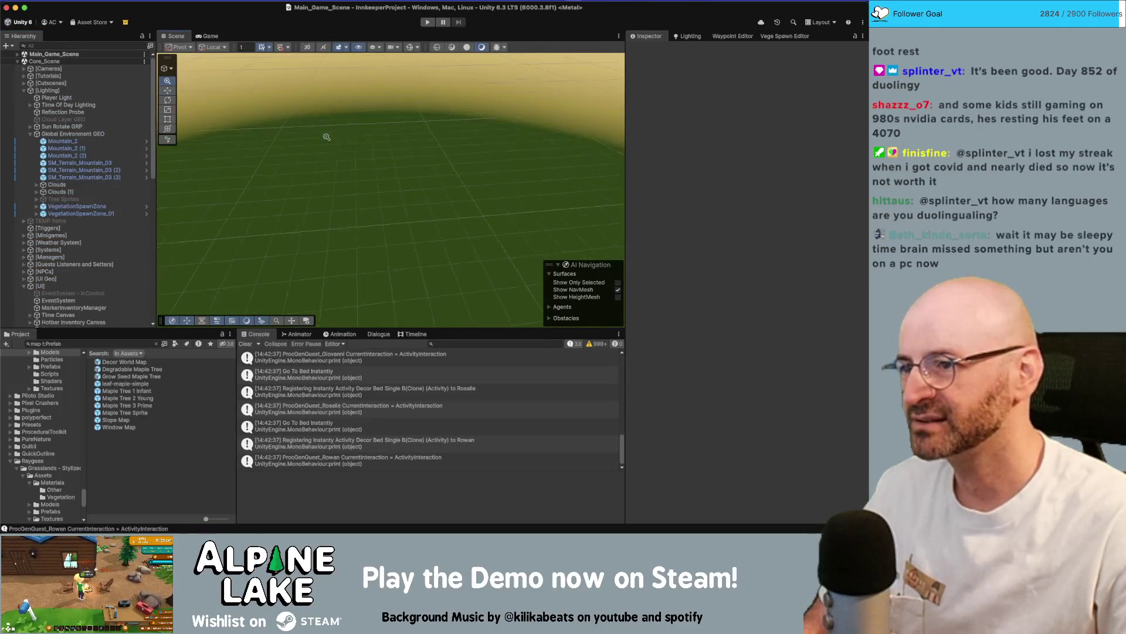
Select Main_Game_Scene's Reflection Probe and frame it from an overhead view of the terrain.
{"action": "mouse_move", "coordinate": [387, 154]}
{"action": "left_mouse_down"}
{"action": "mouse_move", "coordinate": [266, 114]}
{"action": "mouse_move", "coordinate": [312, 113]}
{"action": "left_mouse_up"}
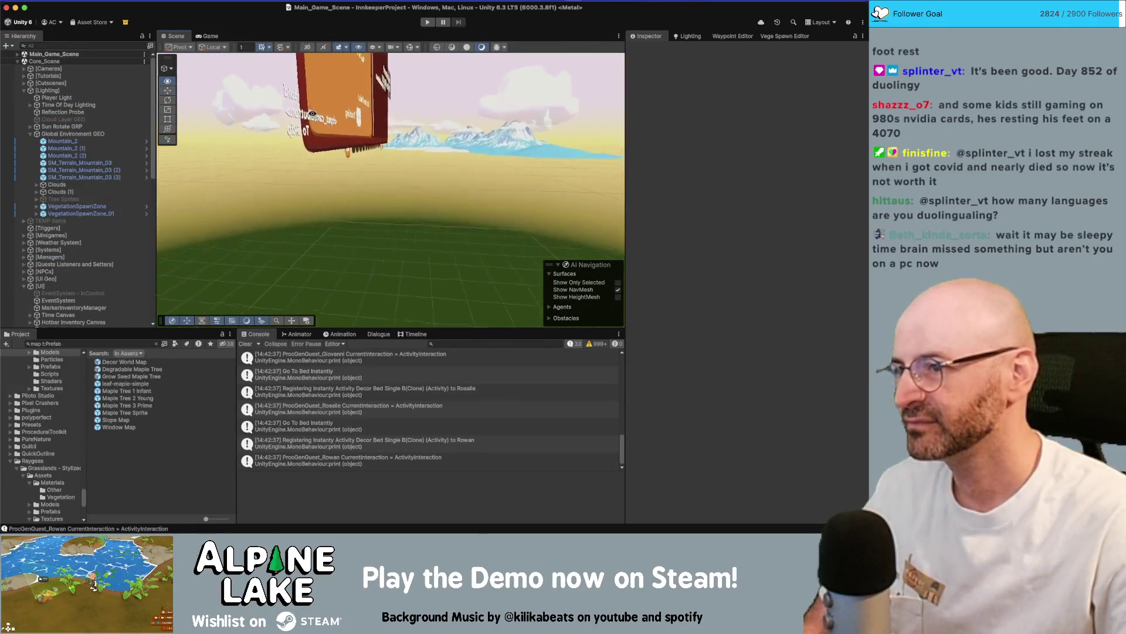
{"action": "left_click", "coordinate": [85, 133]}
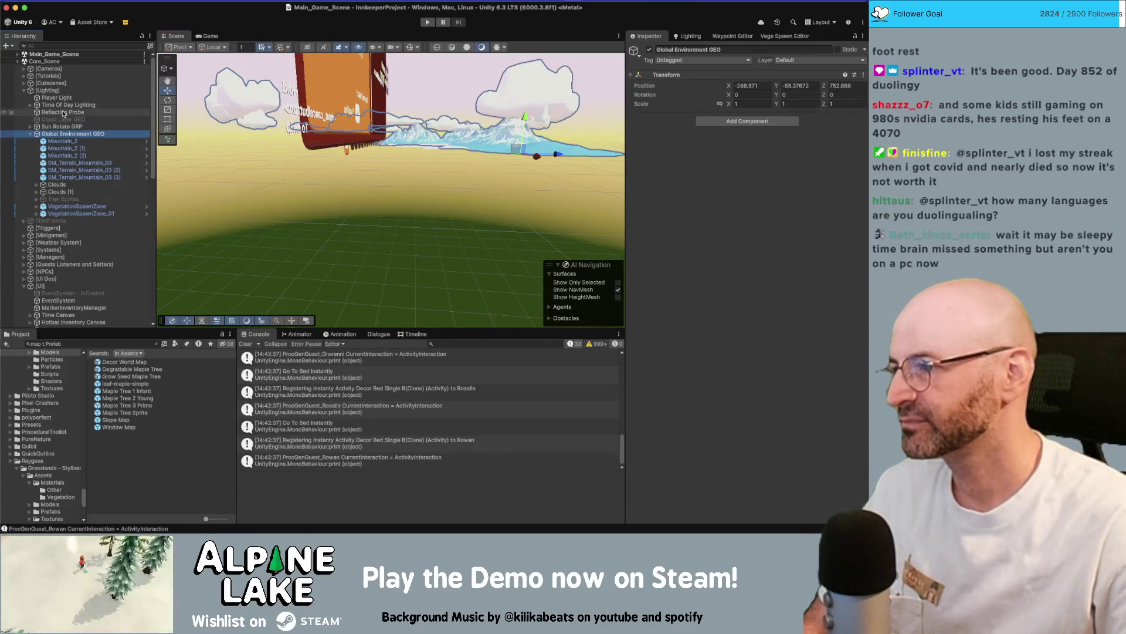
{"action": "left_click", "coordinate": [63, 113]}
{"action": "key", "text": "f"}
{"action": "mouse_move", "coordinate": [377, 182]}
{"action": "left_mouse_down"}
{"action": "mouse_move", "coordinate": [321, 214]}
{"action": "mouse_move", "coordinate": [386, 197]}
{"action": "left_mouse_up"}
{"action": "scroll", "coordinate": [386, 197], "scroll_direction": "up", "scroll_amount": 5}
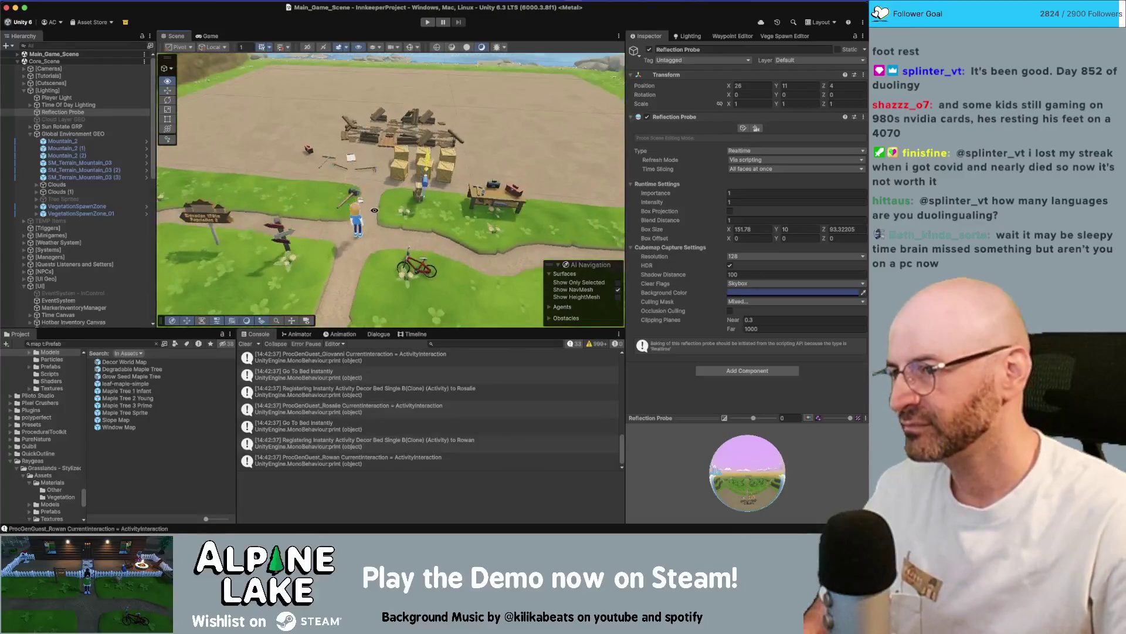
{"action": "scroll", "coordinate": [402, 200], "scroll_direction": "down", "scroll_amount": 2}
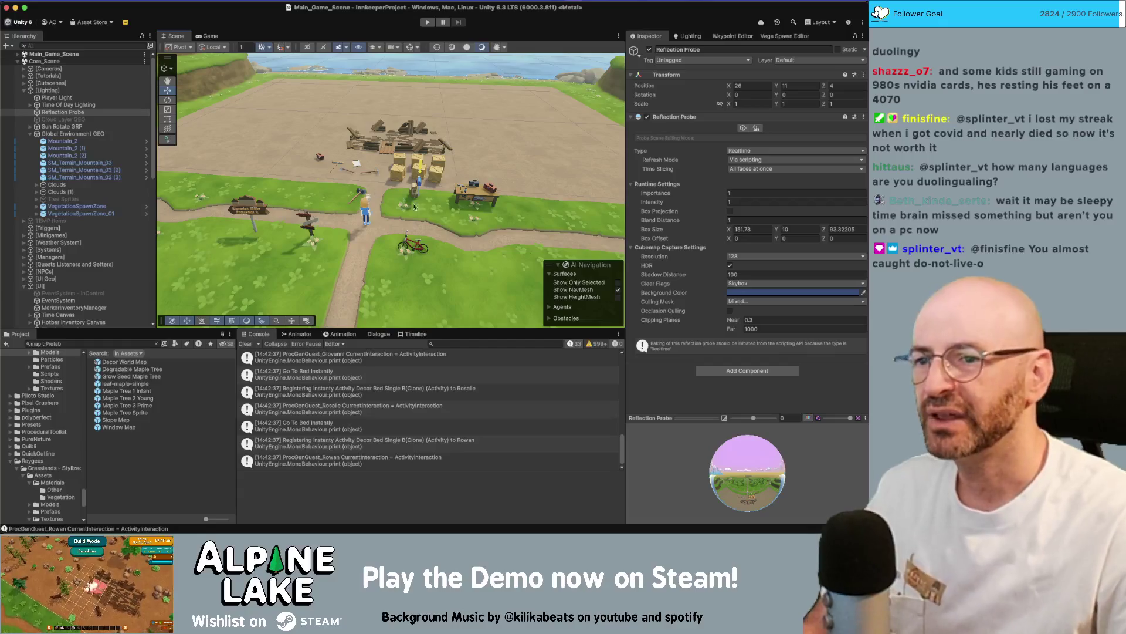
Change the Reflection Probe Type from Realtime to Baked and press Bake.
{"action": "left_click", "coordinate": [734, 151]}
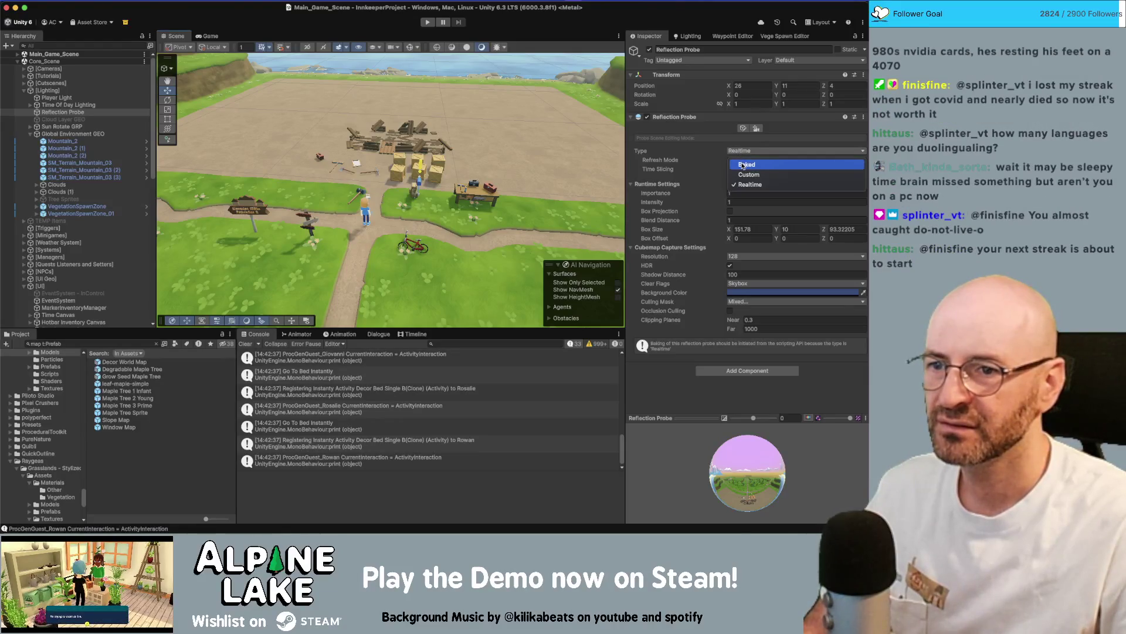
{"action": "left_click", "coordinate": [743, 164]}
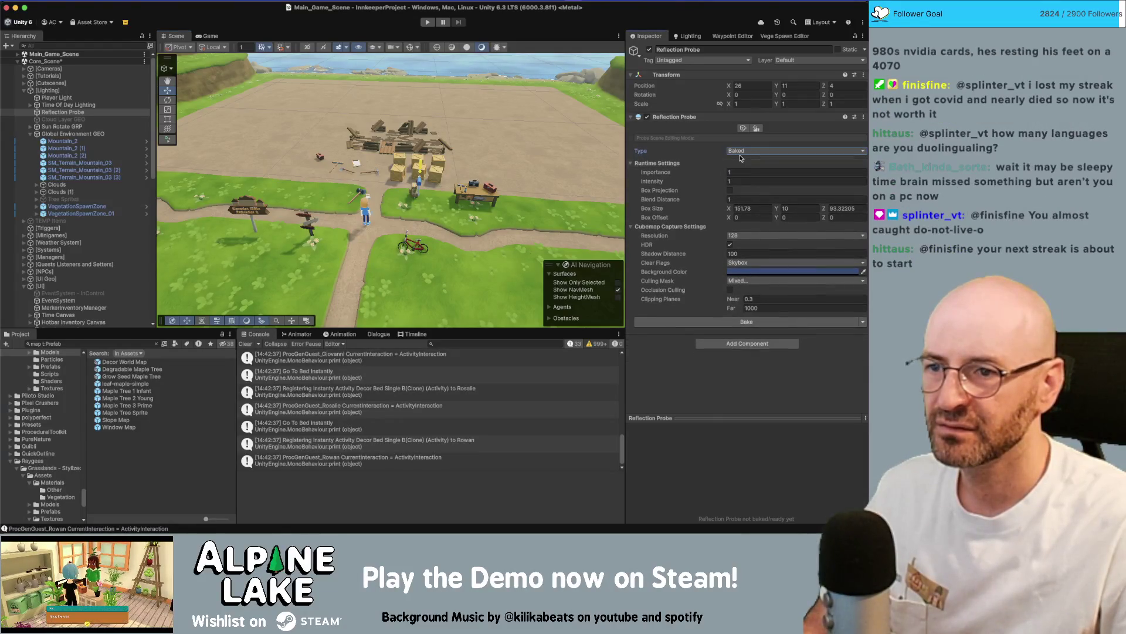
{"action": "left_click", "coordinate": [742, 152]}
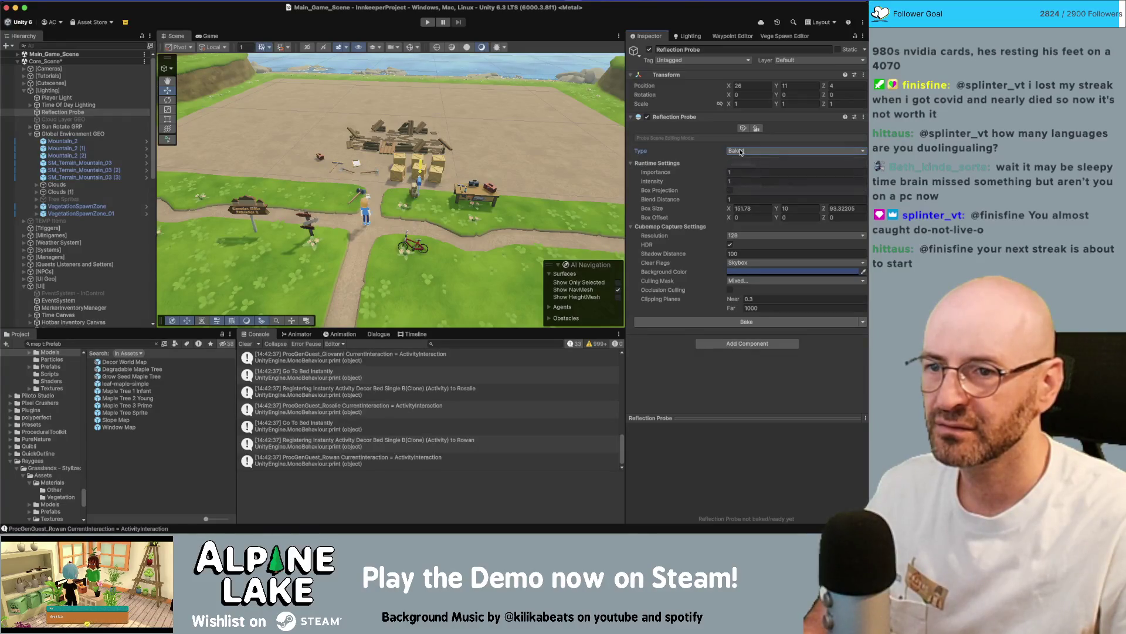
{"action": "left_click", "coordinate": [741, 152]}
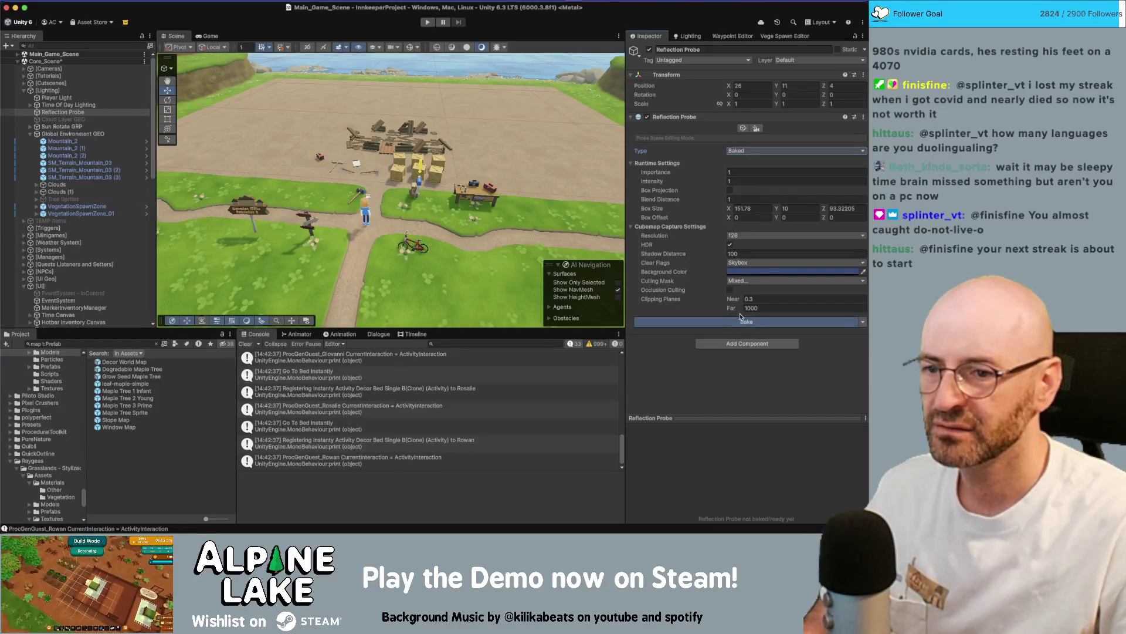
{"action": "left_click", "coordinate": [741, 316]}
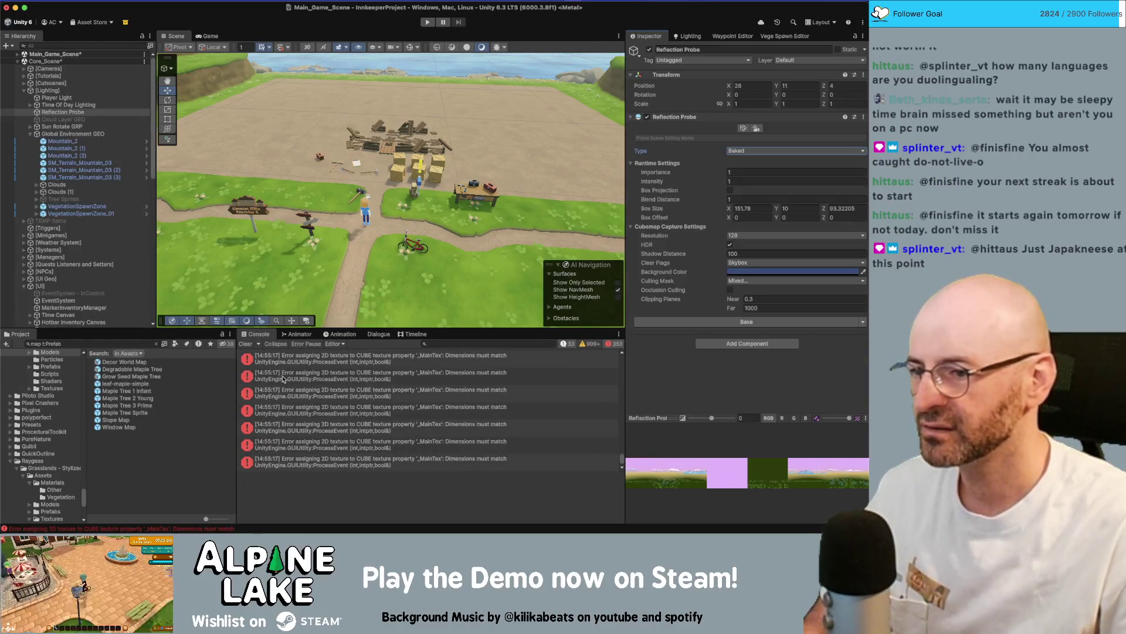
{"action": "left_click", "coordinate": [218, 427]}
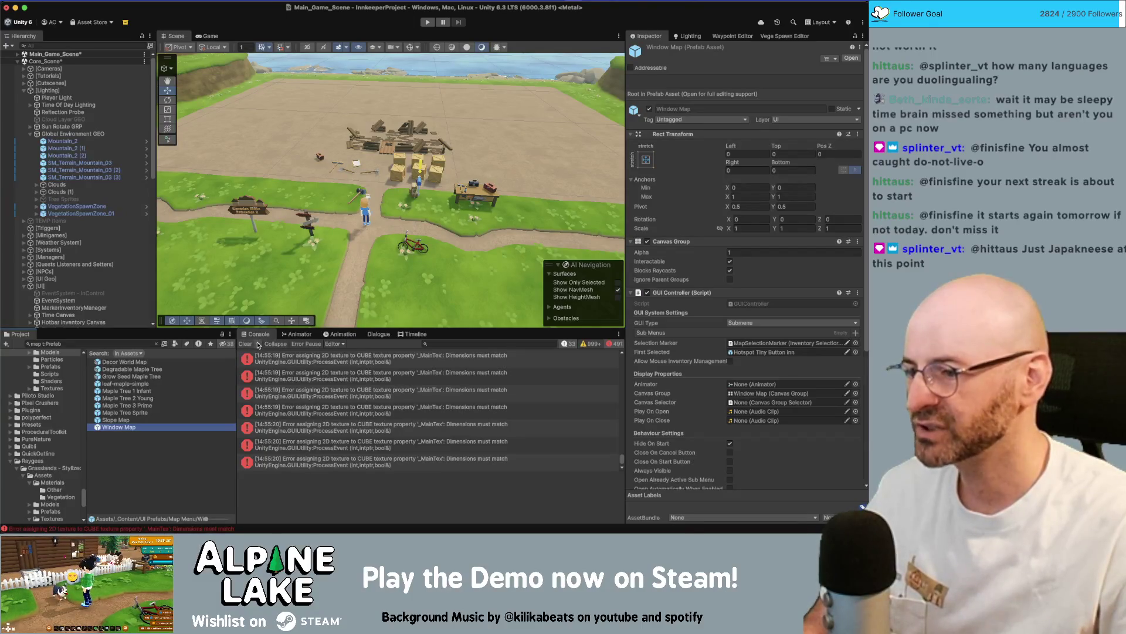
{"action": "left_click", "coordinate": [315, 370]}
{"action": "left_click", "coordinate": [326, 396]}
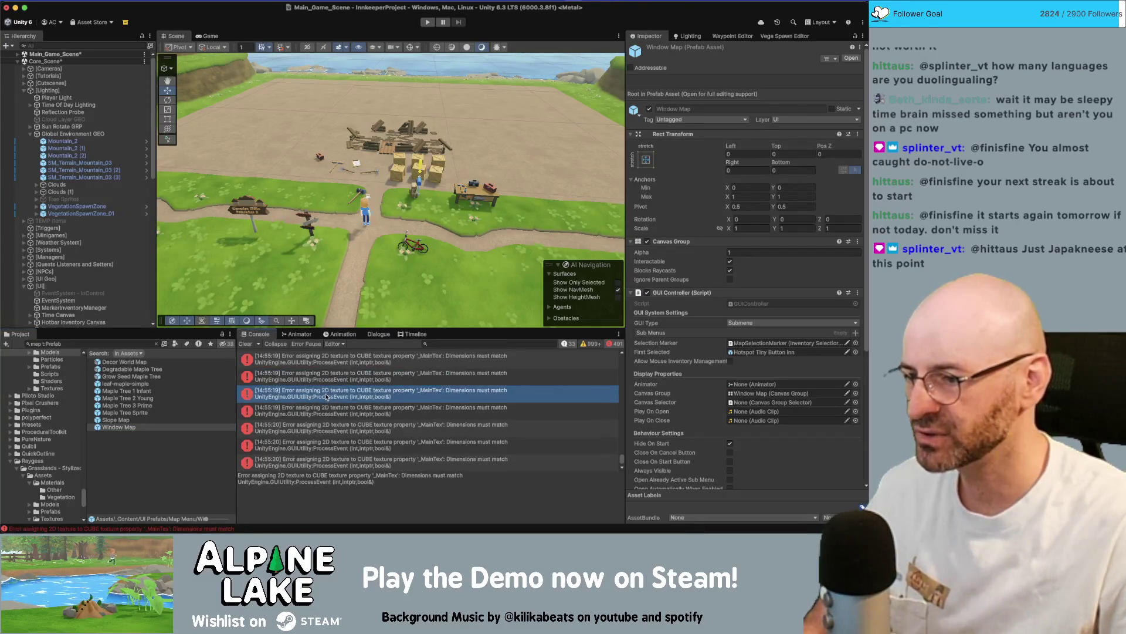
{"action": "left_click", "coordinate": [246, 344]}
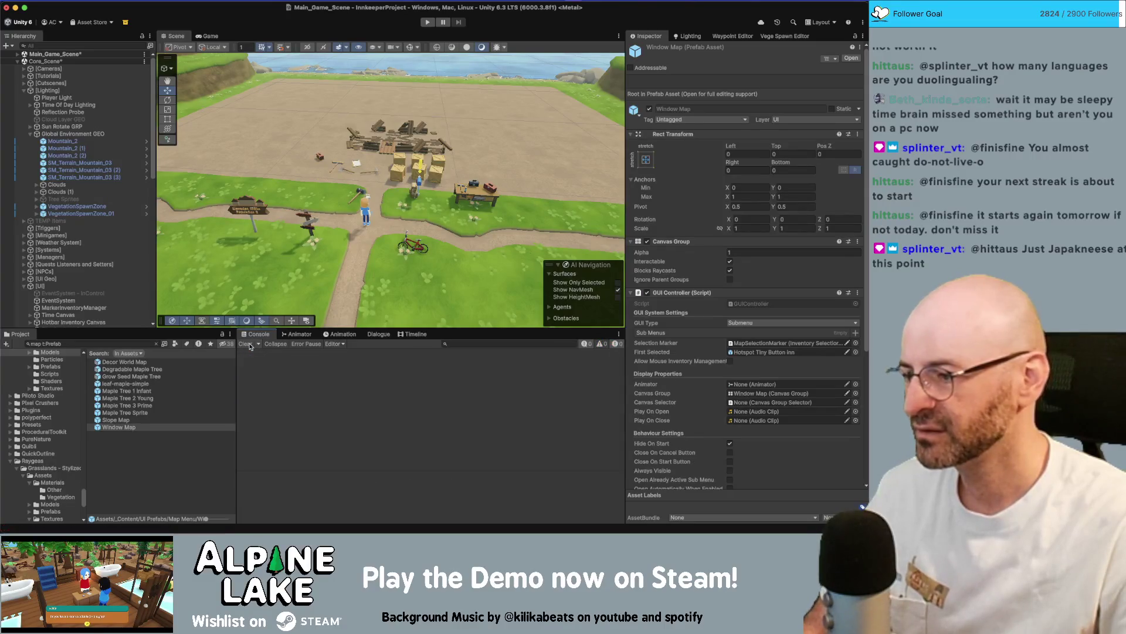
{"action": "left_click", "coordinate": [70, 112]}
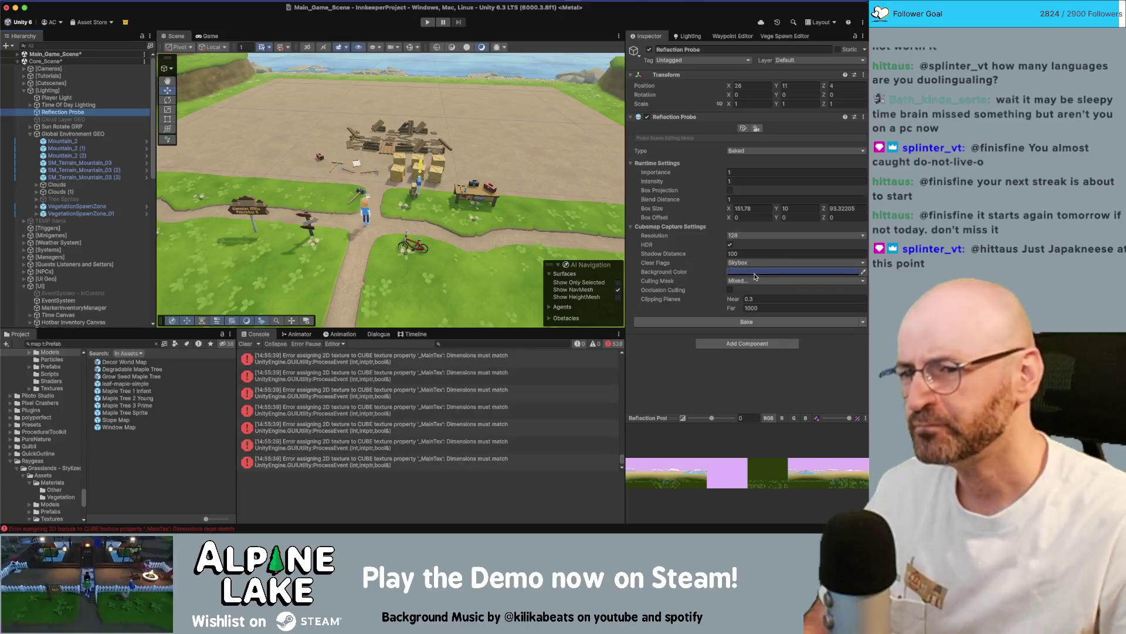
{"action": "left_click", "coordinate": [752, 282]}
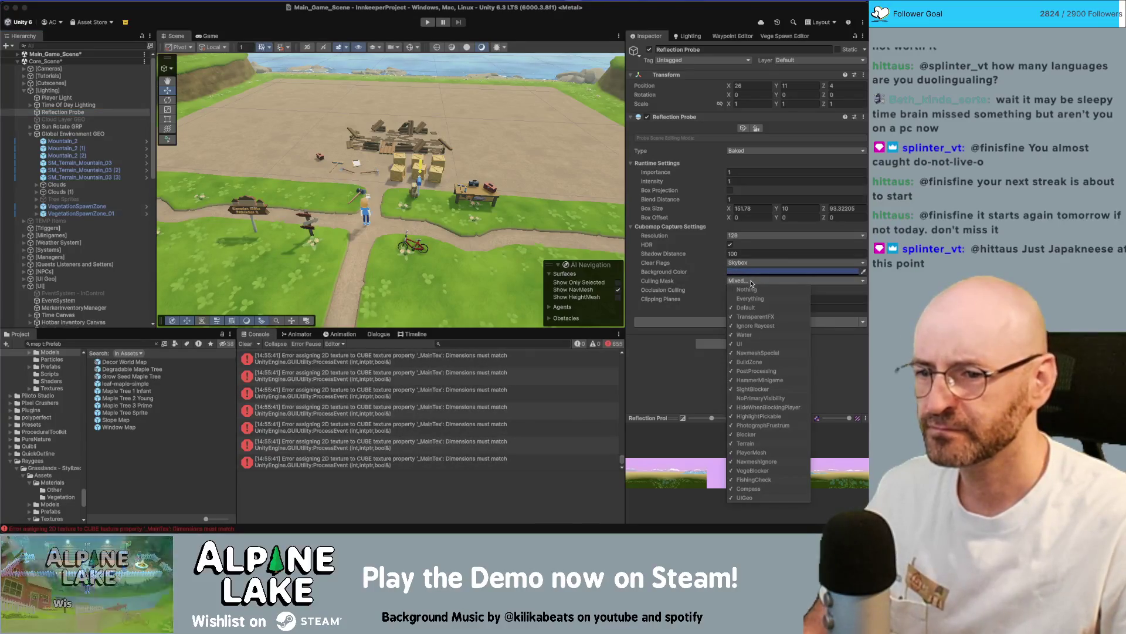
{"action": "left_click", "coordinate": [753, 282]}
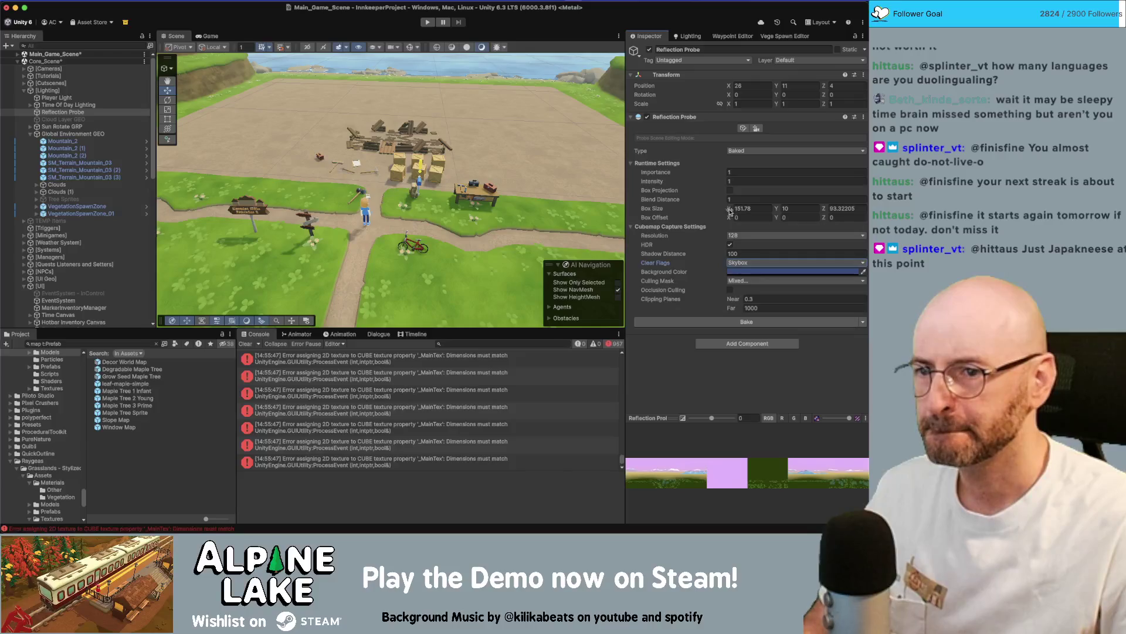
{"action": "left_click", "coordinate": [733, 183]}
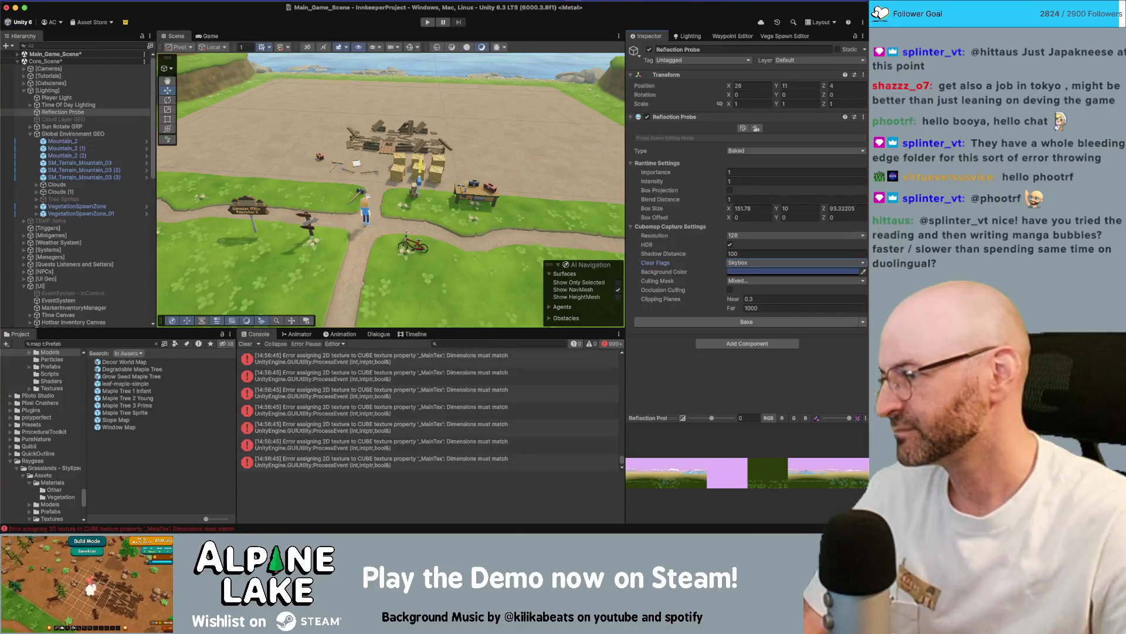
{"action": "left_click", "coordinate": [71, 265]}
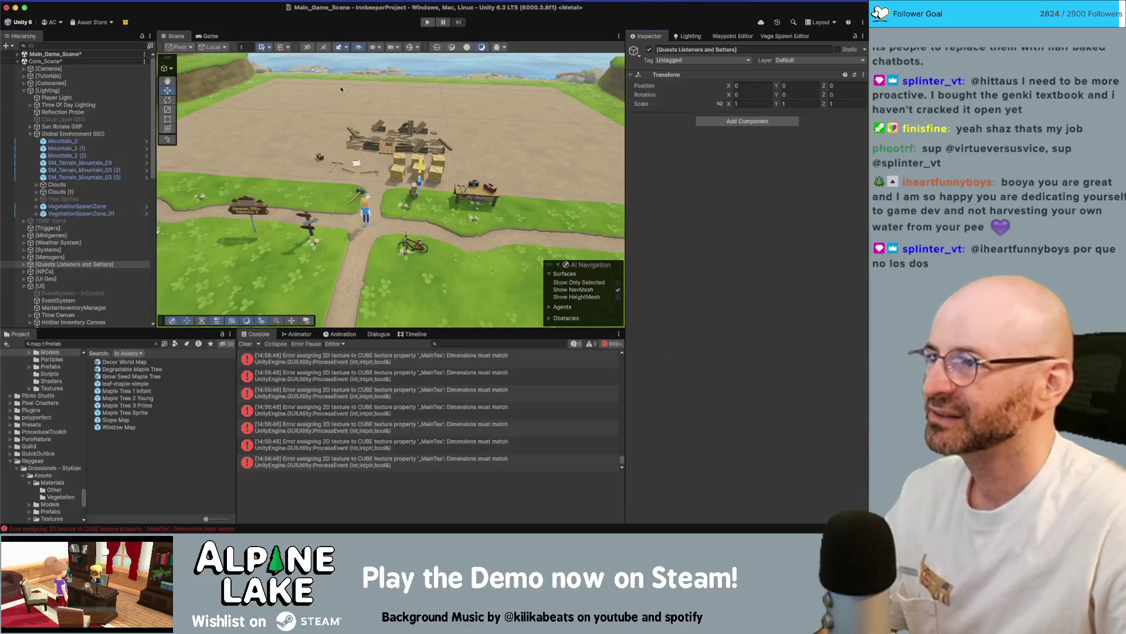
Save the open scenes and quit Unity.
{"action": "key", "text": "super+s"}
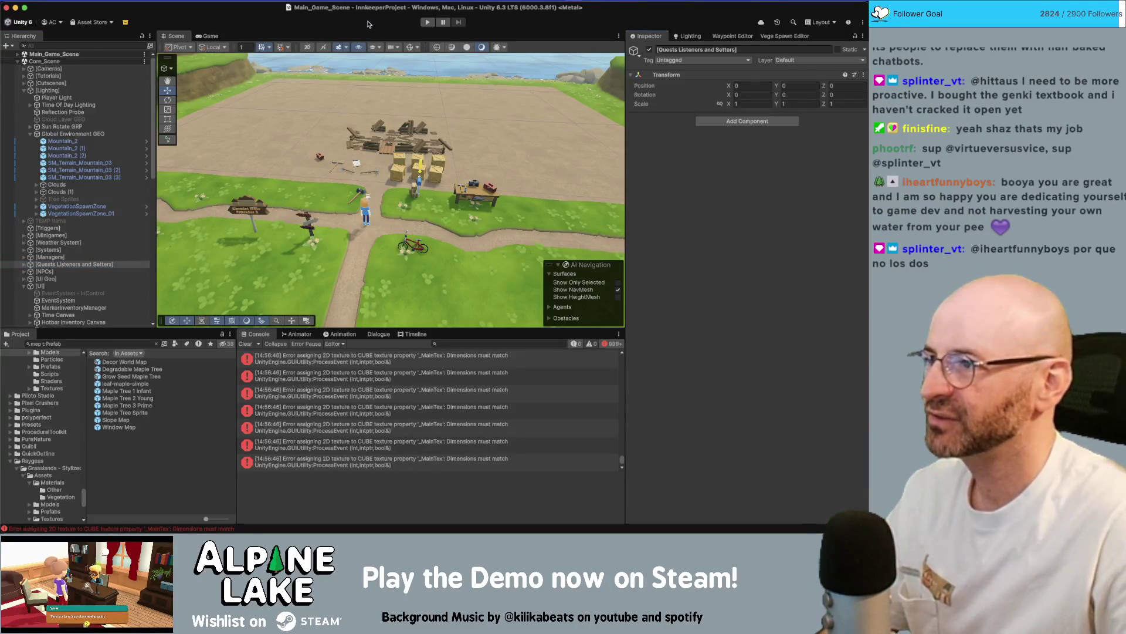
{"action": "left_click", "coordinate": [7, 8]}
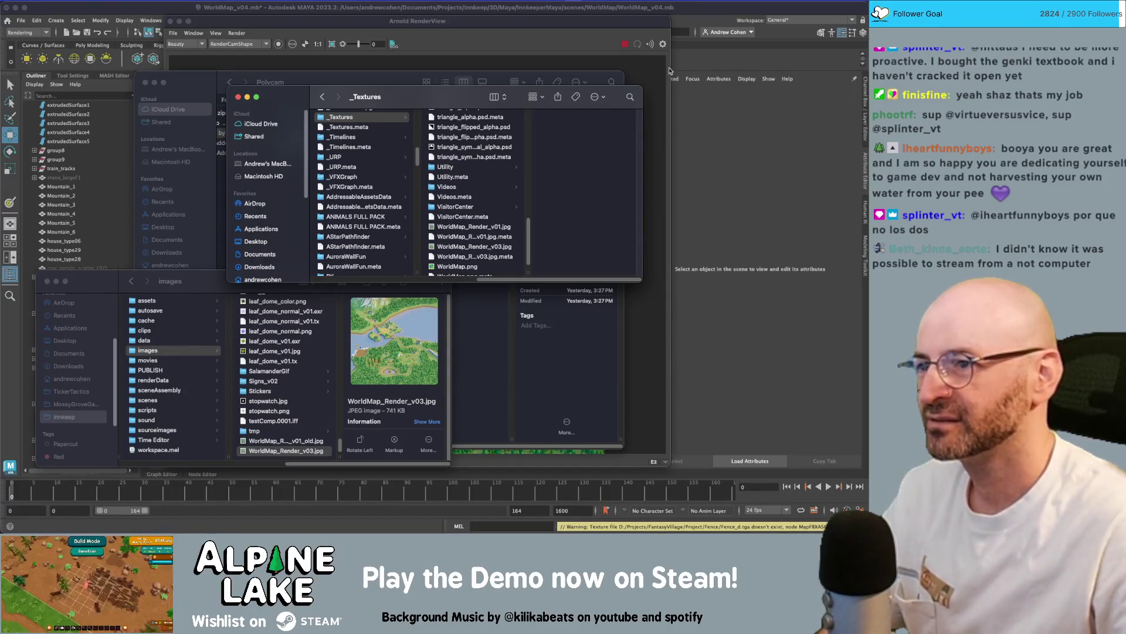
Move the _Textures window aside, bring the world map render forward, and stop the render.
{"action": "left_click_drag", "start_coordinate": [459, 97], "coordinate": [488, 101]}
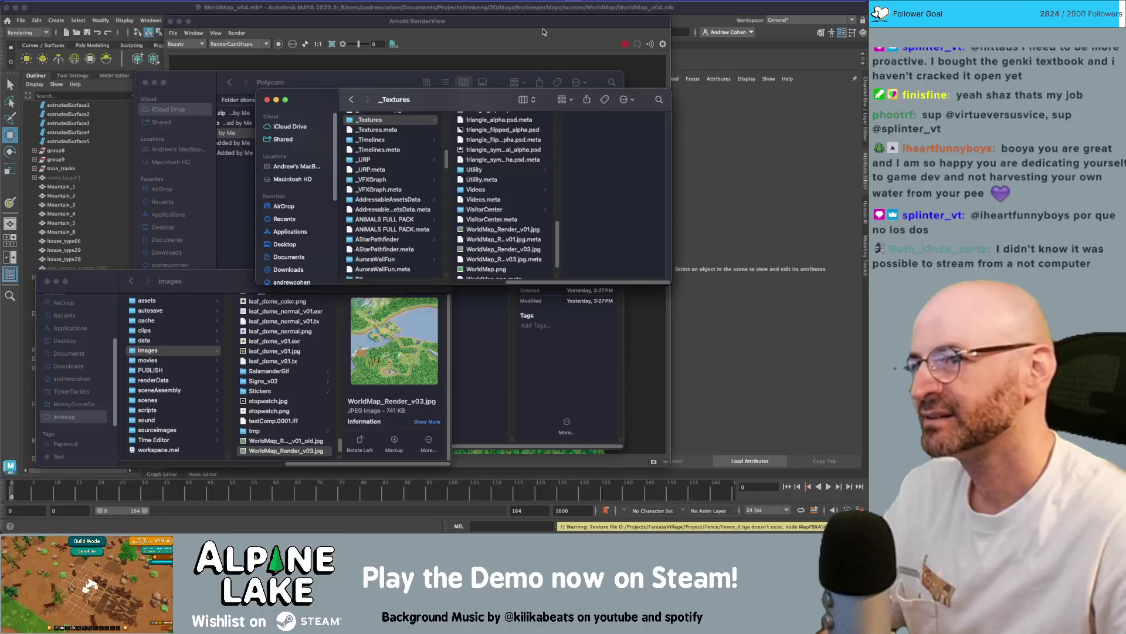
{"action": "left_click", "coordinate": [543, 31]}
{"action": "left_click", "coordinate": [624, 45]}
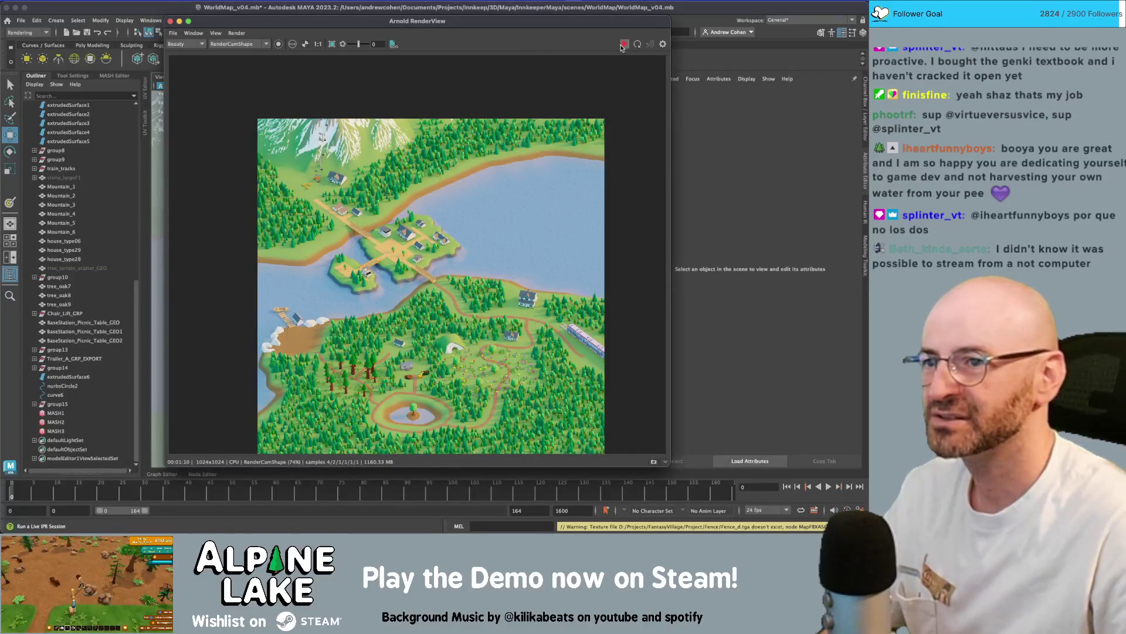
Close Maya's render view and save the WorldMap scene.
{"action": "left_click", "coordinate": [171, 22]}
{"action": "key", "text": "ctrl+s"}
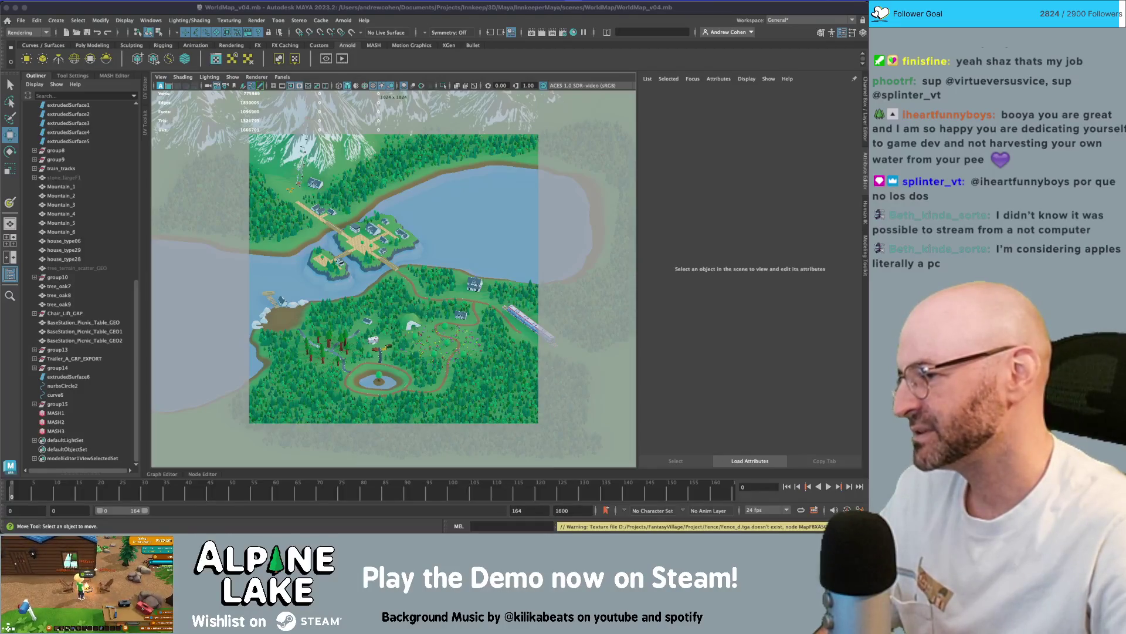
{"action": "key", "text": "super+Tab"}
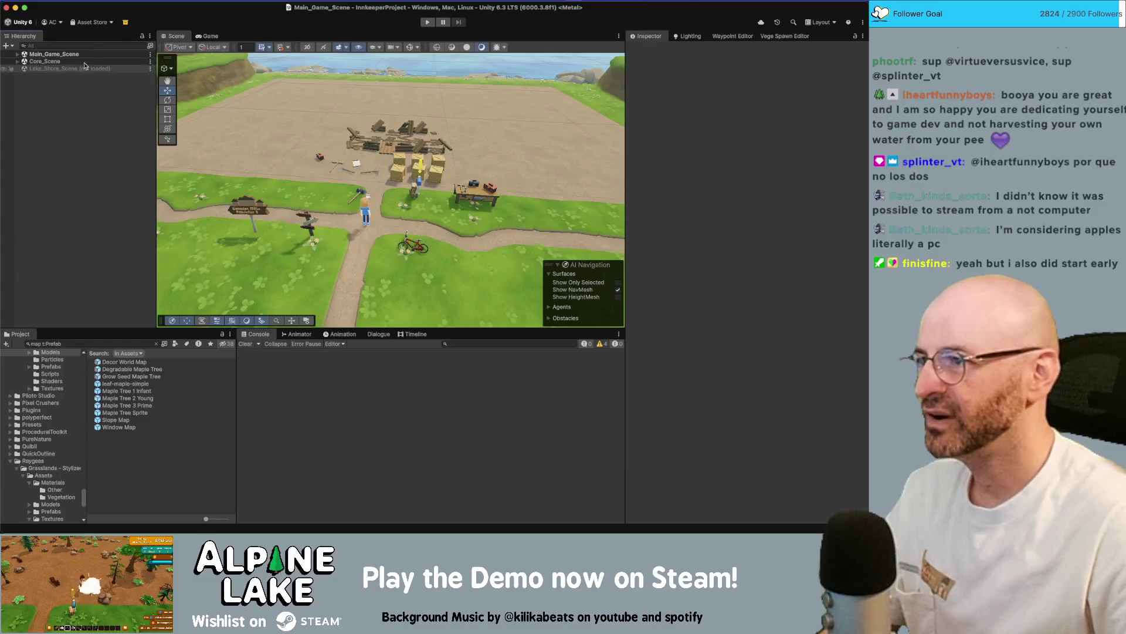
Expand Core_Scene and its [Lighting] group to reach the Reflection Probe's settings.
{"action": "left_click", "coordinate": [17, 61]}
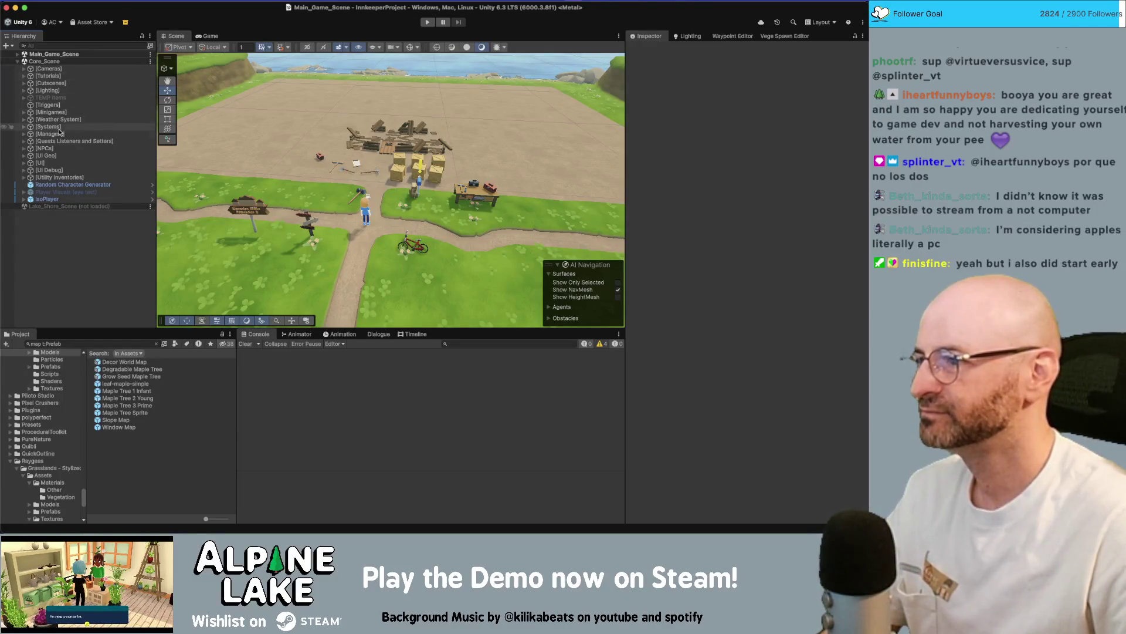
{"action": "left_click", "coordinate": [47, 91]}
{"action": "left_click", "coordinate": [24, 90]}
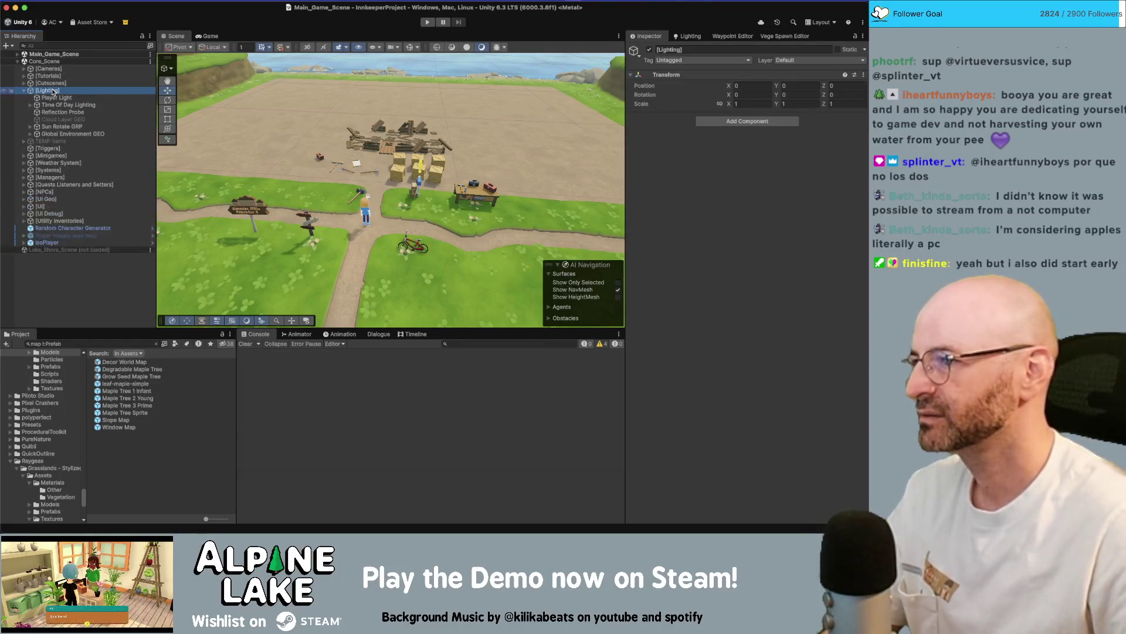
{"action": "left_click", "coordinate": [58, 111]}
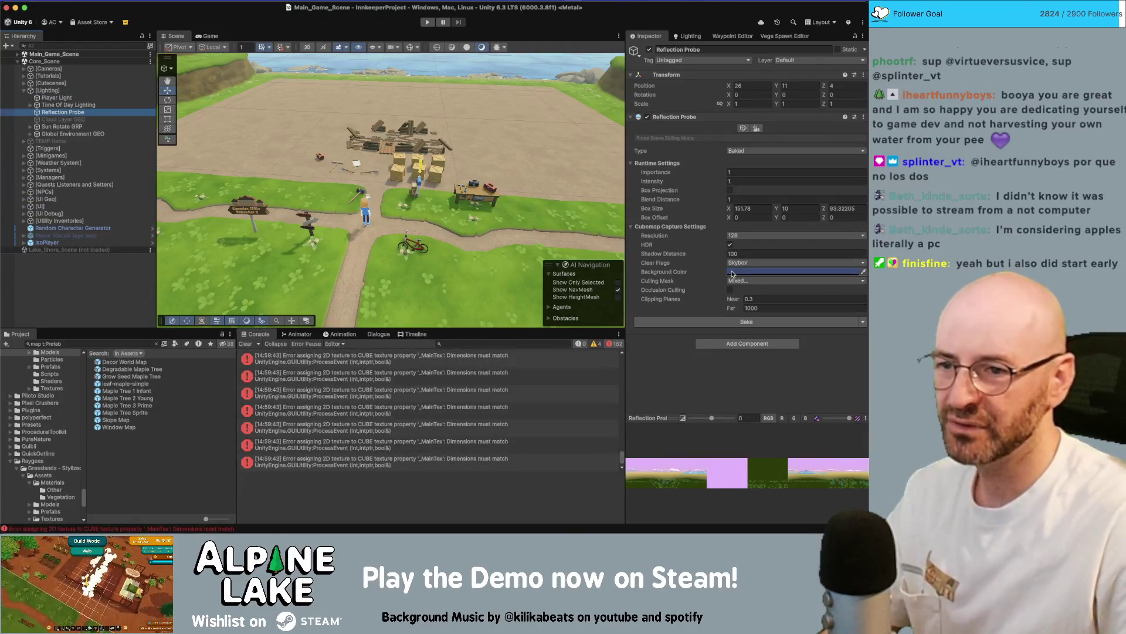
Bake the Reflection Probe and clear the console errors.
{"action": "left_click", "coordinate": [731, 324]}
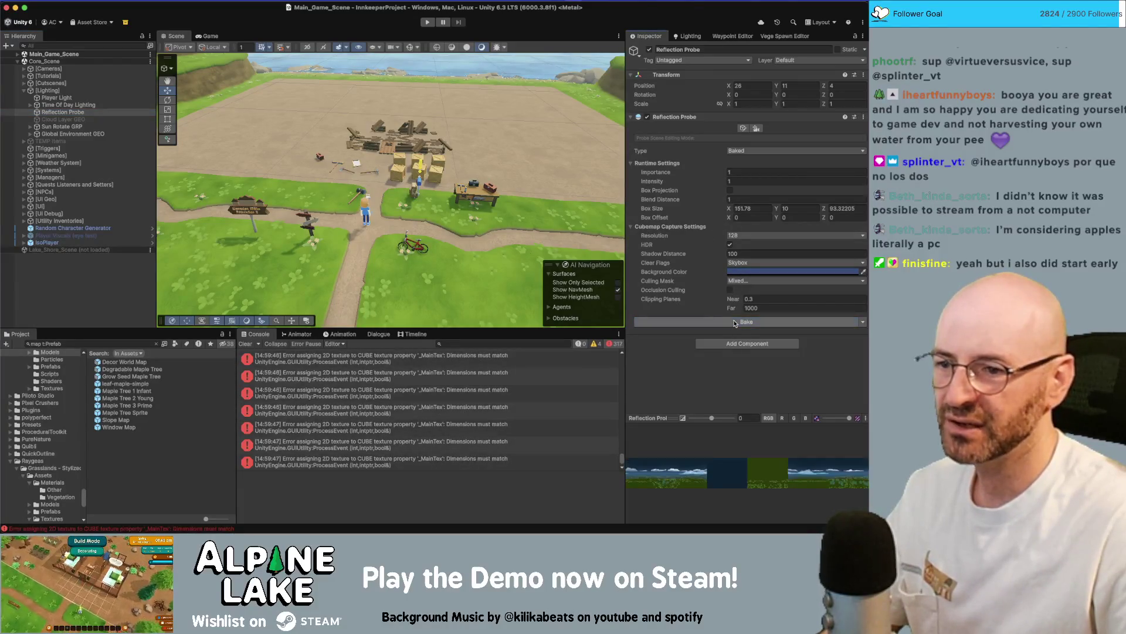
{"action": "left_click", "coordinate": [246, 345]}
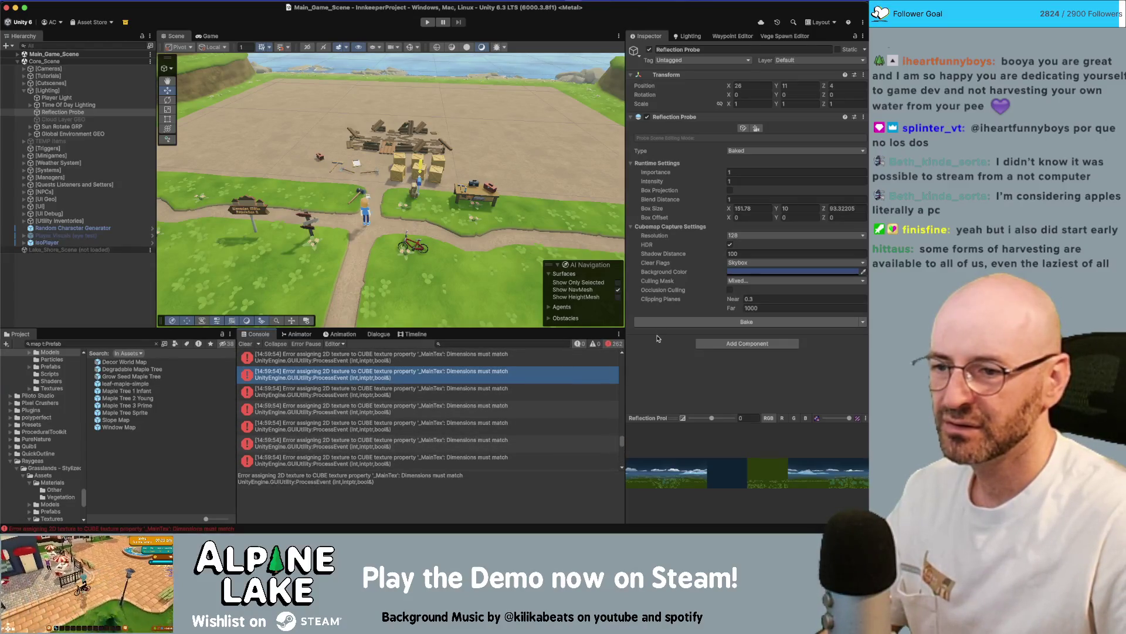
{"action": "left_click", "coordinate": [115, 119], "text": "shift"}
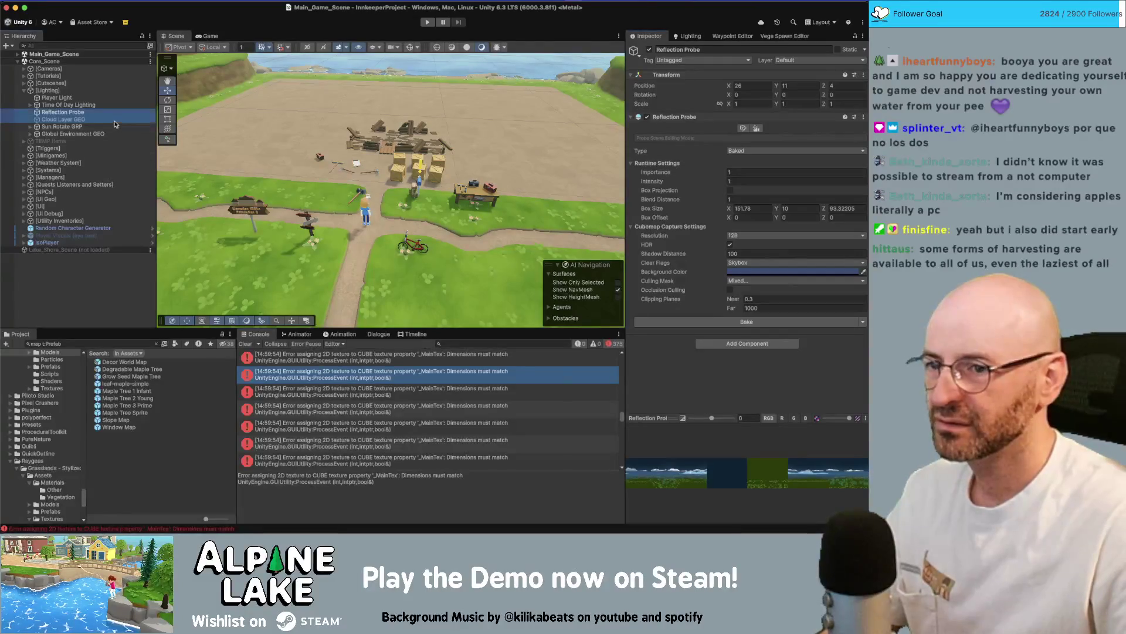
{"action": "key", "text": "super+Tab"}
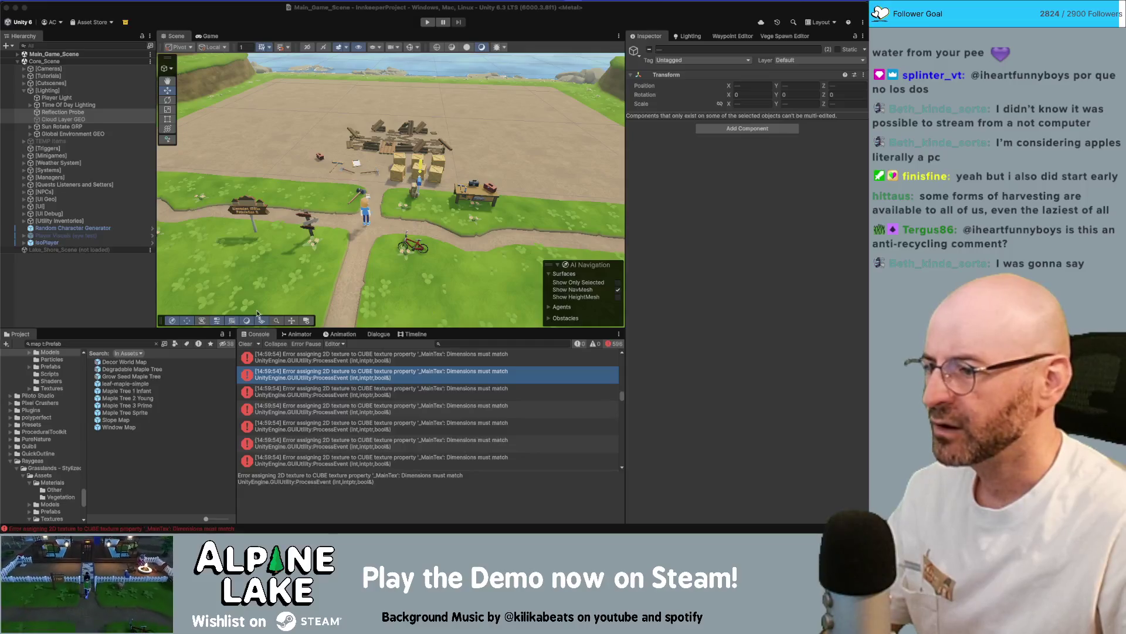
Reselect only the Reflection Probe and search the project for 'reflection probe'.
{"action": "left_click", "coordinate": [81, 113]}
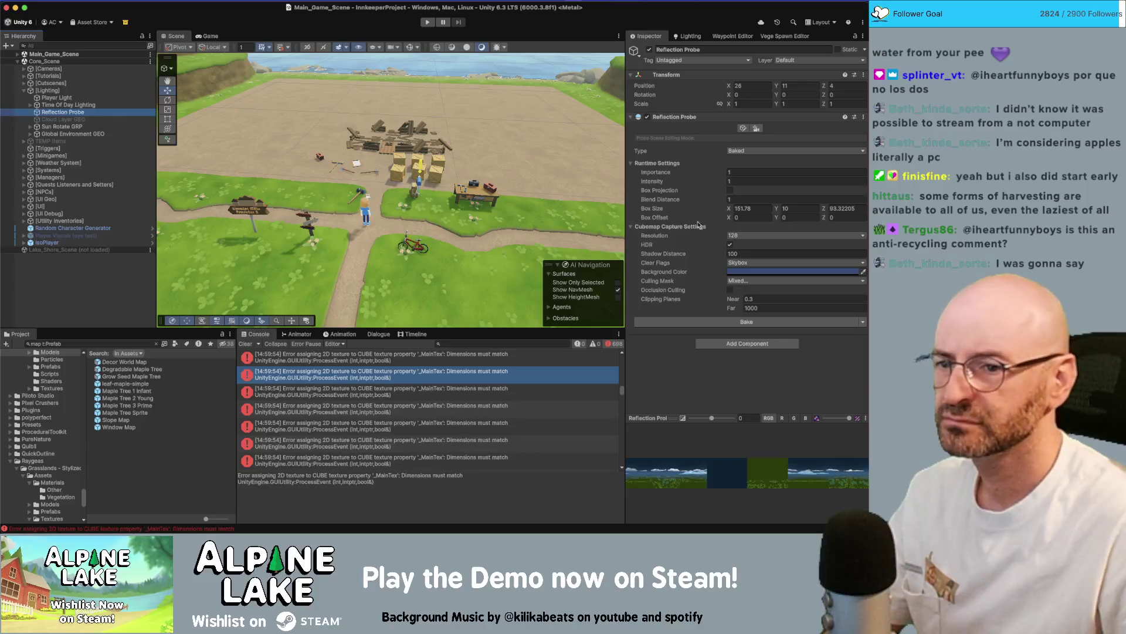
{"action": "left_click", "coordinate": [728, 476]}
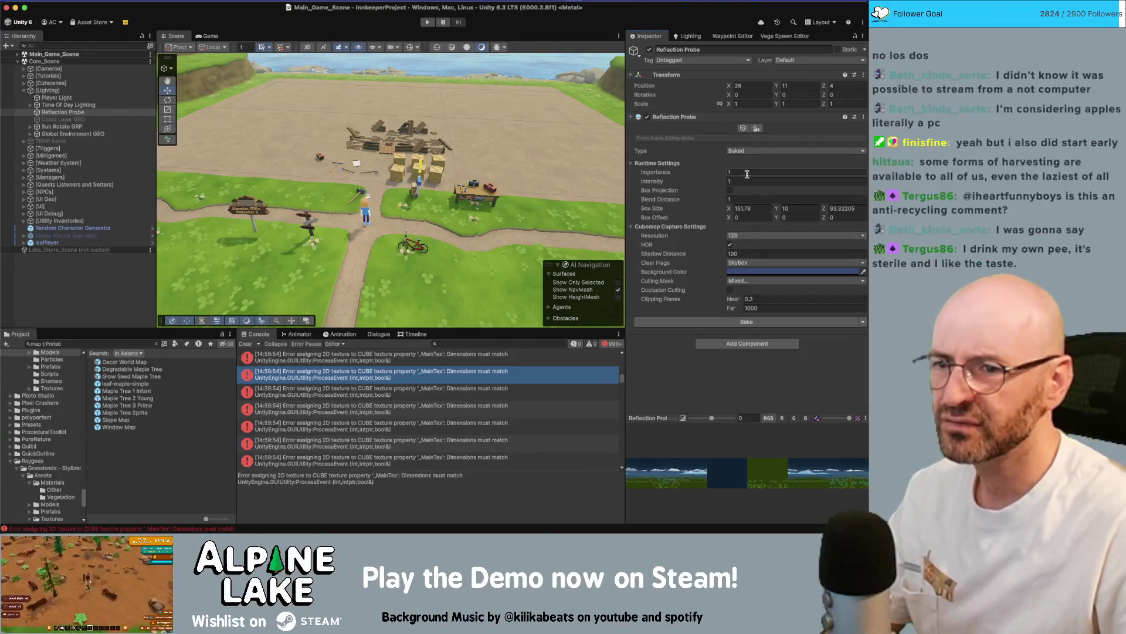
{"action": "left_click", "coordinate": [133, 342]}
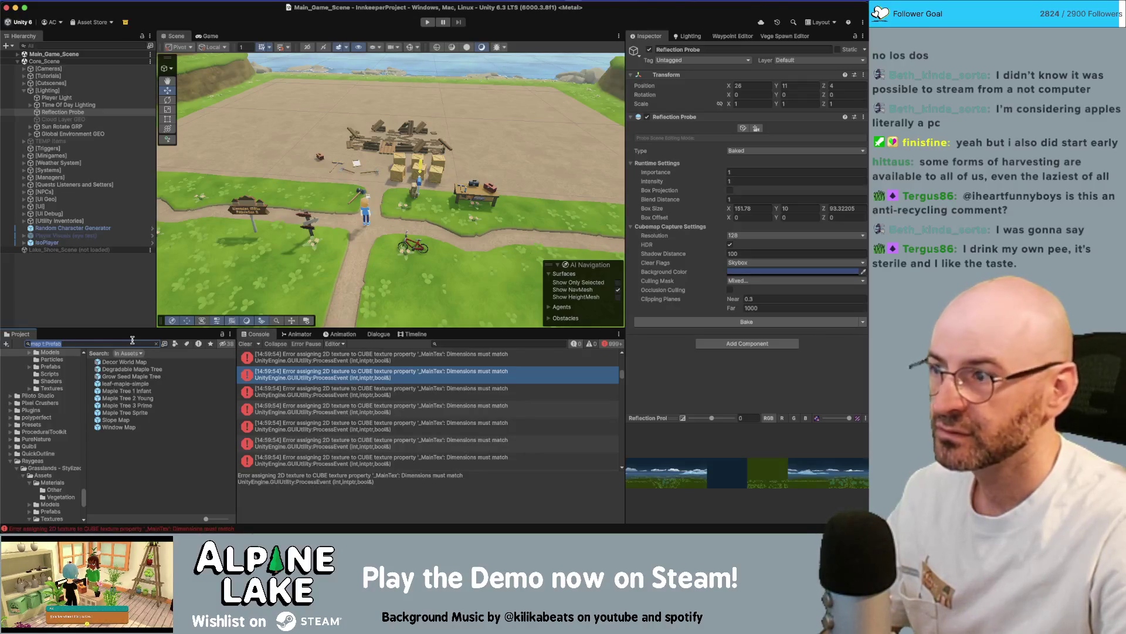
{"action": "type", "text": "reflection p"}
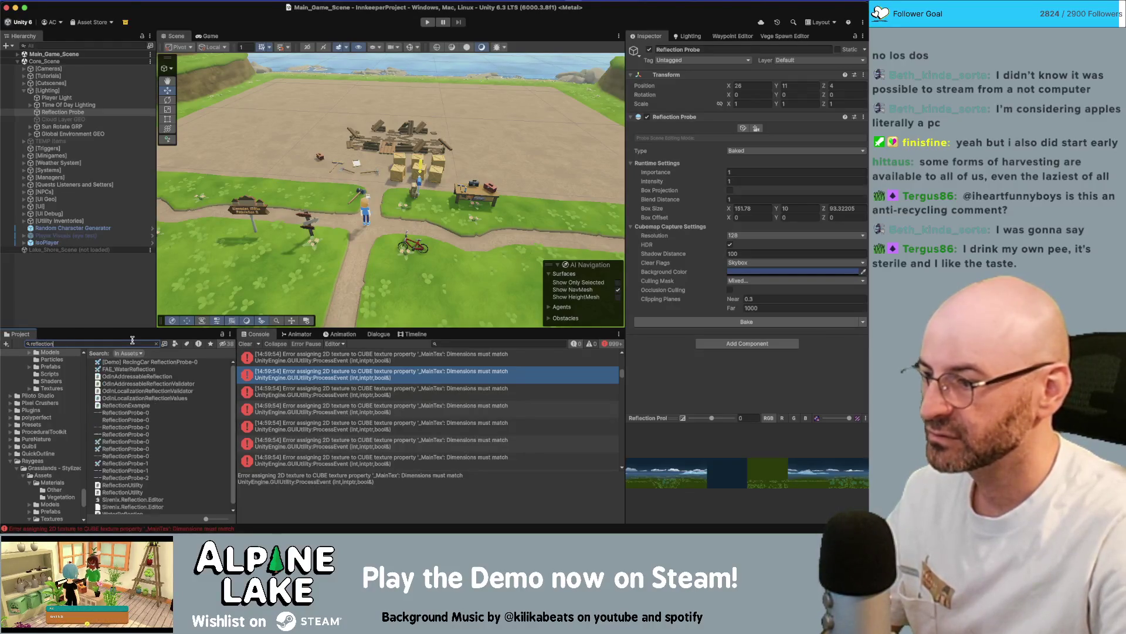
{"action": "type", "text": "robe"}
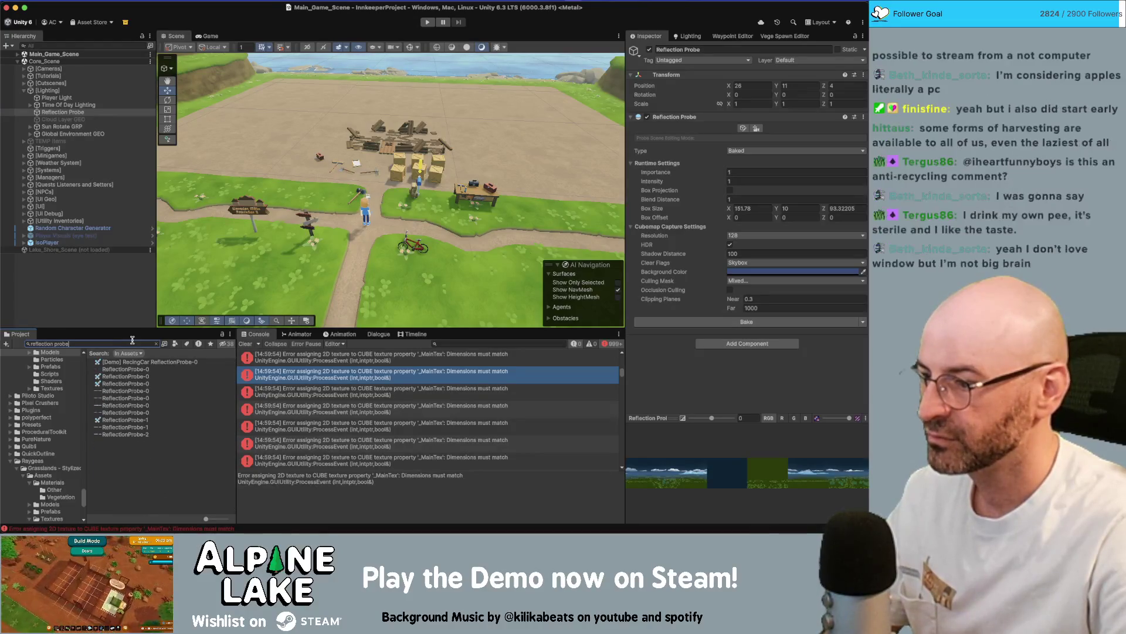
Inspect the ReflectionProbe-0 textures in the results, clear the console, and reselect the Reflection Probe.
{"action": "left_click", "coordinate": [117, 398]}
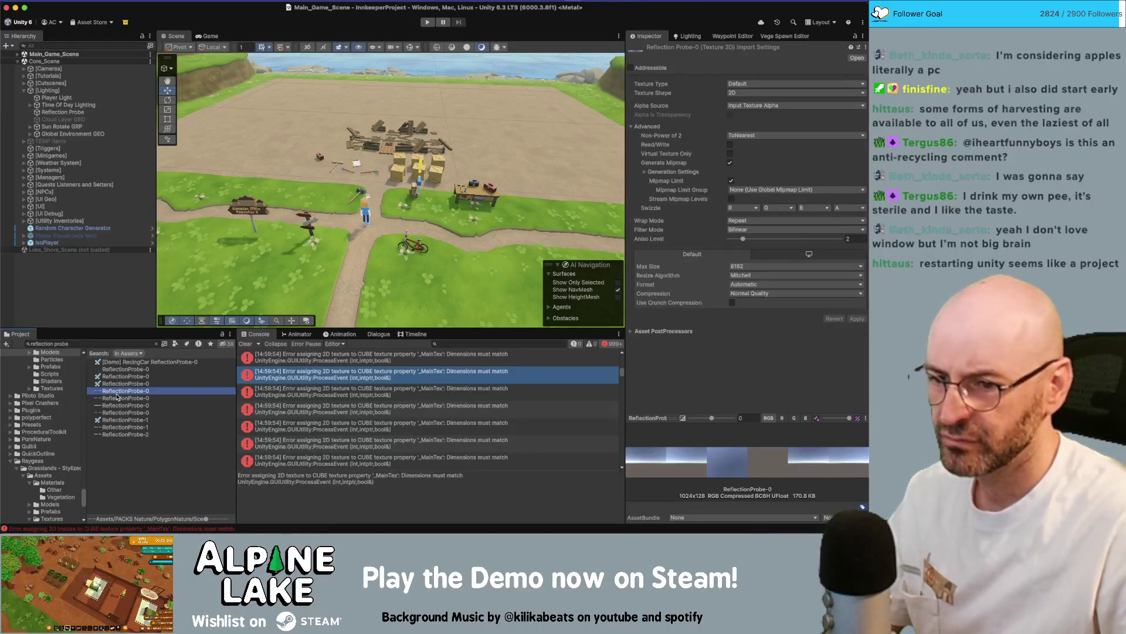
{"action": "key", "text": "Down"}
{"action": "key", "text": "Down"}
{"action": "key", "text": "Down"}
{"action": "key", "text": "Down"}
{"action": "key", "text": "Down"}
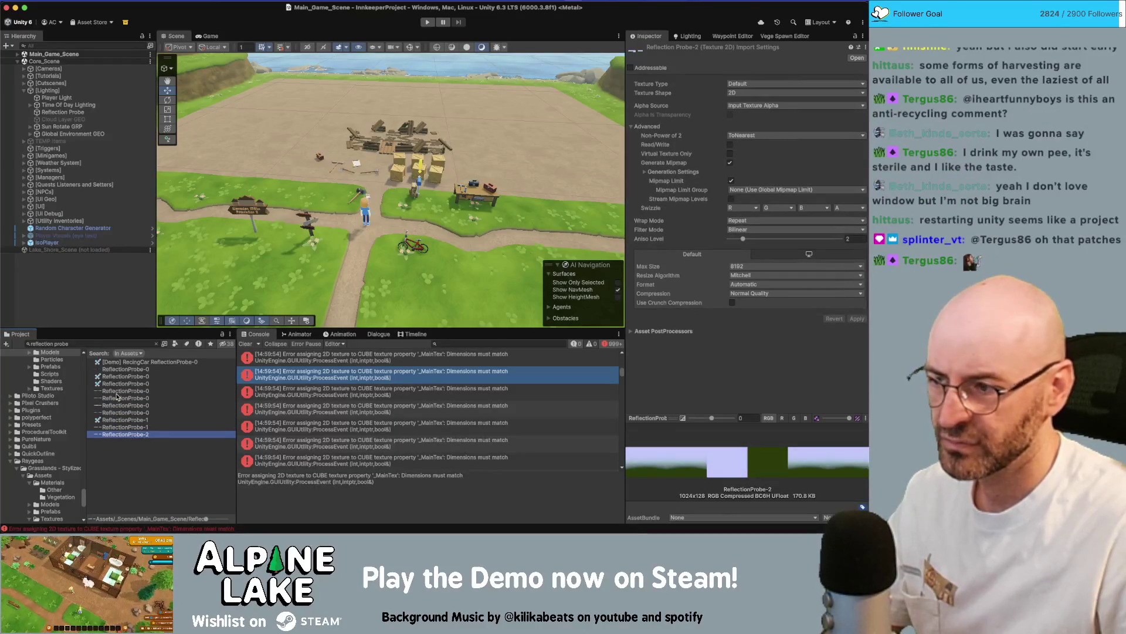
{"action": "key", "text": "Up"}
{"action": "key", "text": "Up"}
{"action": "key", "text": "Up"}
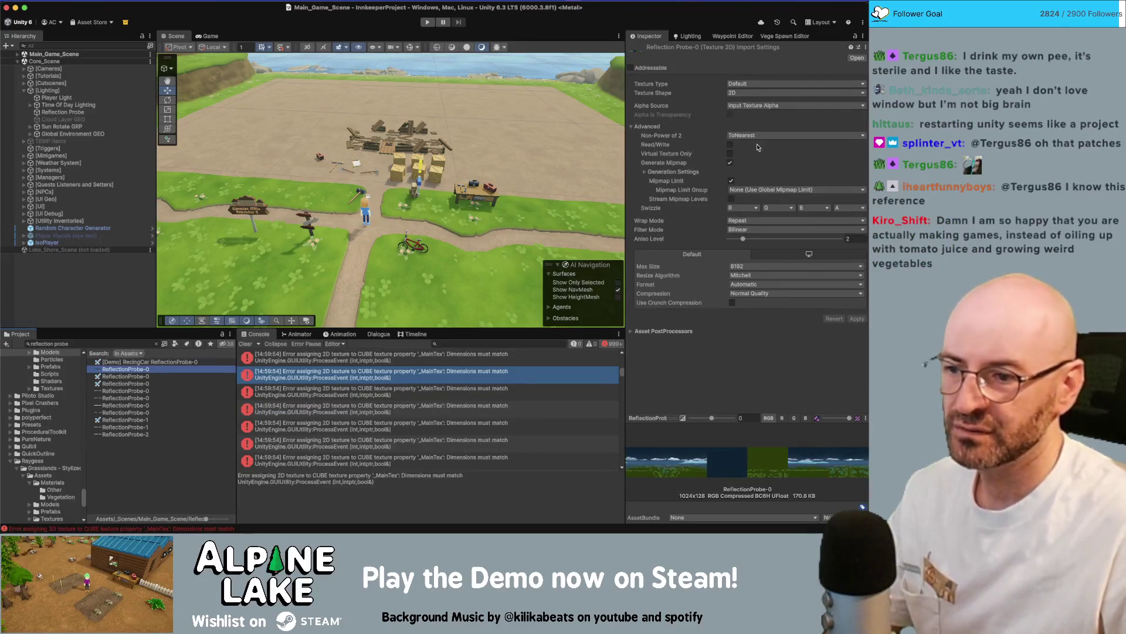
{"action": "left_click", "coordinate": [243, 344]}
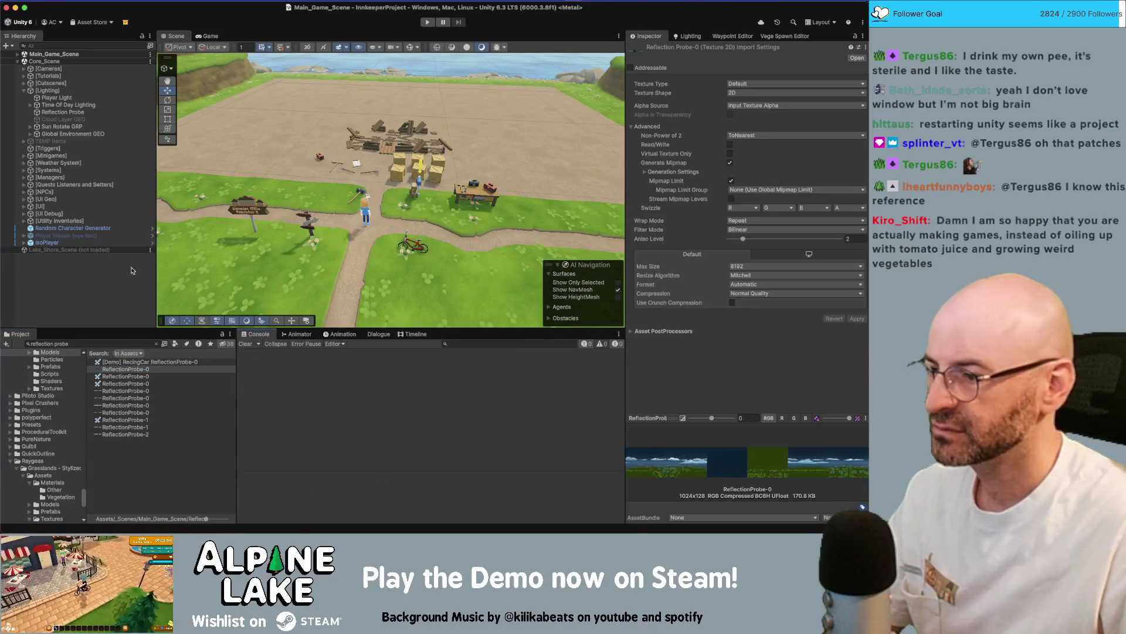
{"action": "left_click", "coordinate": [122, 364]}
{"action": "left_click", "coordinate": [123, 369]}
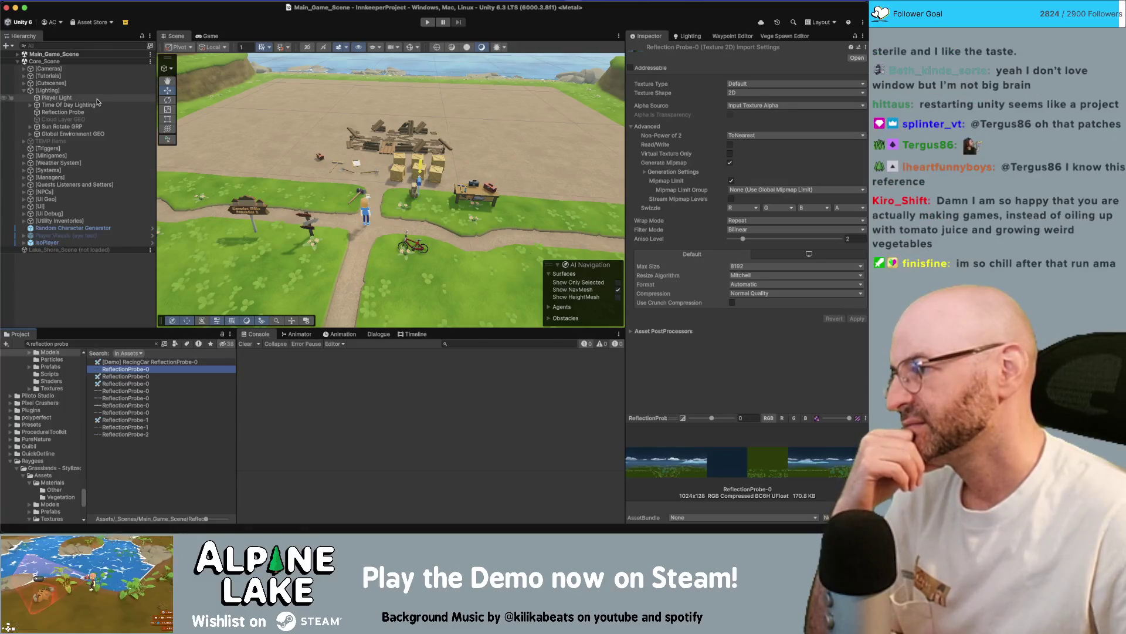
{"action": "left_click", "coordinate": [88, 112]}
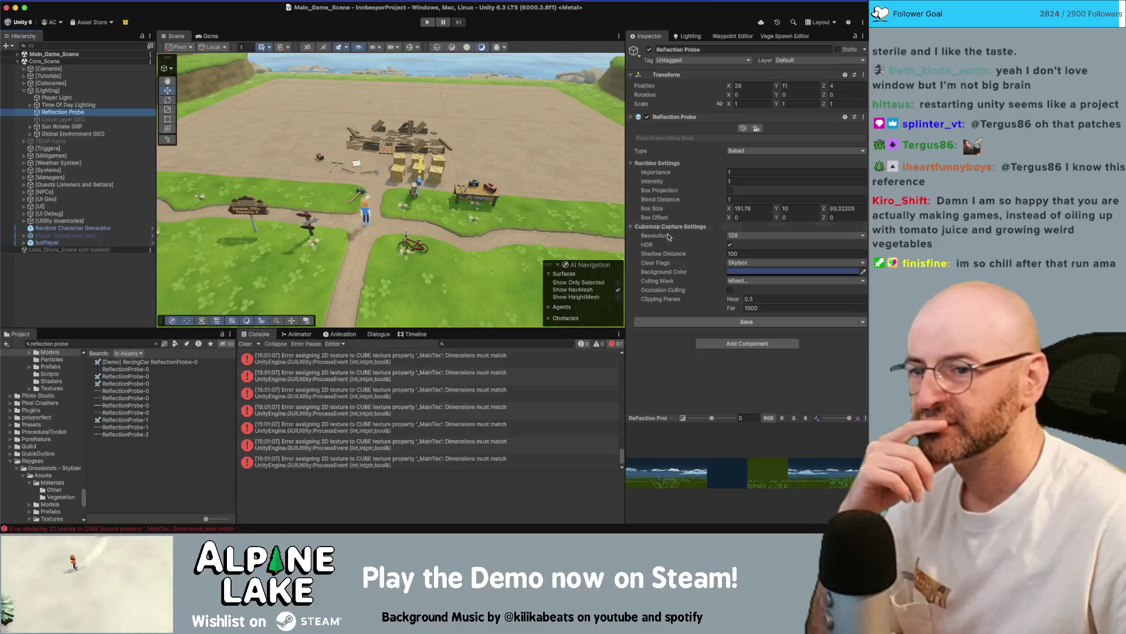
Switch the probe Type to Realtime and then back to Baked.
{"action": "left_click", "coordinate": [630, 163]}
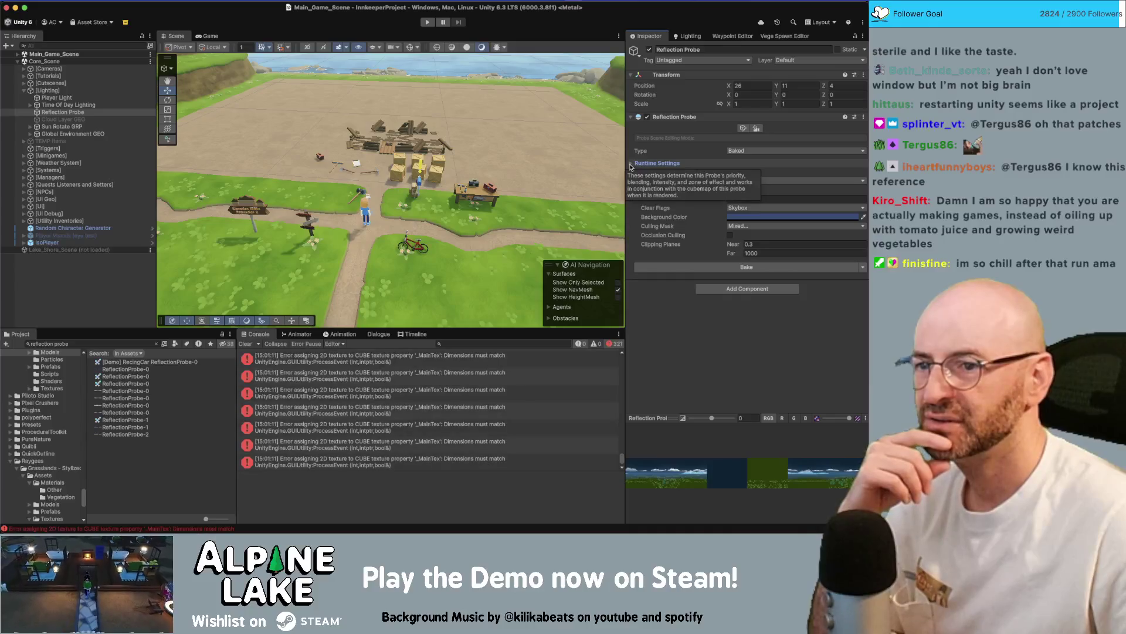
{"action": "left_click", "coordinate": [630, 164]}
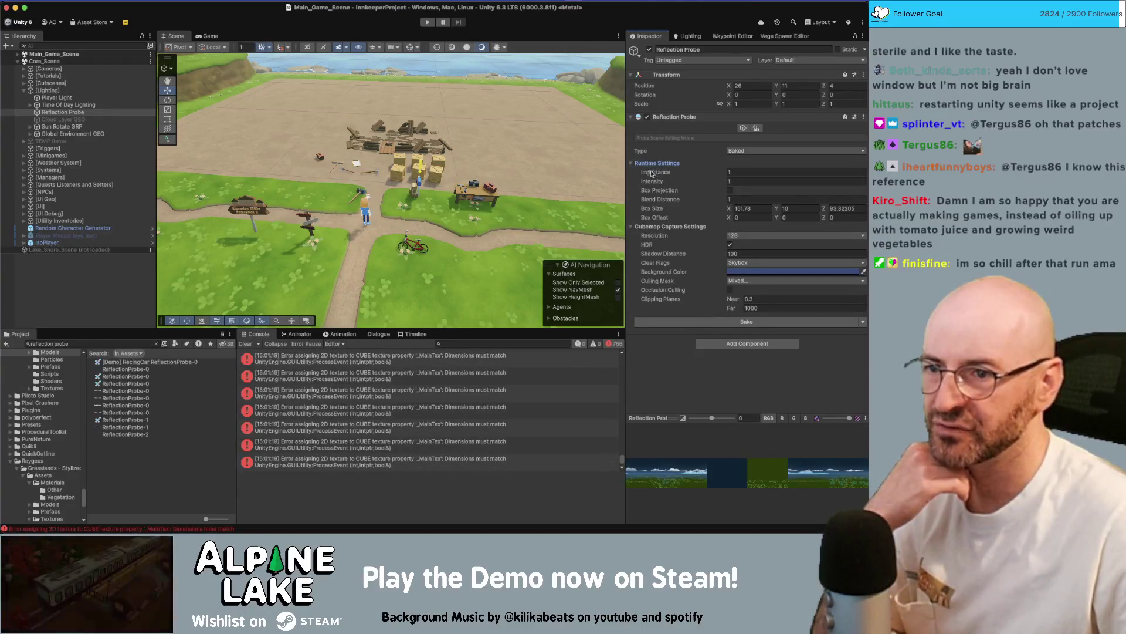
{"action": "left_click", "coordinate": [744, 153]}
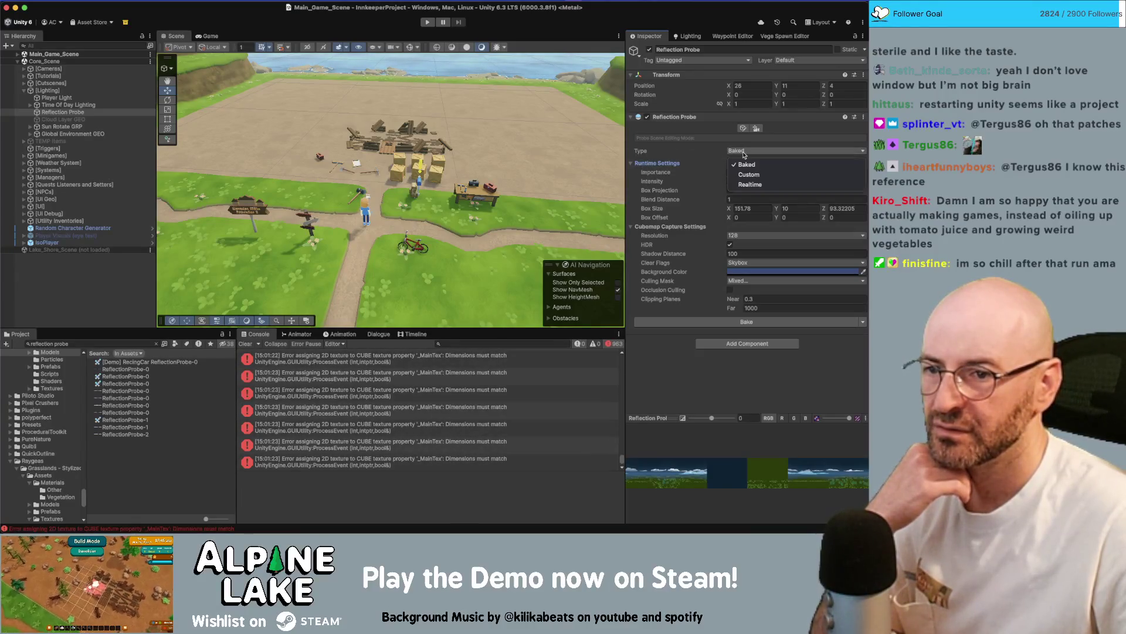
{"action": "left_click", "coordinate": [744, 182]}
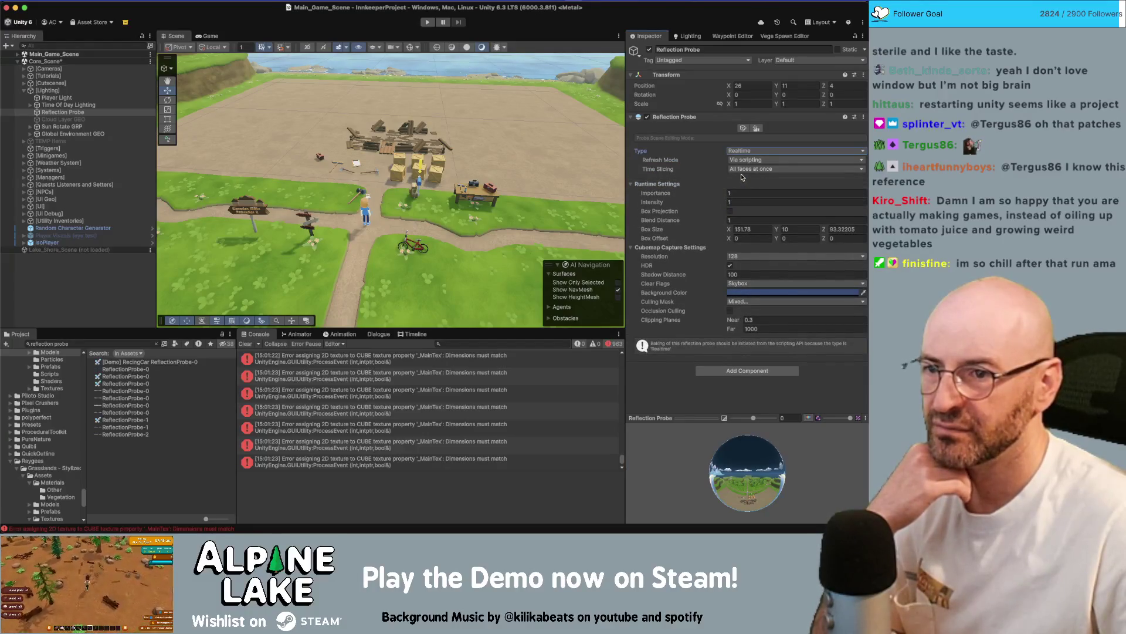
{"action": "left_click", "coordinate": [739, 151]}
{"action": "left_click", "coordinate": [741, 162]}
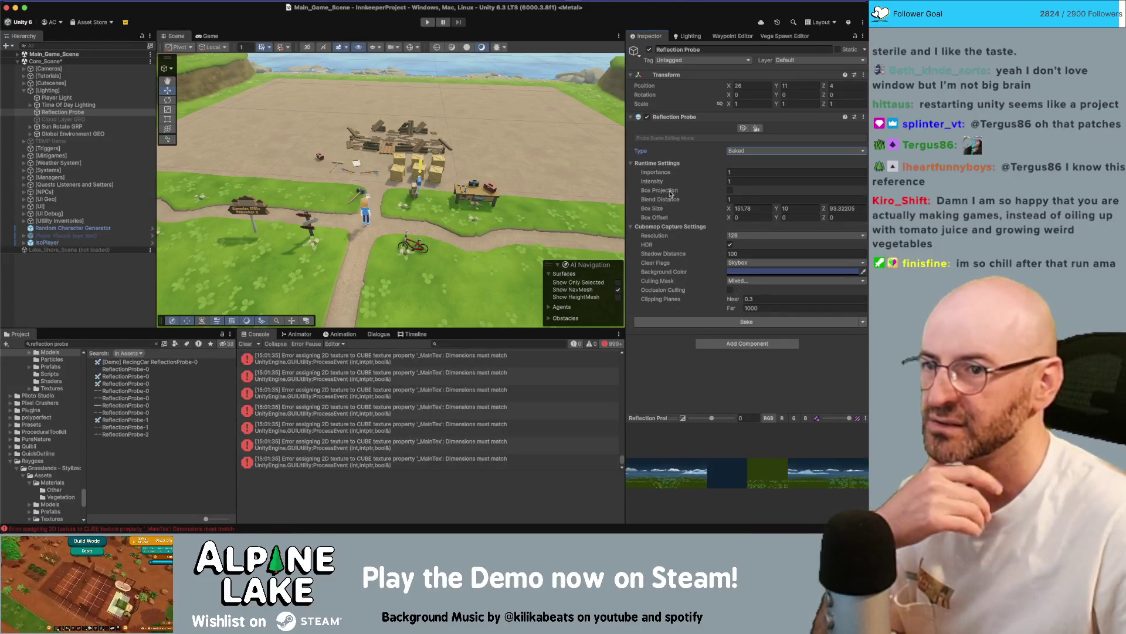
Set the probe Type to Custom and assign ReflectionProbe-0 as its cubemap.
{"action": "left_click", "coordinate": [734, 151]}
{"action": "left_click", "coordinate": [737, 164]}
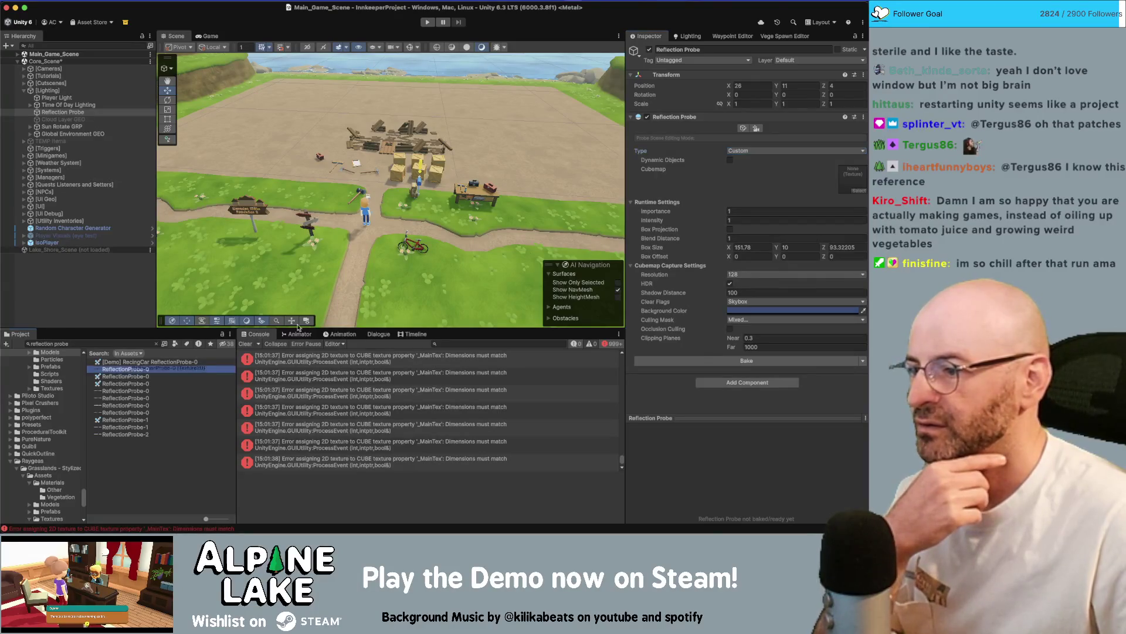
{"action": "left_click_drag", "start_coordinate": [853, 181], "coordinate": [853, 181]}
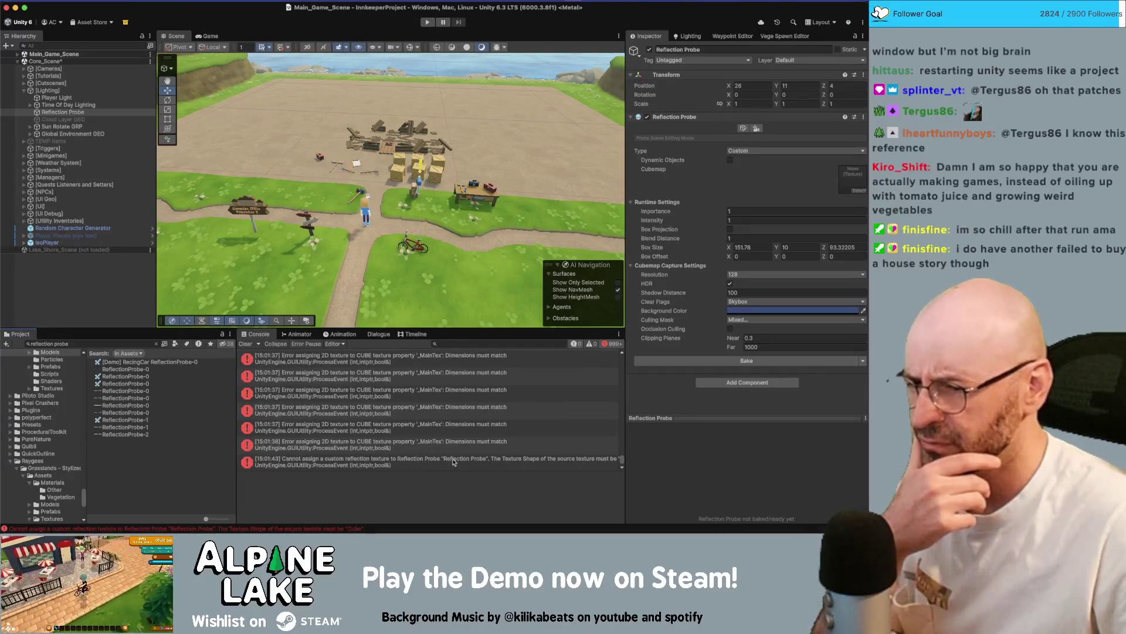
{"action": "left_click", "coordinate": [594, 464]}
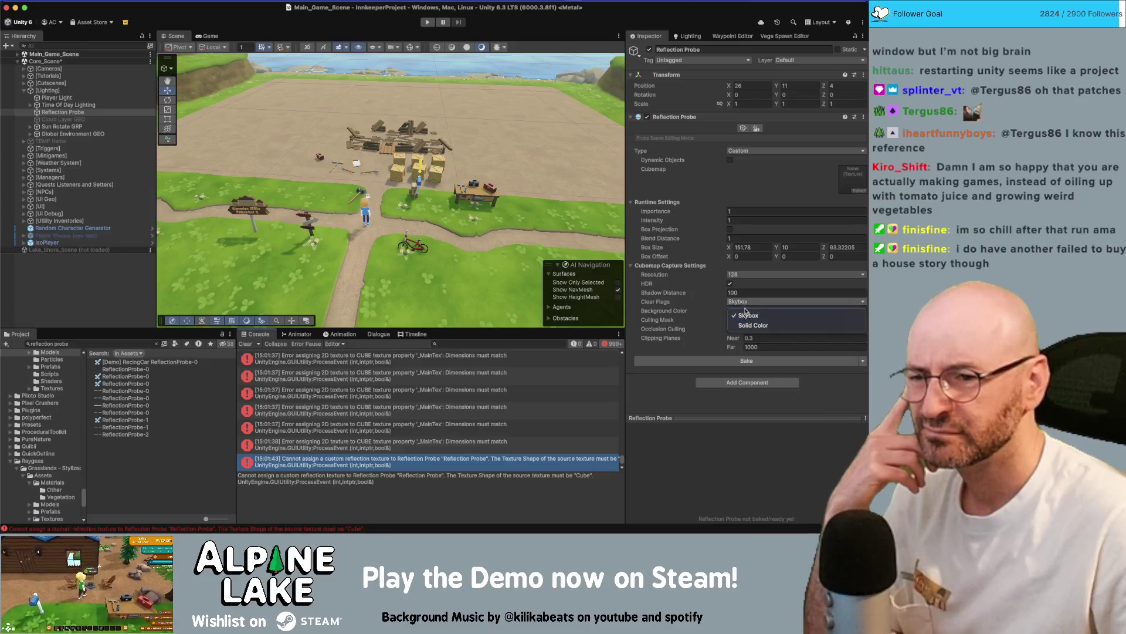
Enable Dynamic Objects, keeping the culling mask and 128 resolution, then inspect ReflectionProbe-0's texture.
{"action": "left_click", "coordinate": [742, 320]}
{"action": "left_click", "coordinate": [701, 302]}
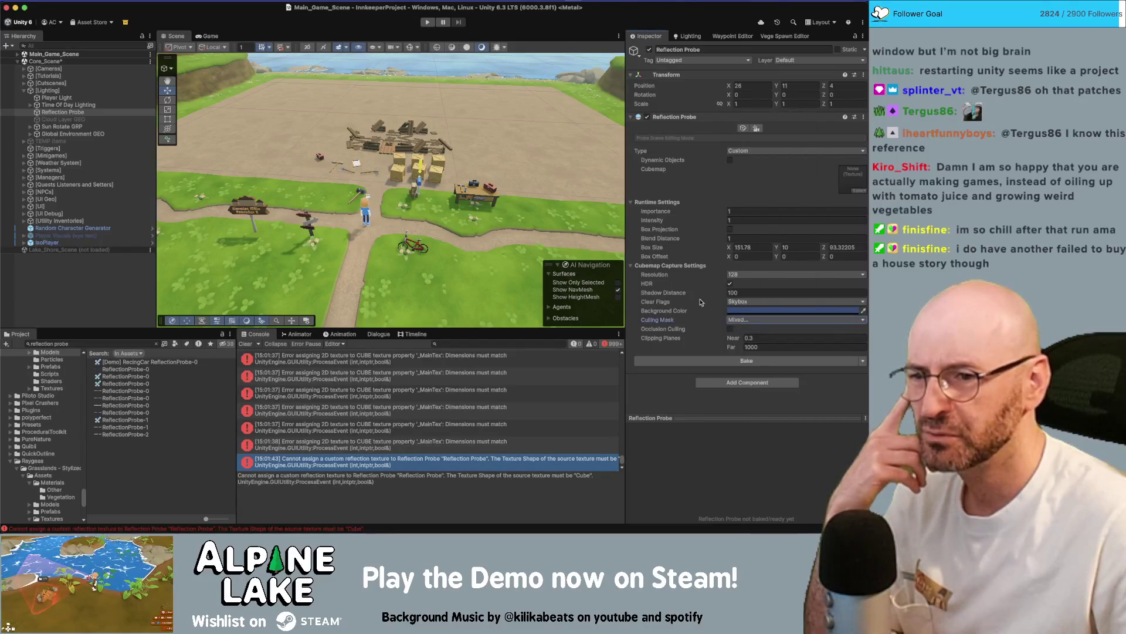
{"action": "left_click", "coordinate": [730, 162]}
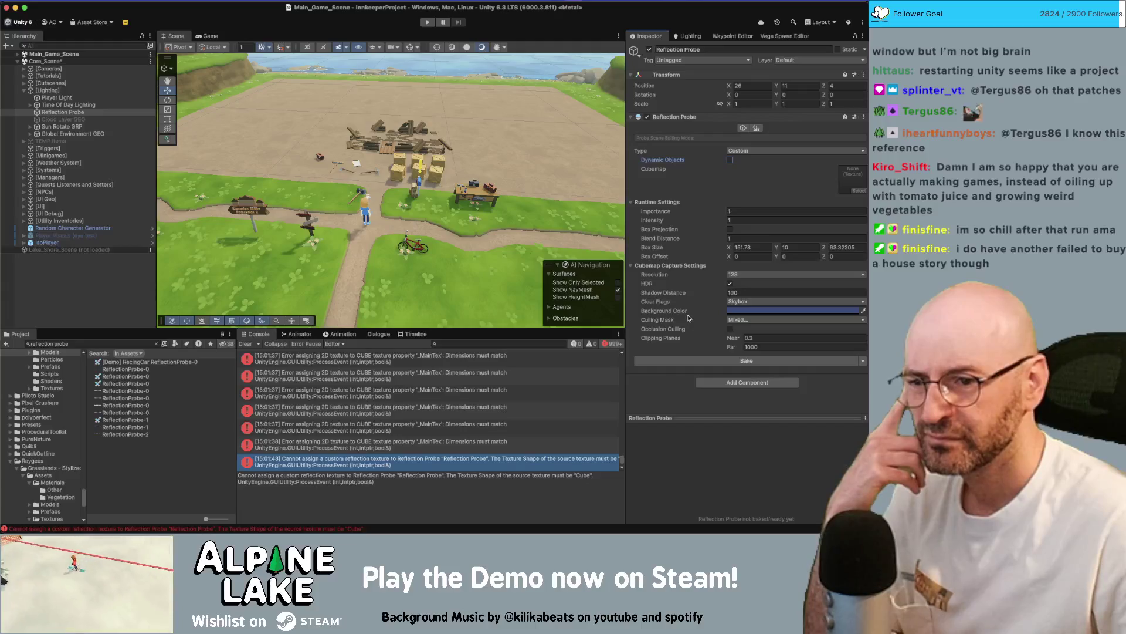
{"action": "left_click", "coordinate": [721, 275]}
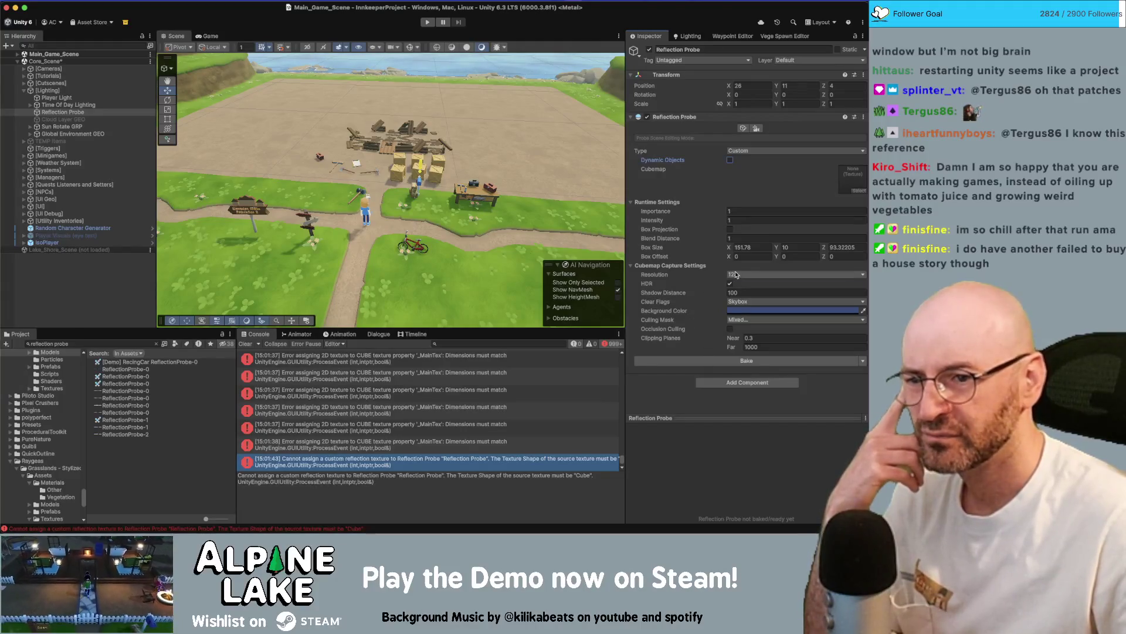
{"action": "left_click", "coordinate": [713, 274]}
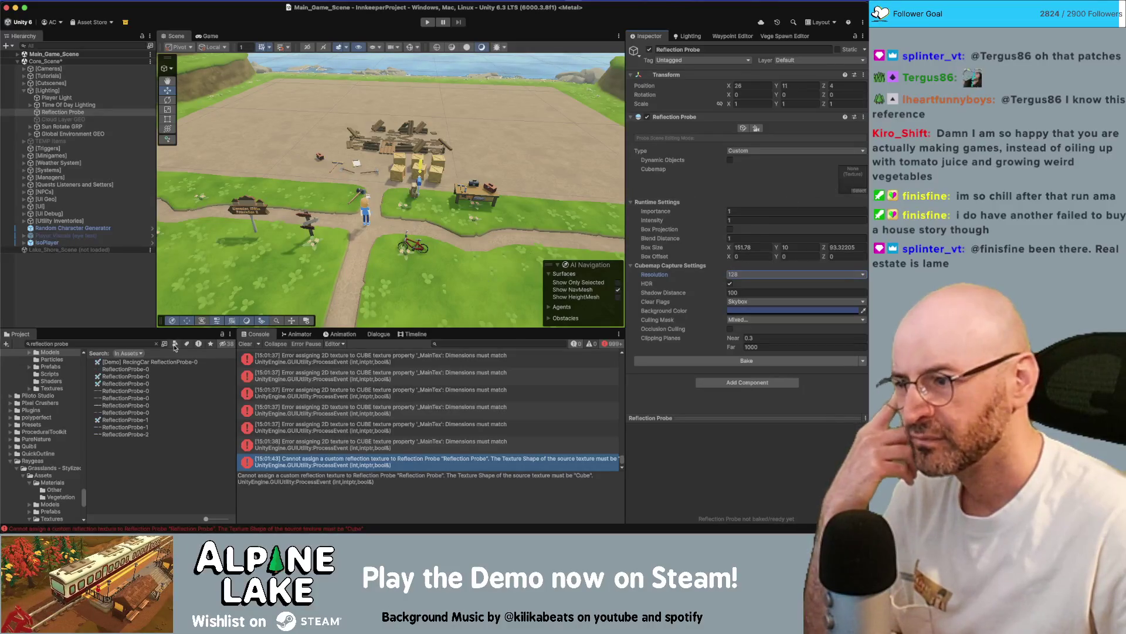
{"action": "left_click", "coordinate": [129, 370]}
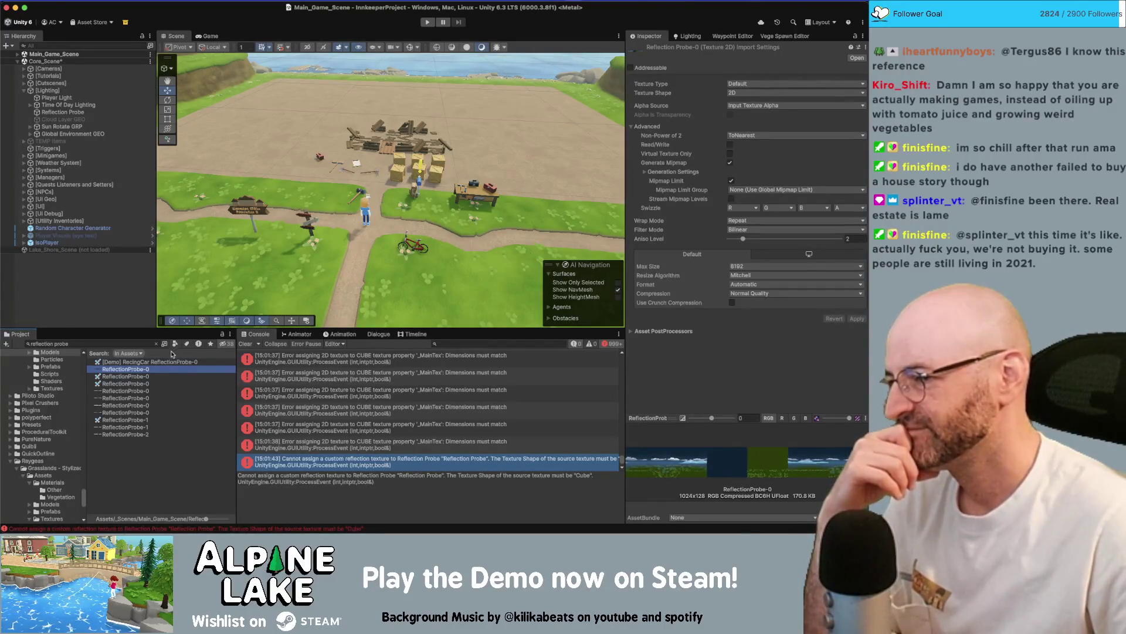
Change the ReflectionProbe-0 texture's Texture Shape from 2D to Cube and apply the import settings.
{"action": "left_click", "coordinate": [146, 375]}
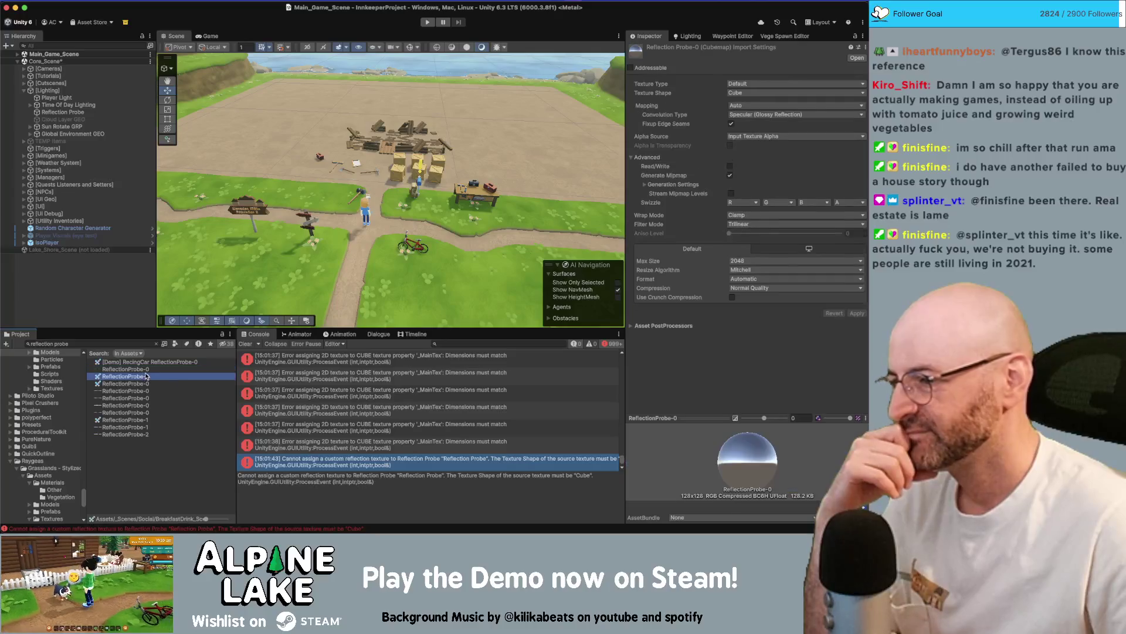
{"action": "left_click", "coordinate": [147, 369]}
{"action": "left_click", "coordinate": [147, 376]}
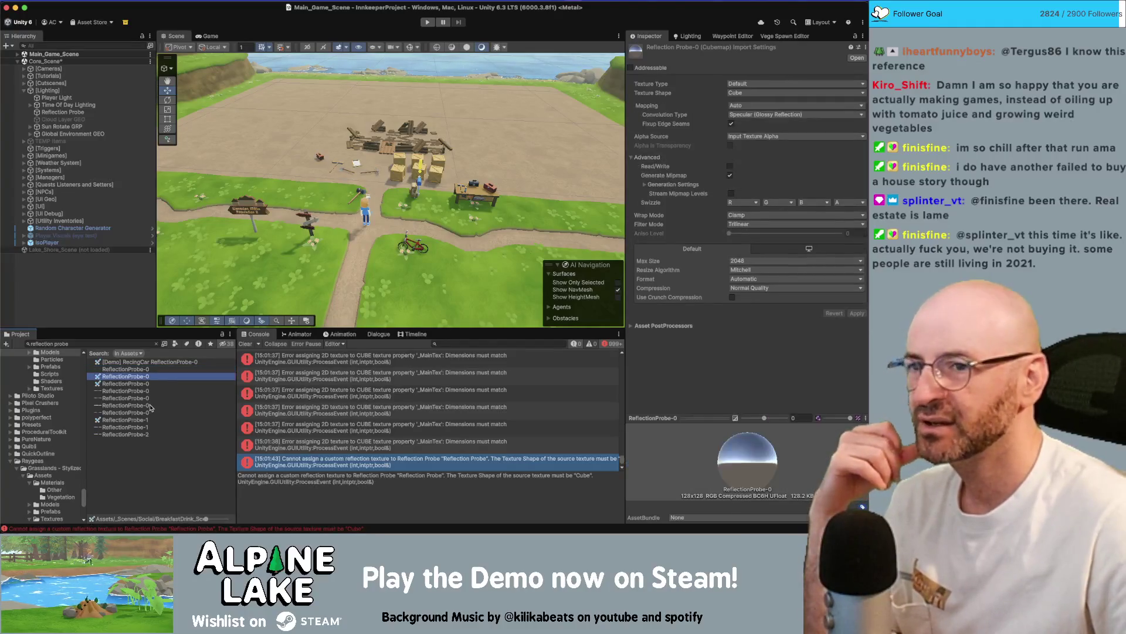
{"action": "left_click", "coordinate": [146, 369]}
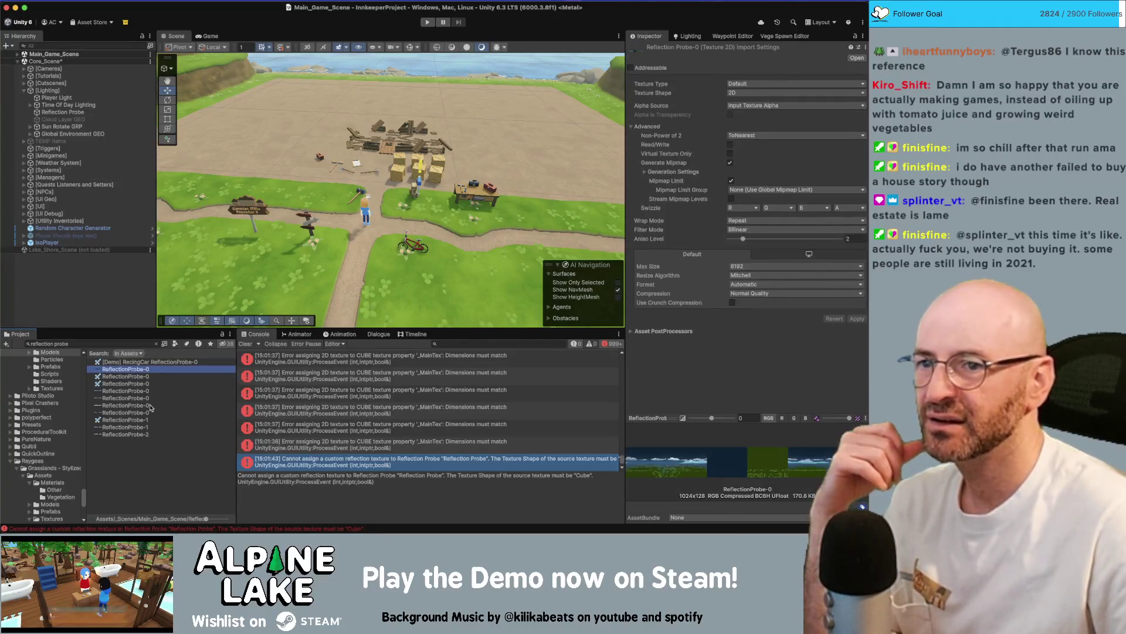
{"action": "left_click", "coordinate": [763, 93]}
{"action": "left_click", "coordinate": [757, 103]}
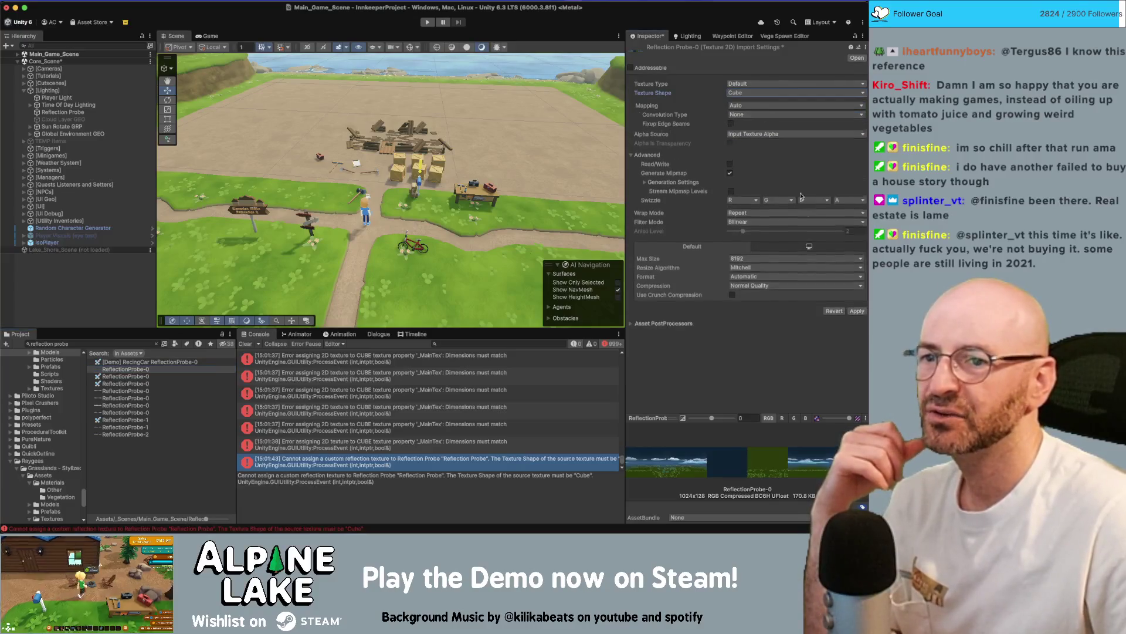
{"action": "left_click", "coordinate": [856, 313]}
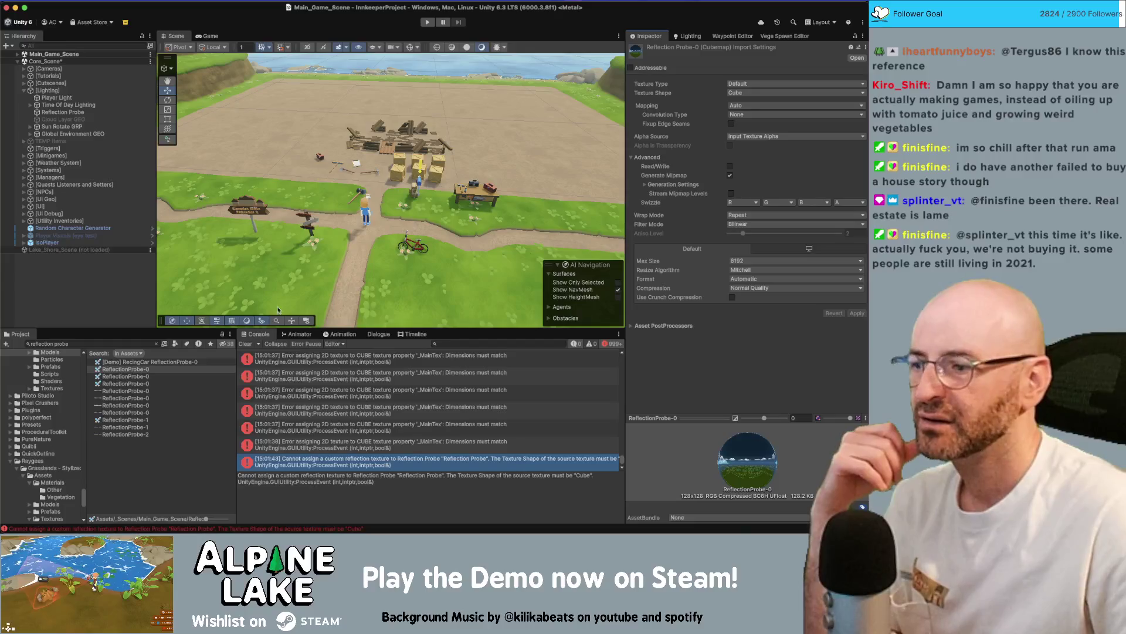
Set the Reflection Probe object's Type to Baked.
{"action": "left_click", "coordinate": [64, 112]}
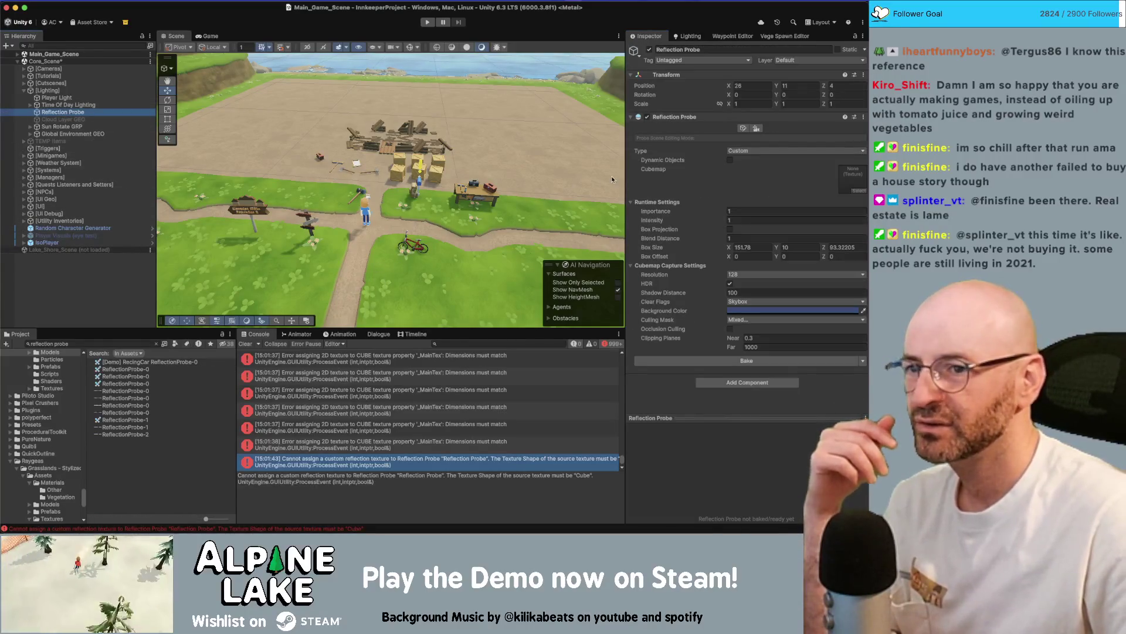
{"action": "left_click", "coordinate": [755, 151]}
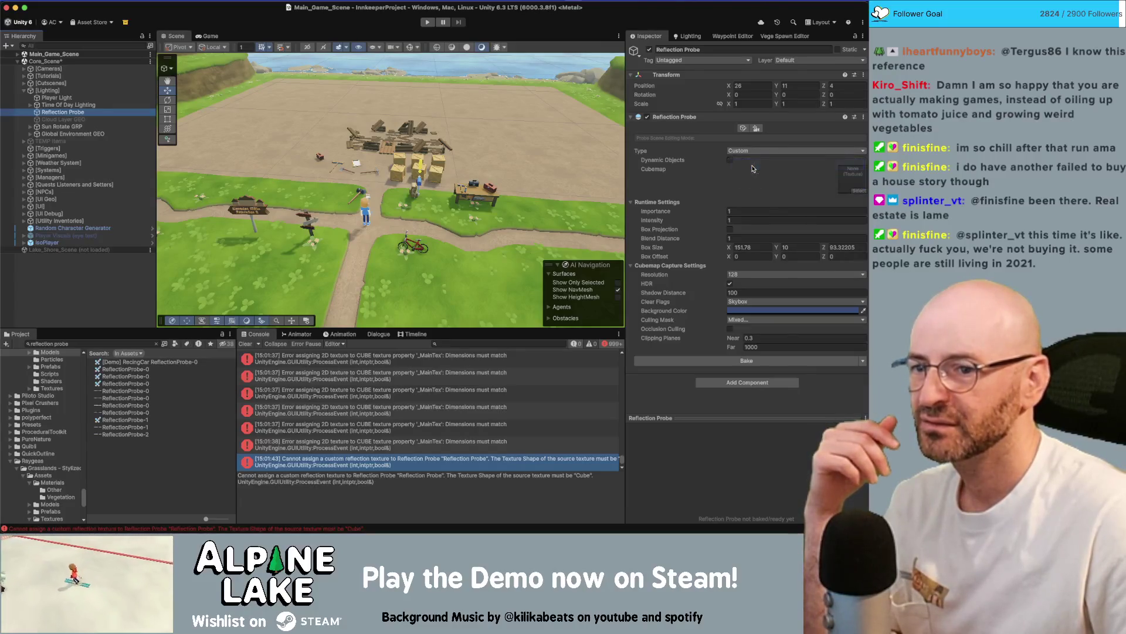
{"action": "left_click", "coordinate": [753, 164]}
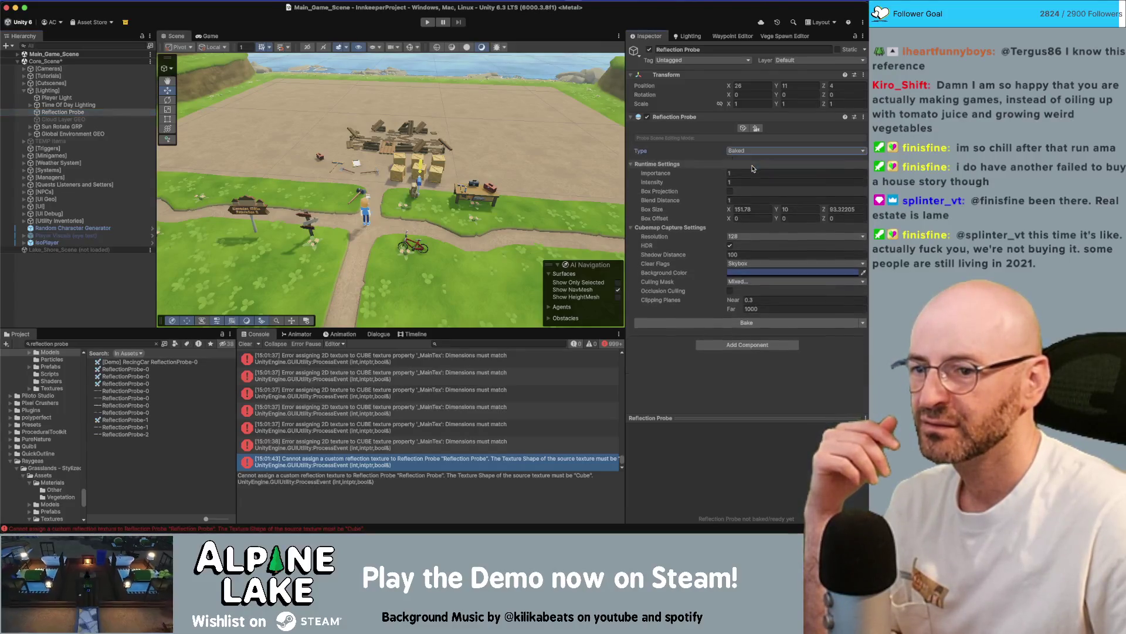
Clear the console errors, dismiss the Bake options without baking, and save Core_Scene.
{"action": "left_click", "coordinate": [245, 344]}
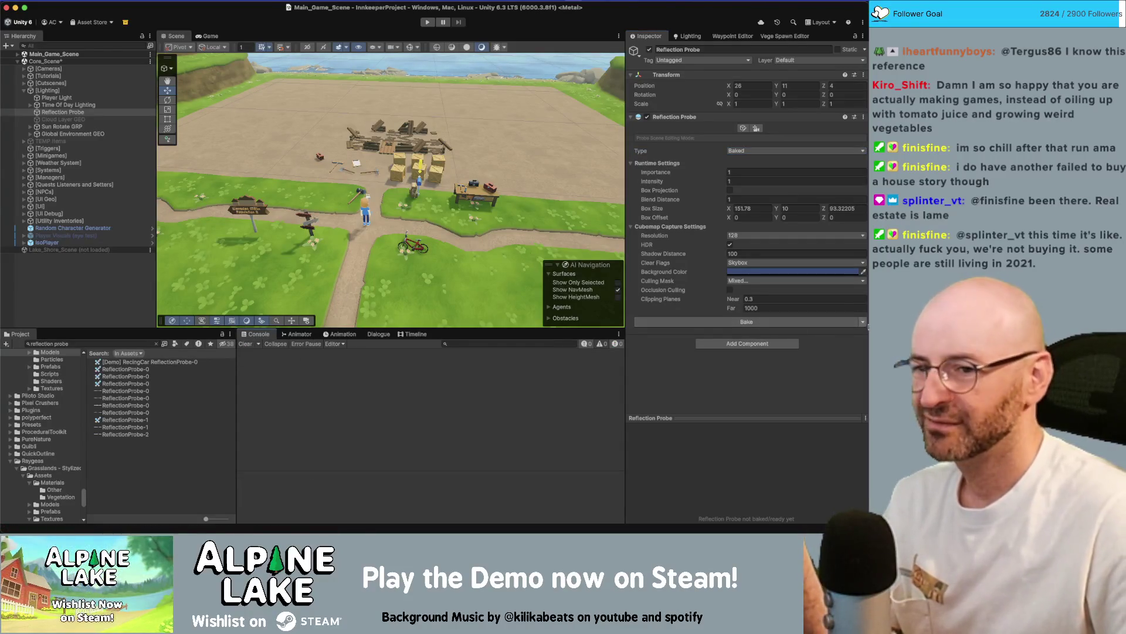
{"action": "left_click", "coordinate": [863, 323]}
{"action": "left_click", "coordinate": [825, 336]}
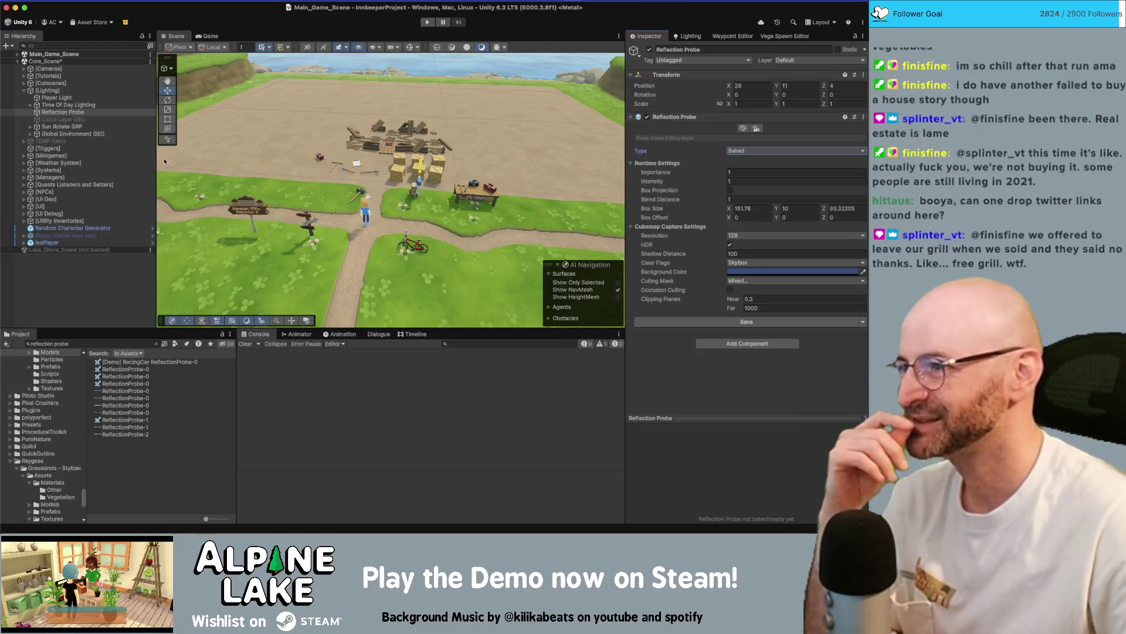
{"action": "left_click", "coordinate": [116, 293]}
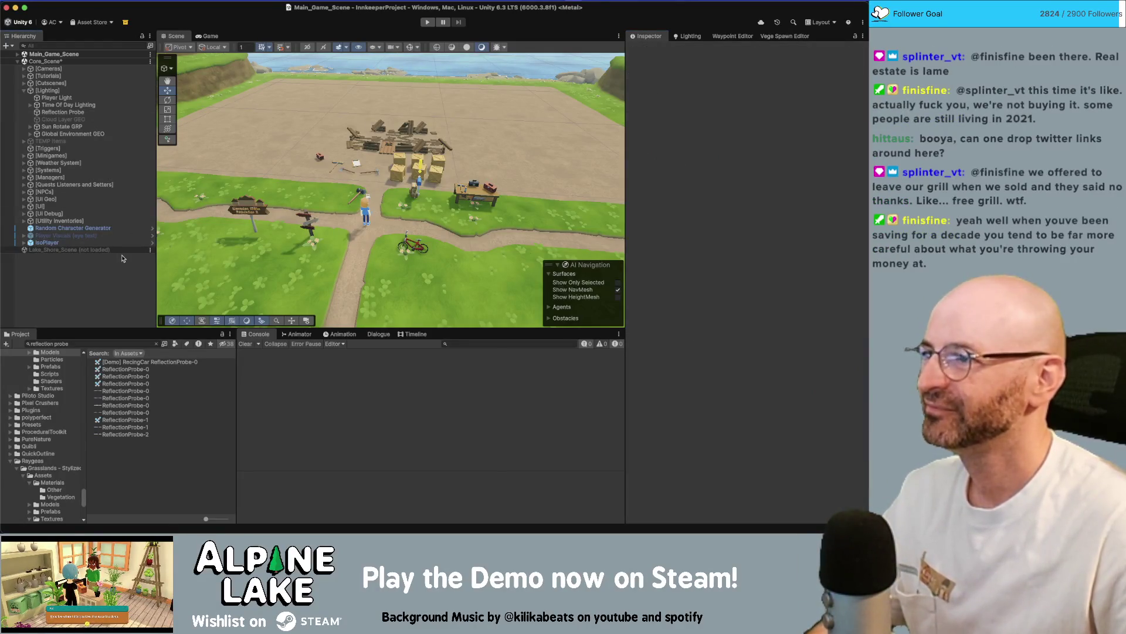
{"action": "key", "text": "super+s"}
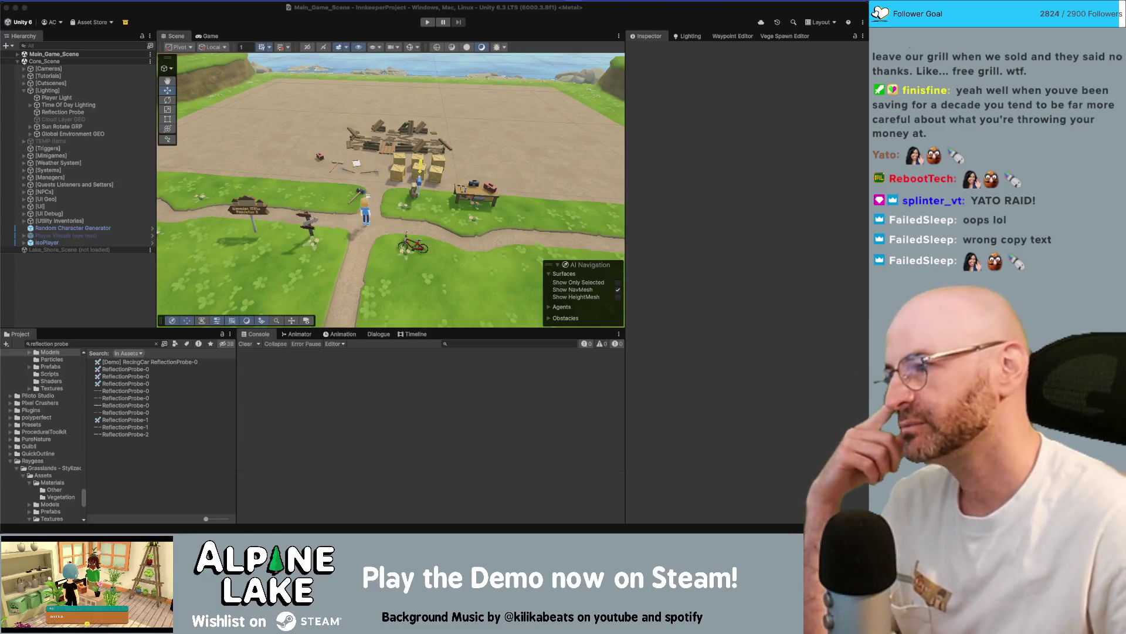
After a detour to Maya, orbit the Scene view into perspective and select the [Lighting] group.
{"action": "left_click_drag", "start_coordinate": [395, 207], "coordinate": [389, 200]}
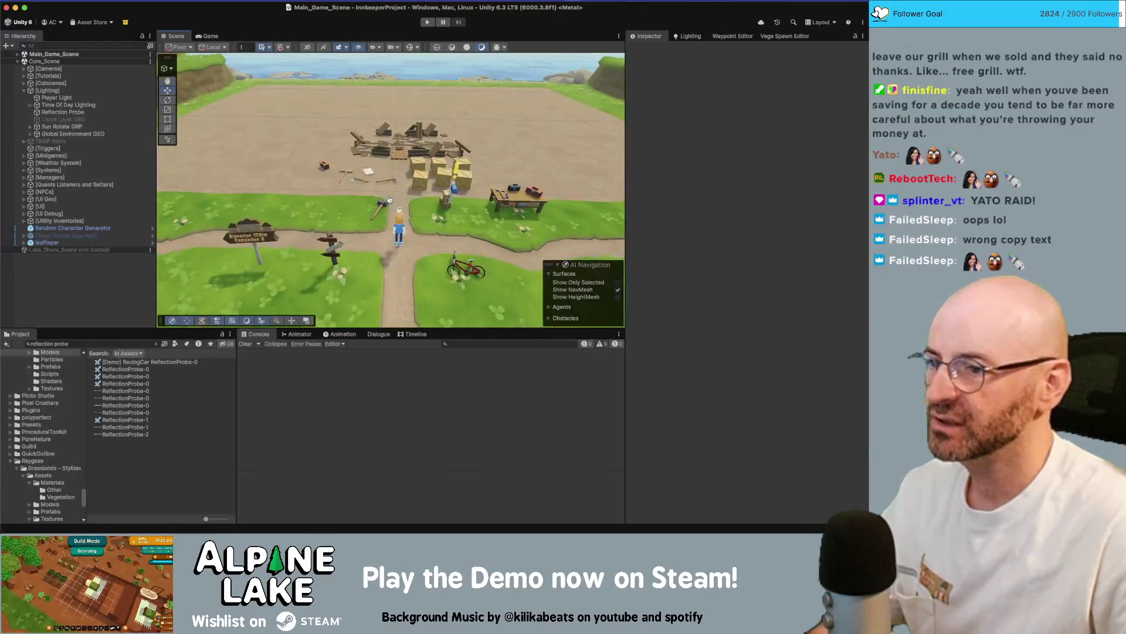
{"action": "key", "text": "super+Tab"}
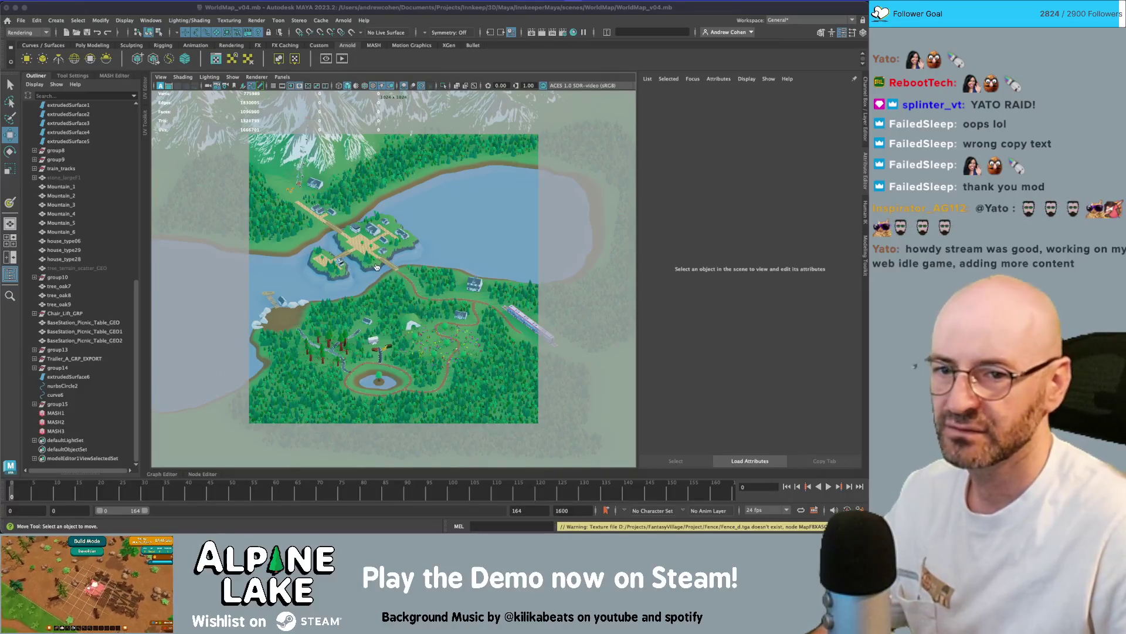
{"action": "key", "text": "super+Tab"}
{"action": "mouse_move", "coordinate": [375, 262]}
{"action": "left_mouse_down"}
{"action": "mouse_move", "coordinate": [463, 68]}
{"action": "mouse_move", "coordinate": [434, 193]}
{"action": "left_mouse_up"}
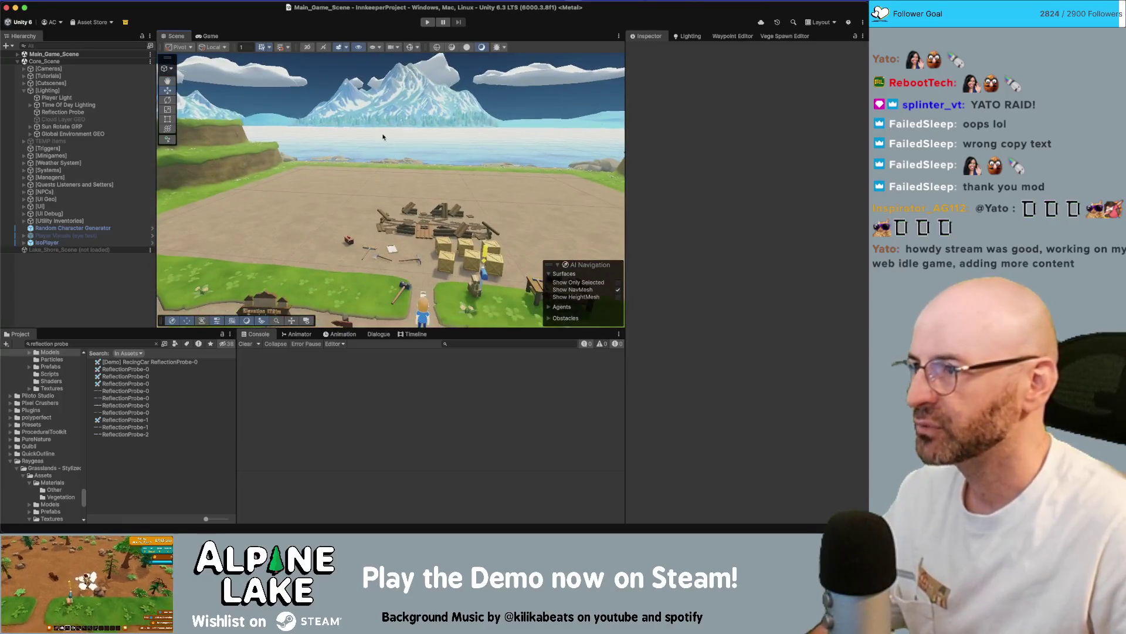
{"action": "left_click", "coordinate": [53, 91]}
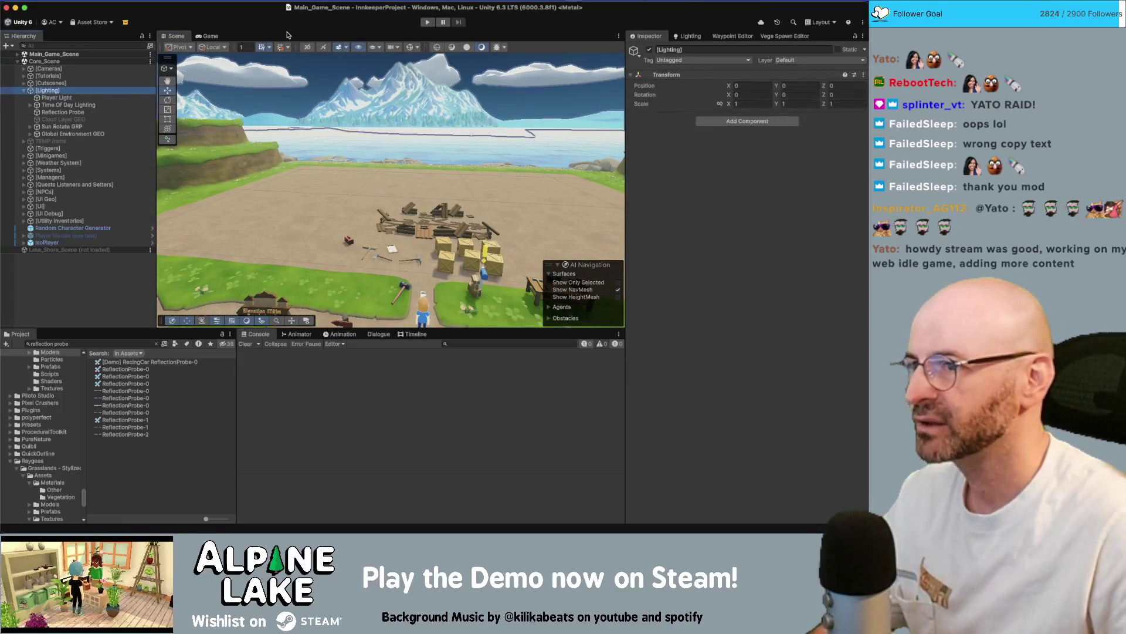
Enter Play Mode so the Alpine Lake inn game starts running.
{"action": "left_click", "coordinate": [384, 22]}
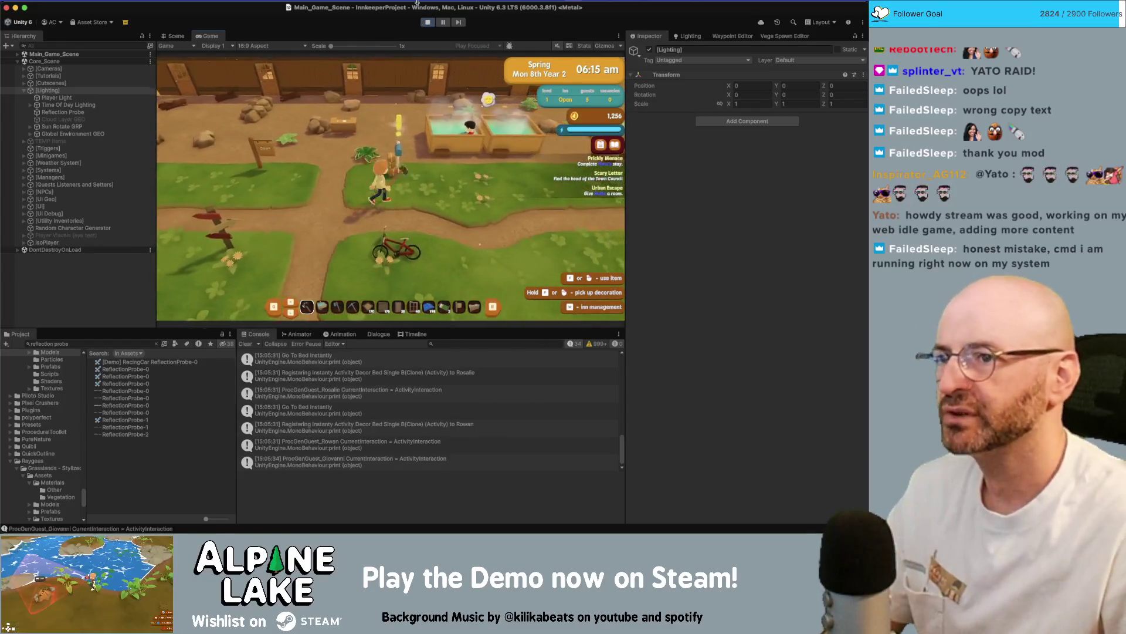
Show rendering stats and ride the bicycle north up the path to the signpost junction.
{"action": "left_click", "coordinate": [585, 45]}
{"action": "key", "text": "e"}
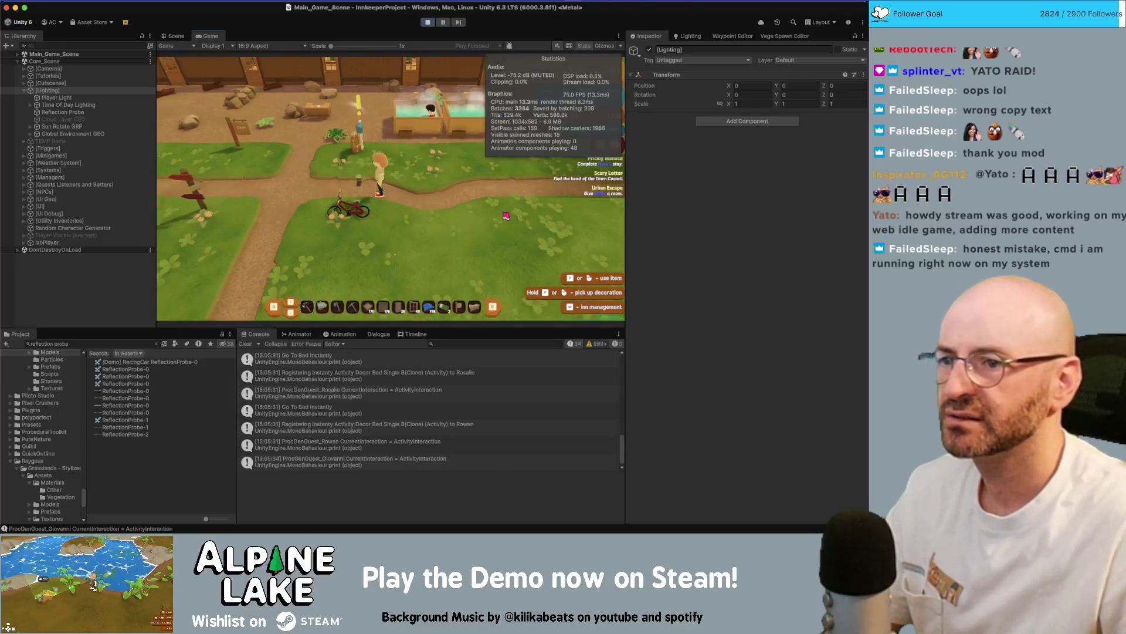
{"action": "key", "text": "w"}
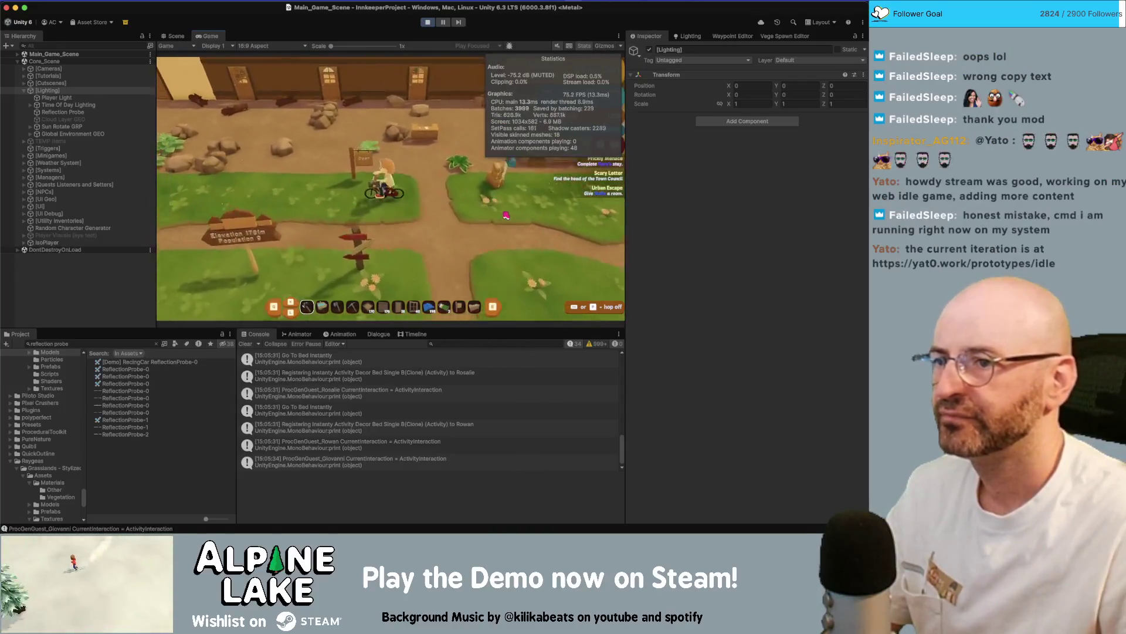
{"action": "key", "text": "w"}
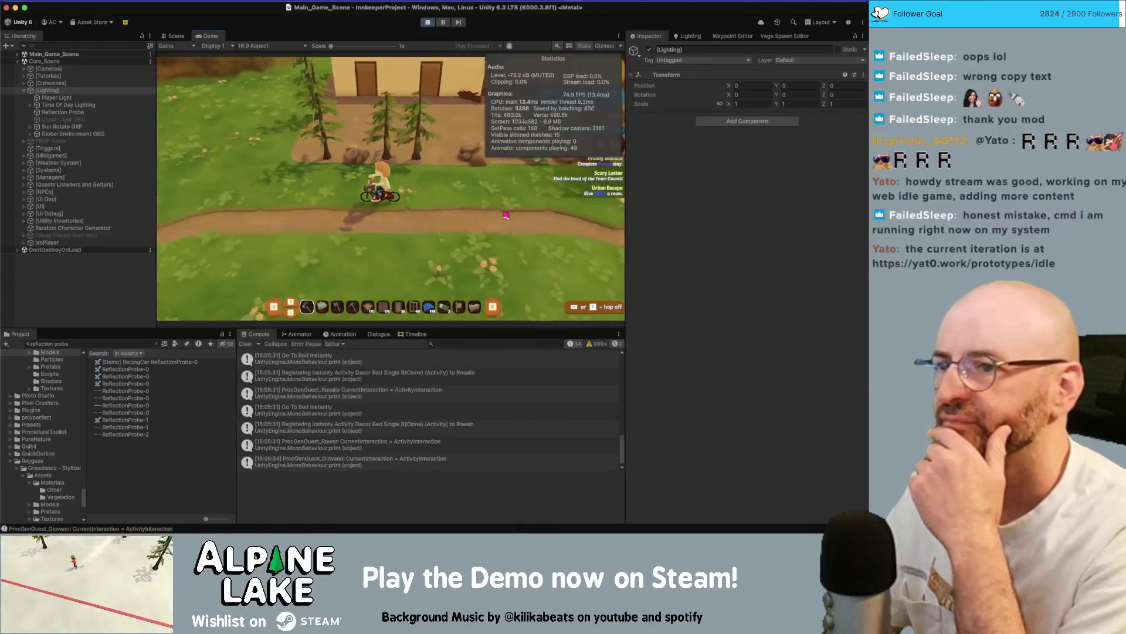
{"action": "key", "text": "w"}
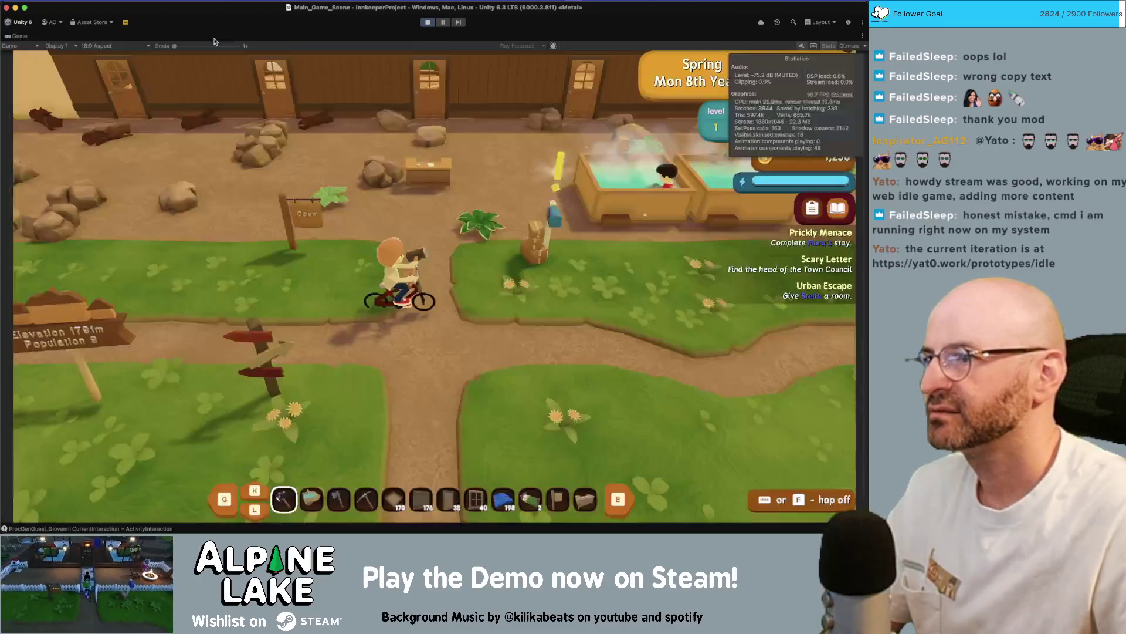
In the maximized Game view, run the character around and east past the hot tubs, then restore the layout.
{"action": "double_click", "coordinate": [210, 37]}
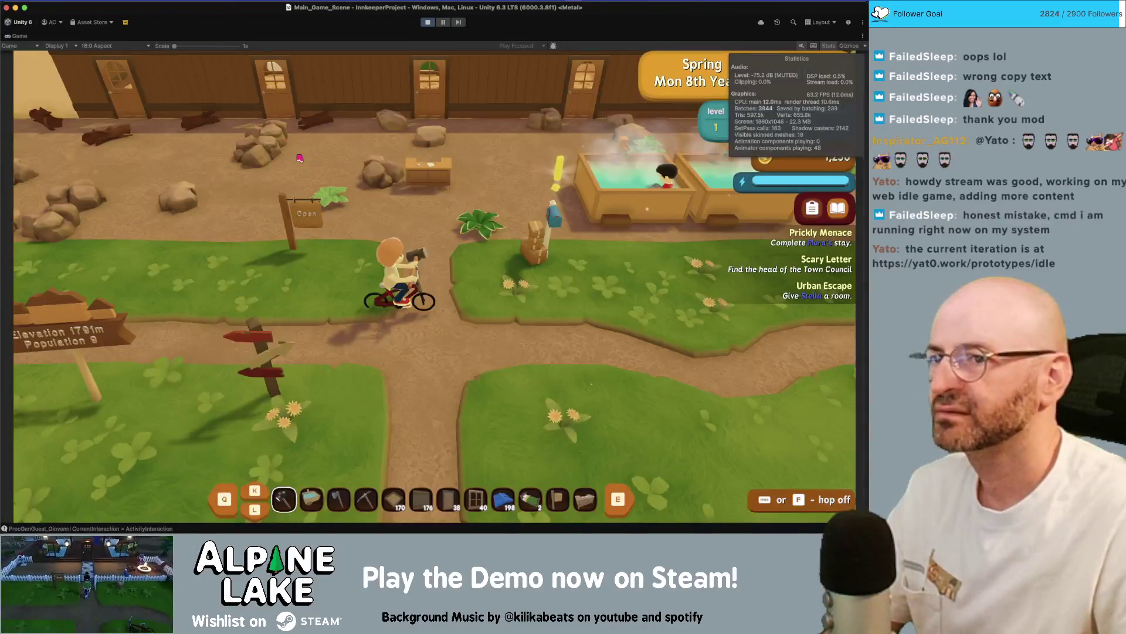
{"action": "key", "text": "d"}
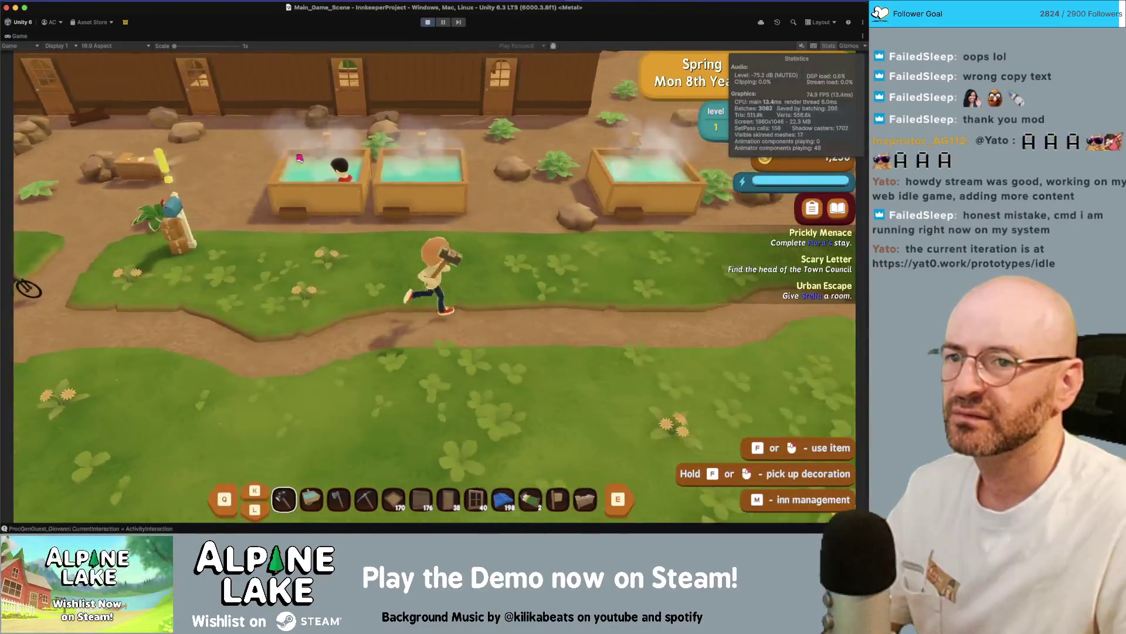
{"action": "key", "text": "a"}
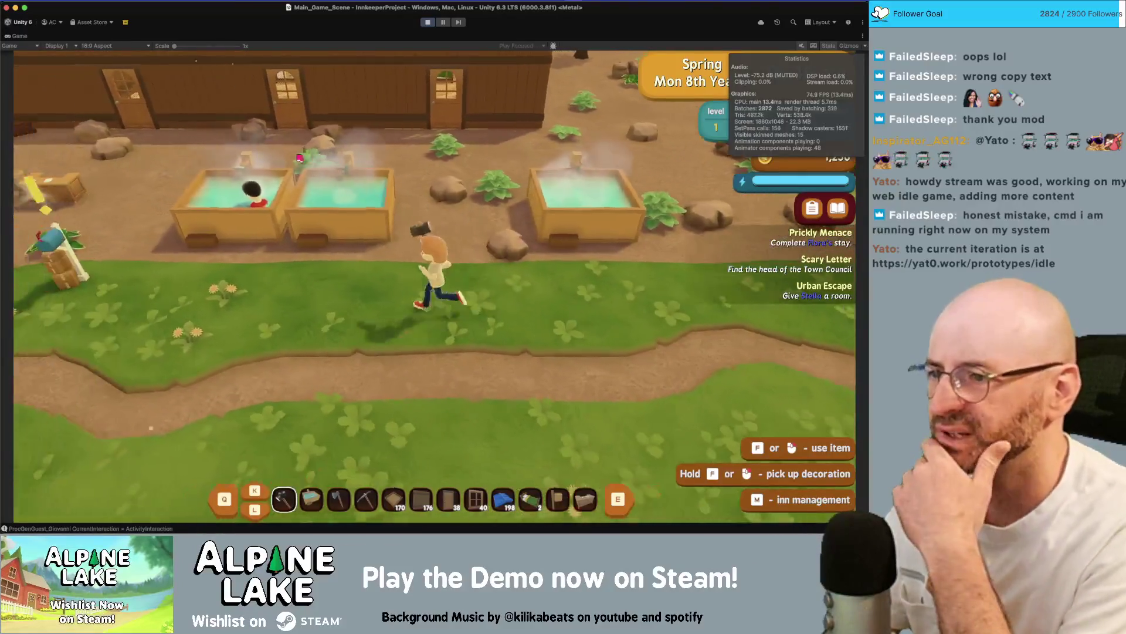
{"action": "key", "text": "s"}
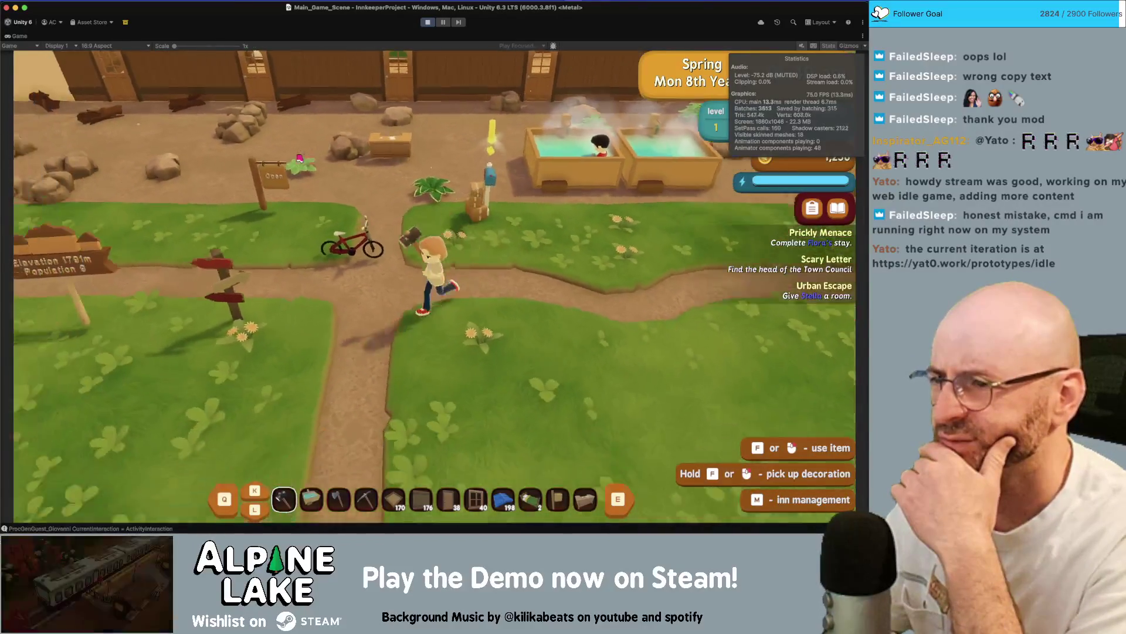
{"action": "key", "text": "a"}
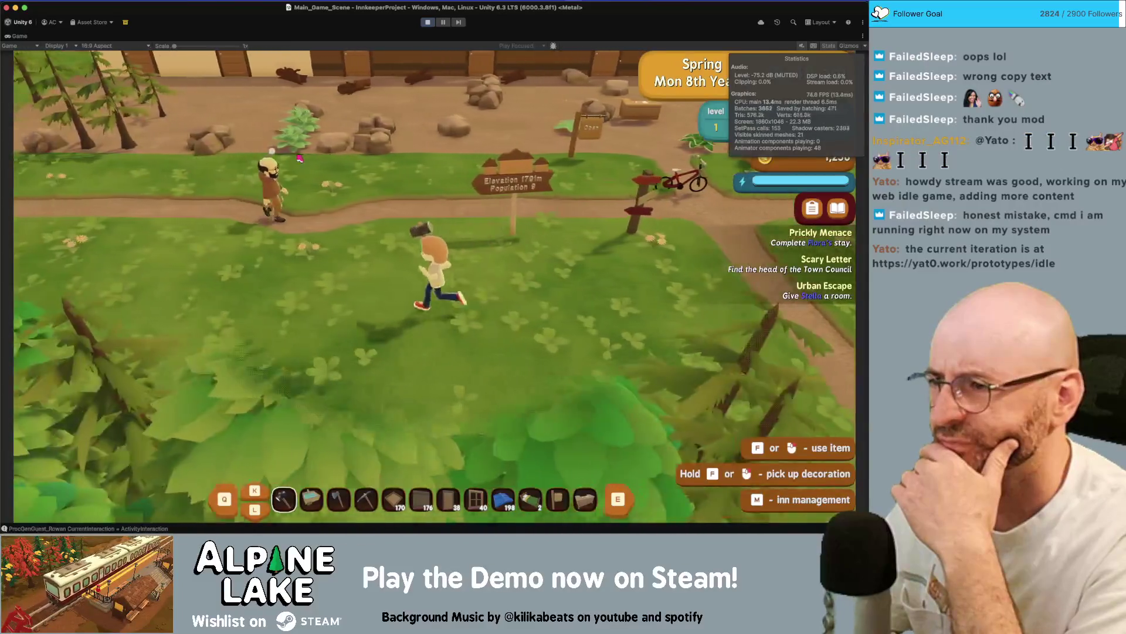
{"action": "key", "text": "w"}
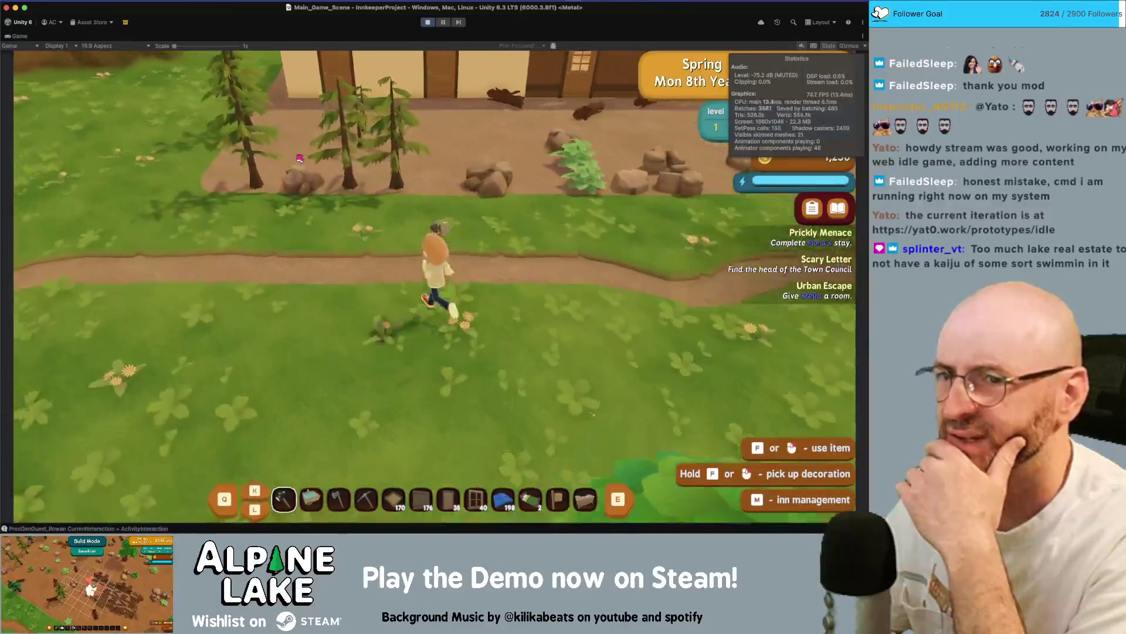
{"action": "key", "text": "d"}
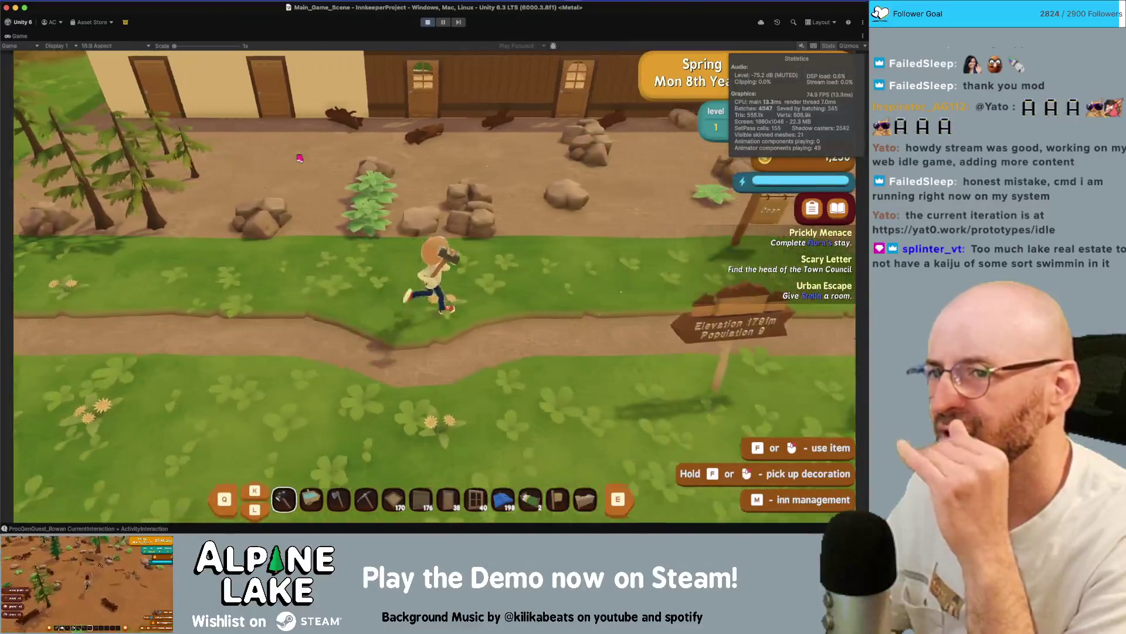
{"action": "key", "text": "d"}
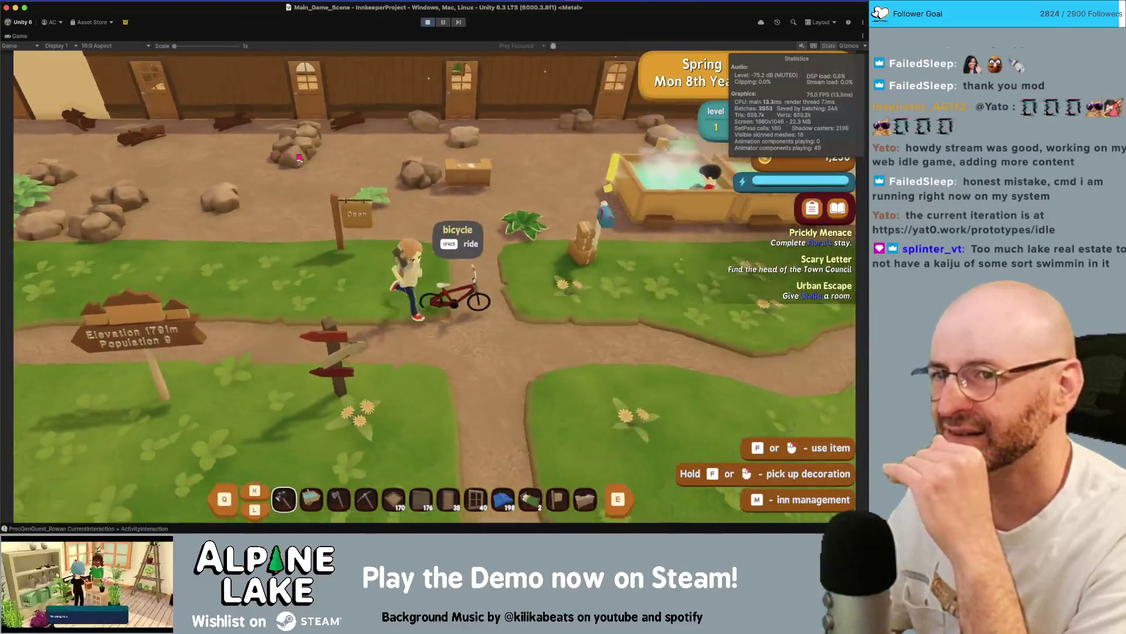
{"action": "key", "text": "s"}
{"action": "key", "text": "d"}
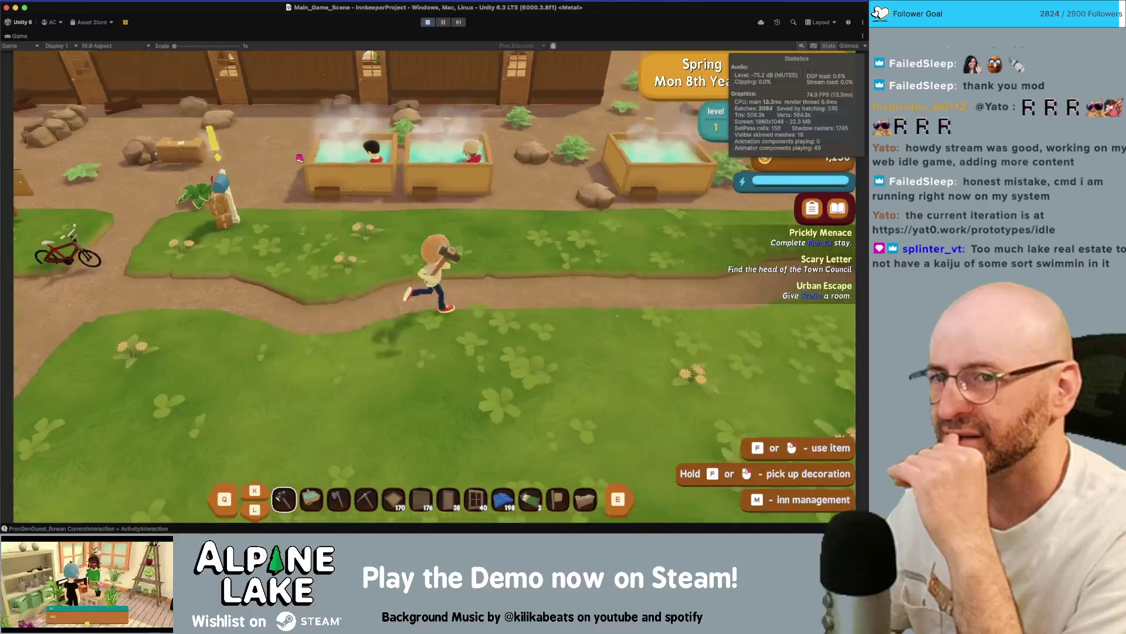
{"action": "key", "text": "d"}
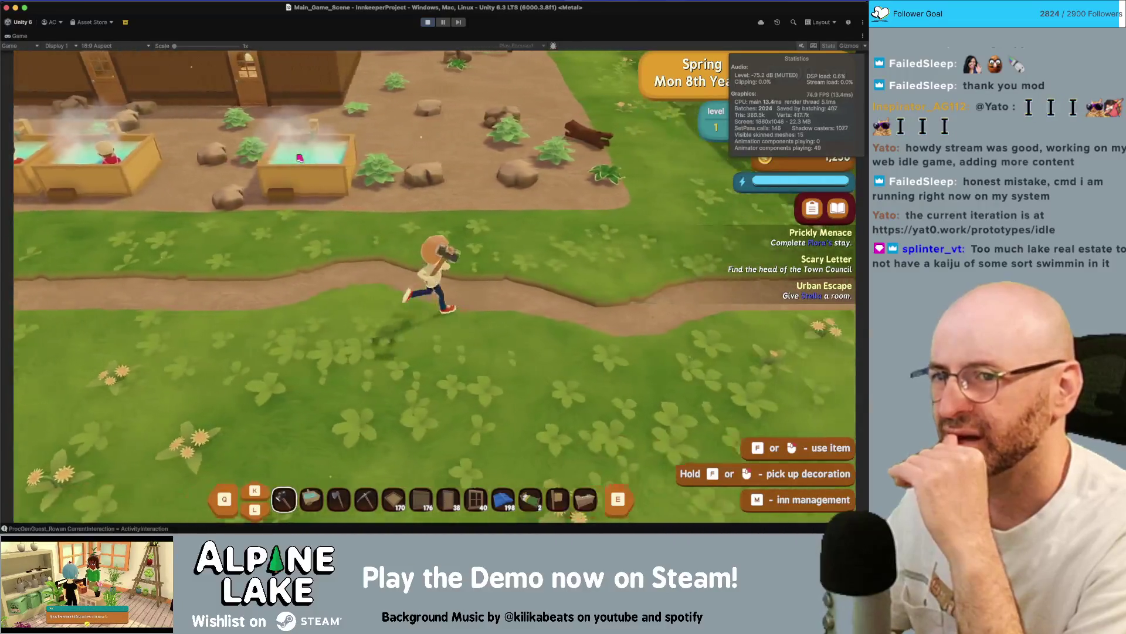
{"action": "key", "text": "d"}
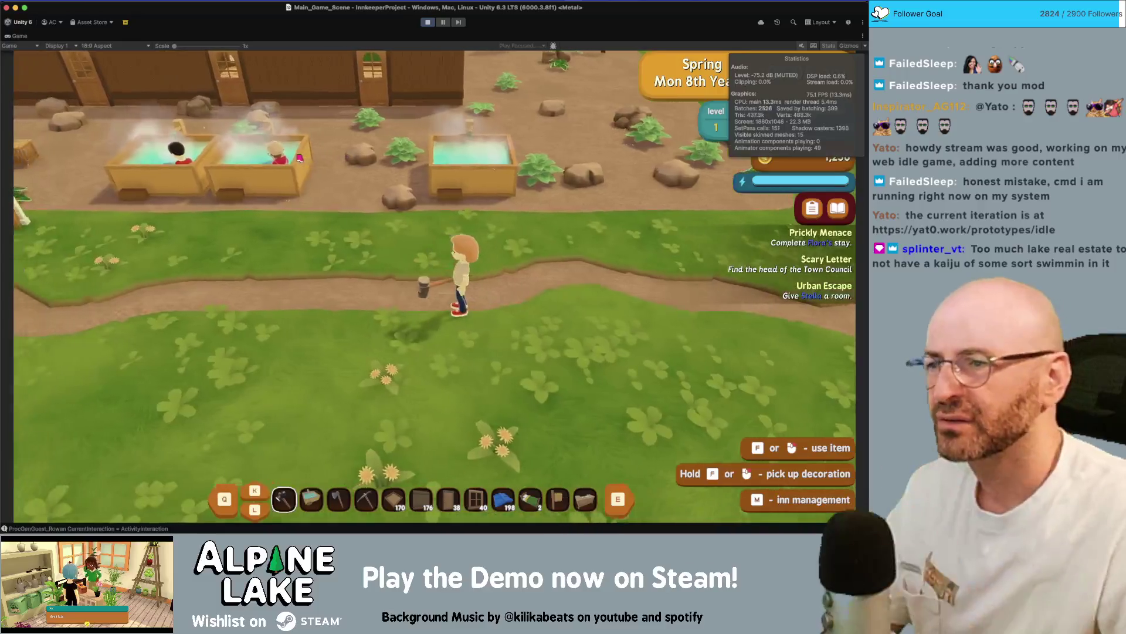
{"action": "double_click", "coordinate": [16, 38]}
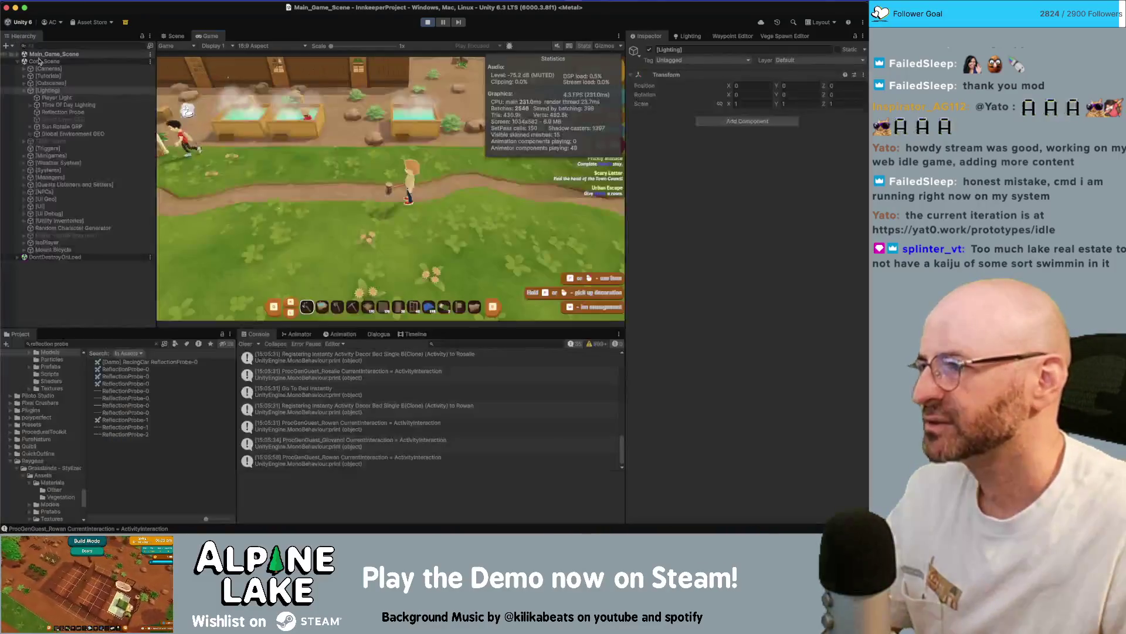
Switch the Reflection Probe type to Realtime and walk the character west in the maximized Game view.
{"action": "left_click", "coordinate": [744, 151]}
{"action": "left_click", "coordinate": [749, 184]}
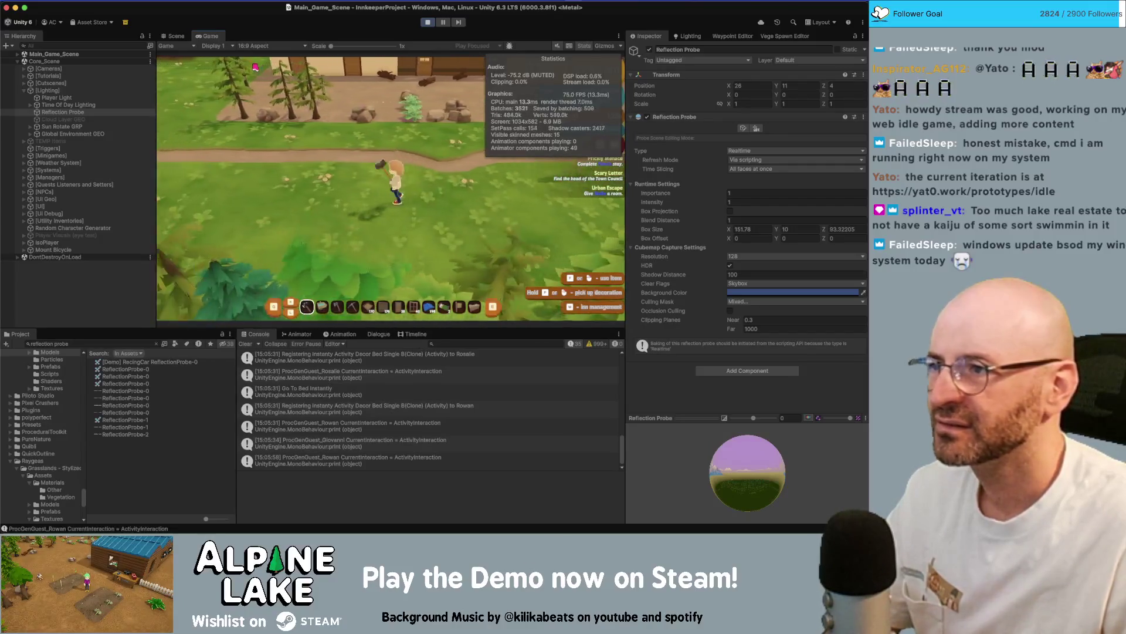
{"action": "double_click", "coordinate": [211, 39]}
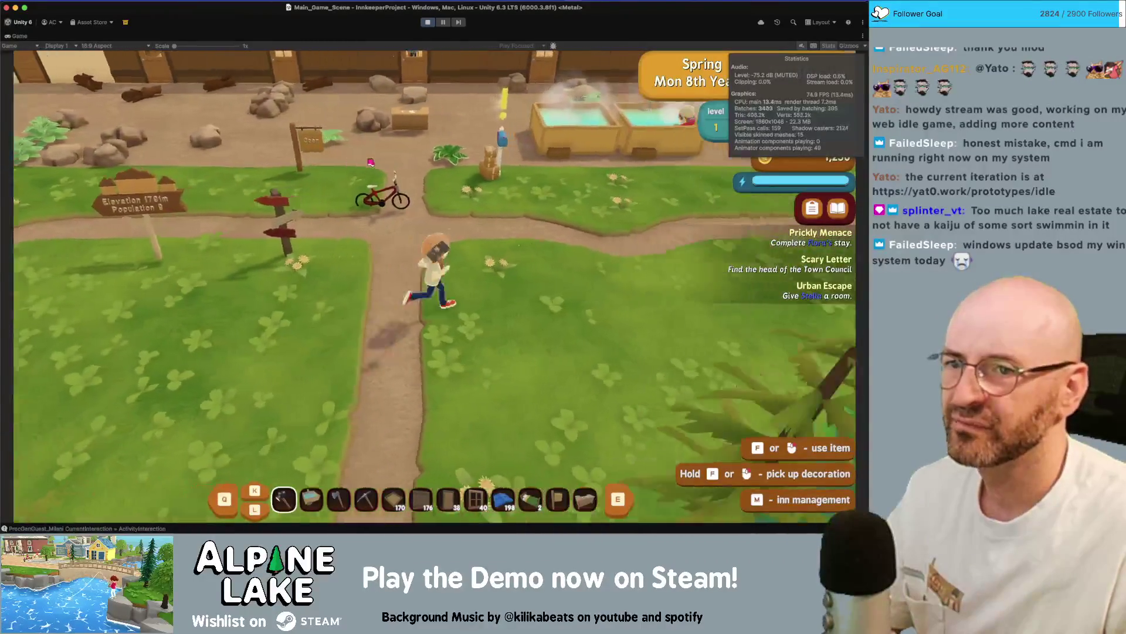
{"action": "key", "text": "a"}
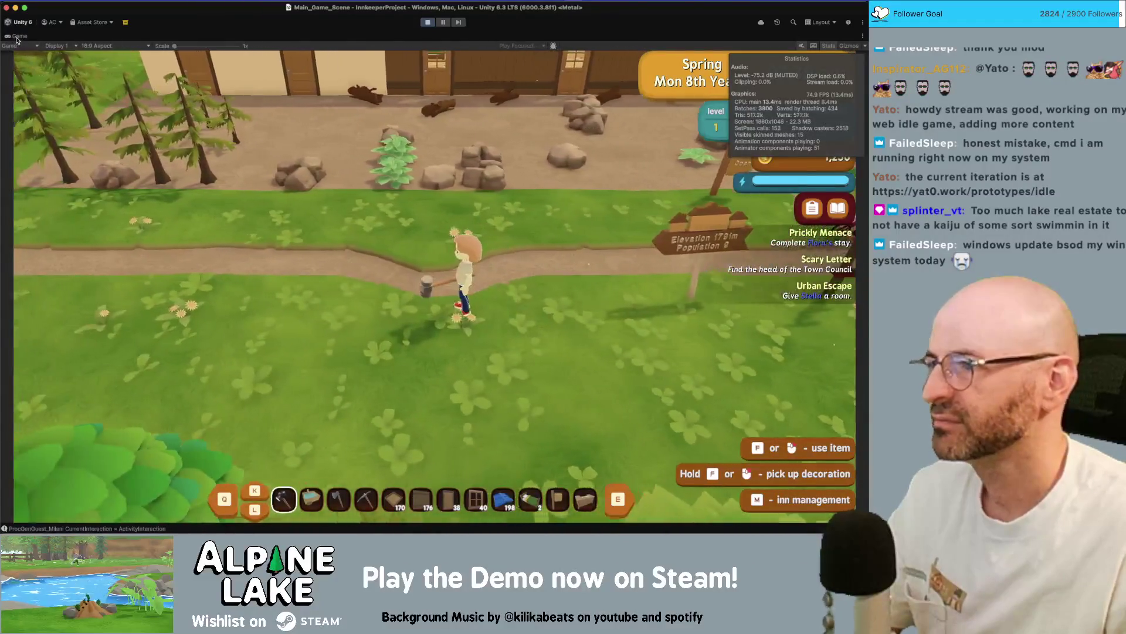
{"action": "key", "text": "shift+space"}
{"action": "left_click", "coordinate": [763, 150]}
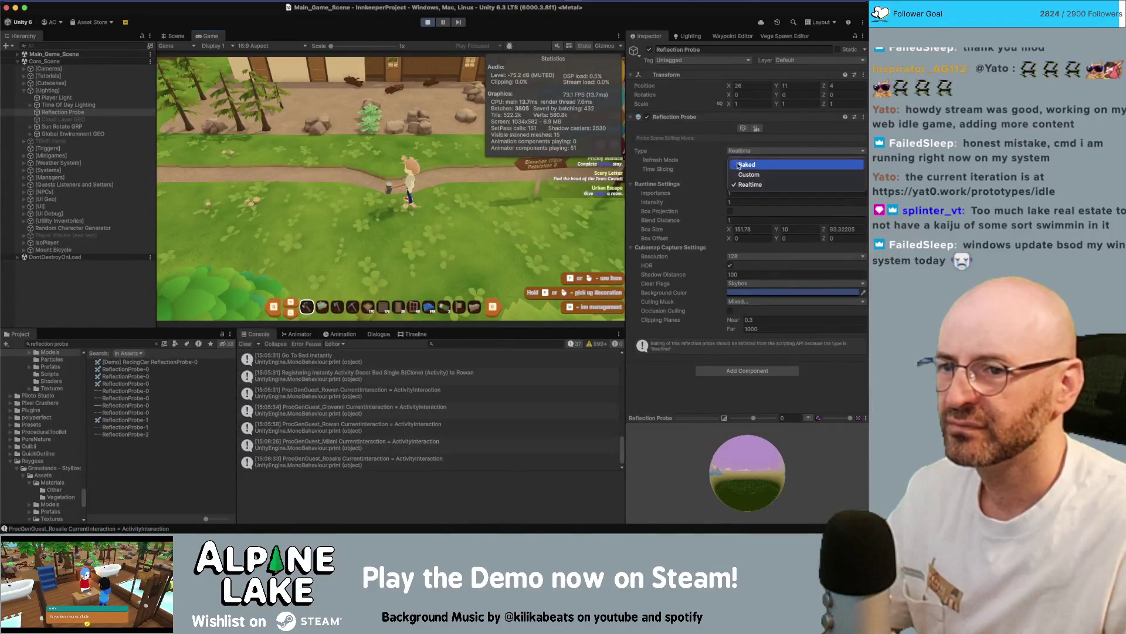
Set the Reflection Probe back to Baked, stop play mode, and switch to the browser.
{"action": "left_click", "coordinate": [743, 159]}
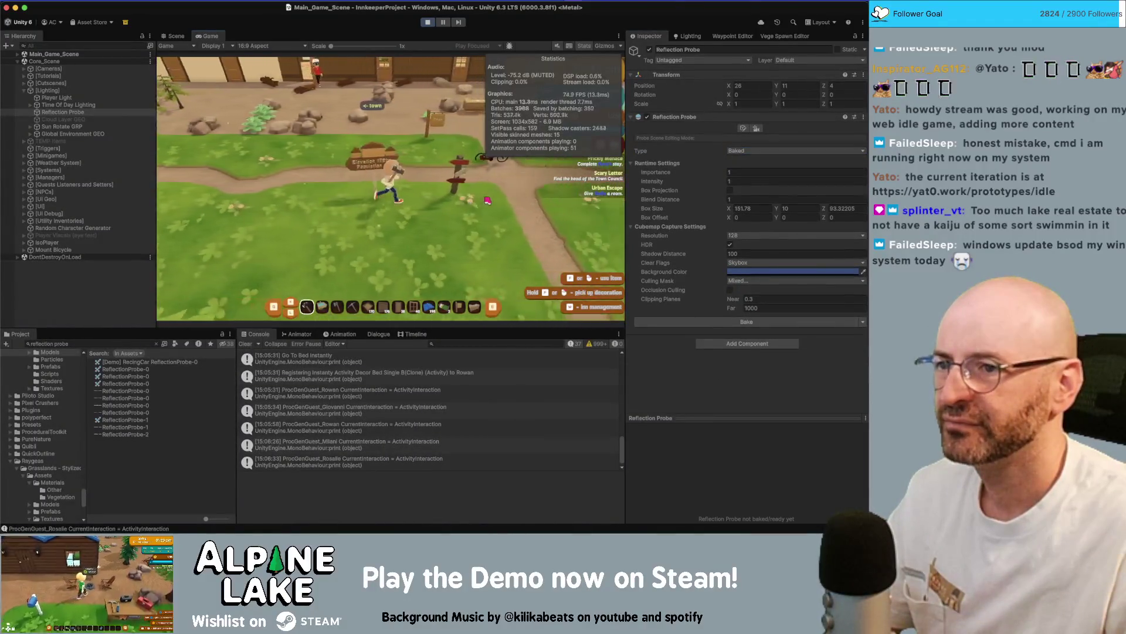
{"action": "left_click", "coordinate": [427, 23]}
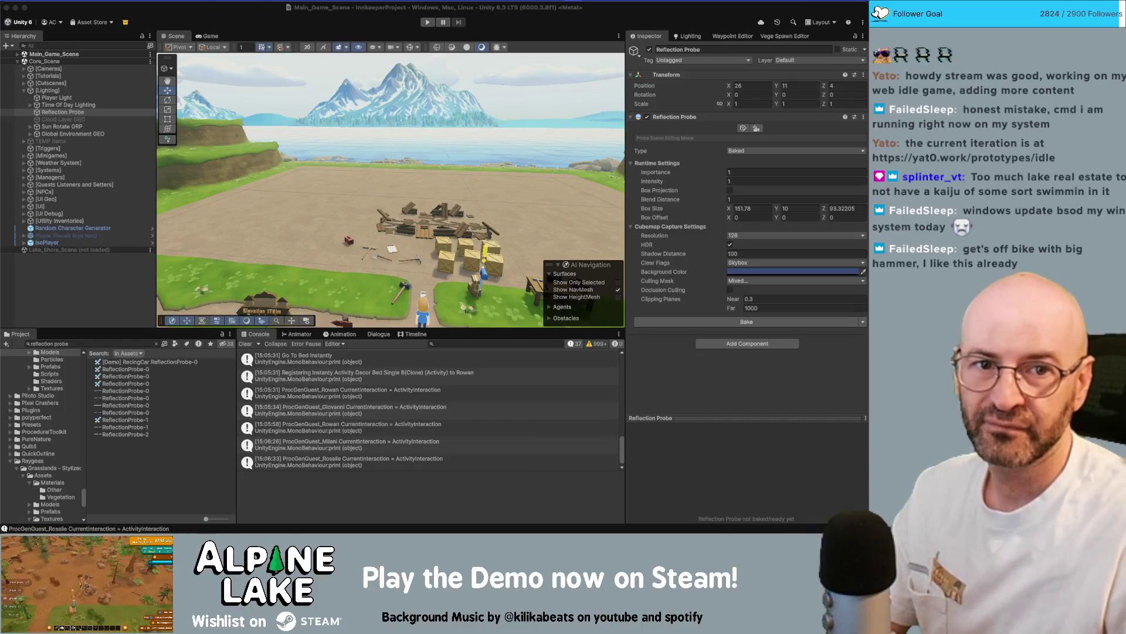
{"action": "key", "text": "super+Tab"}
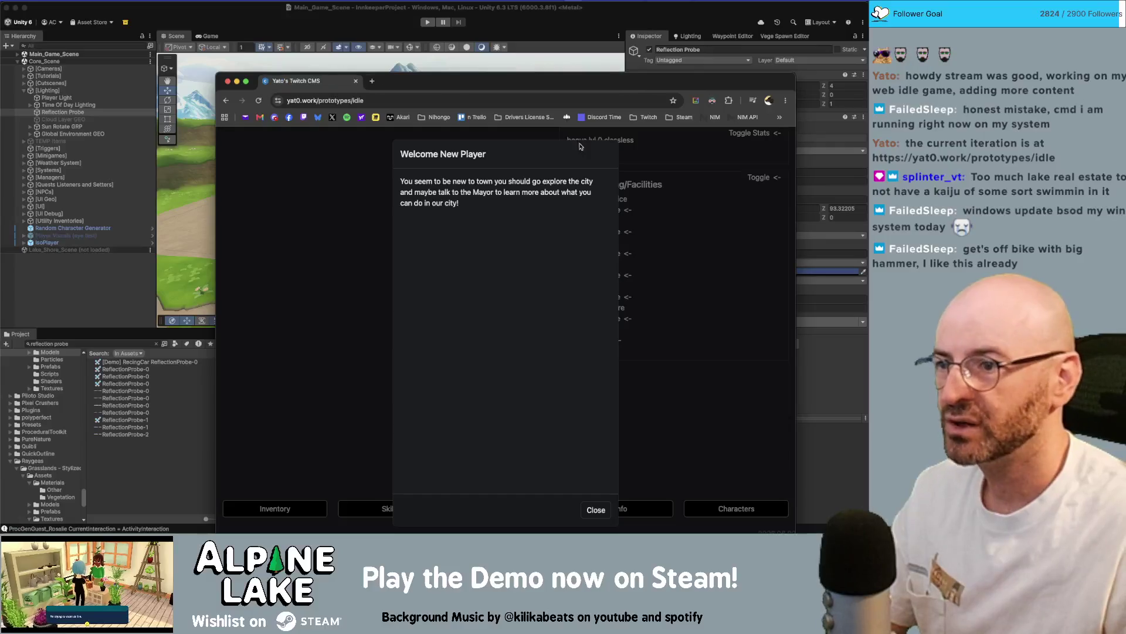
Reposition the browser window and close the Welcome New Player message.
{"action": "left_click_drag", "start_coordinate": [495, 92], "coordinate": [442, 76]}
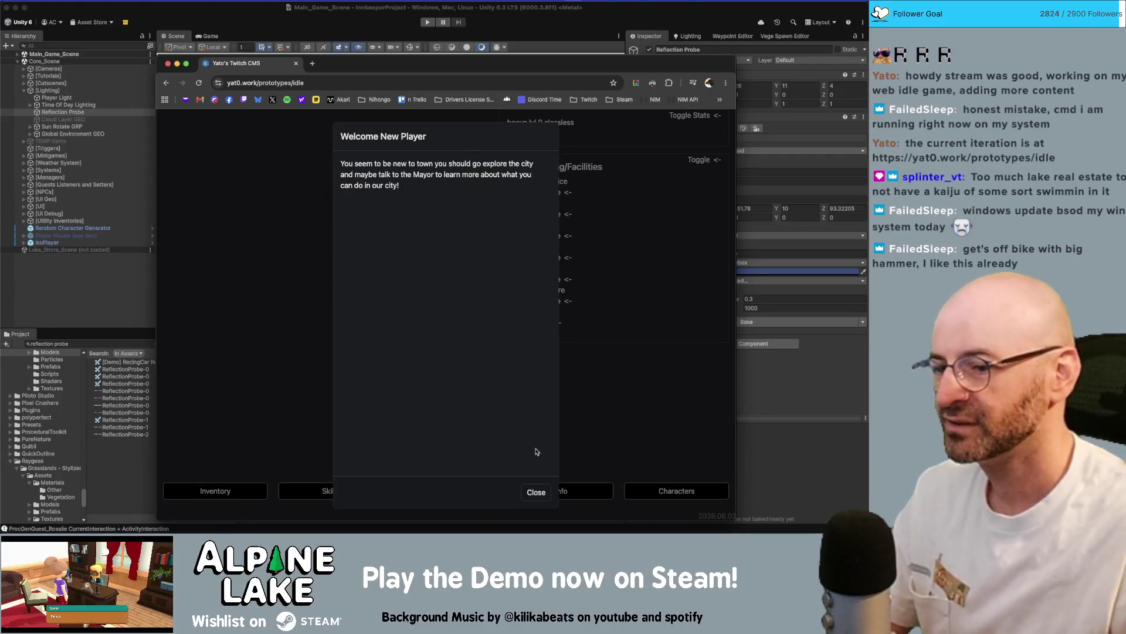
{"action": "left_click", "coordinate": [541, 493]}
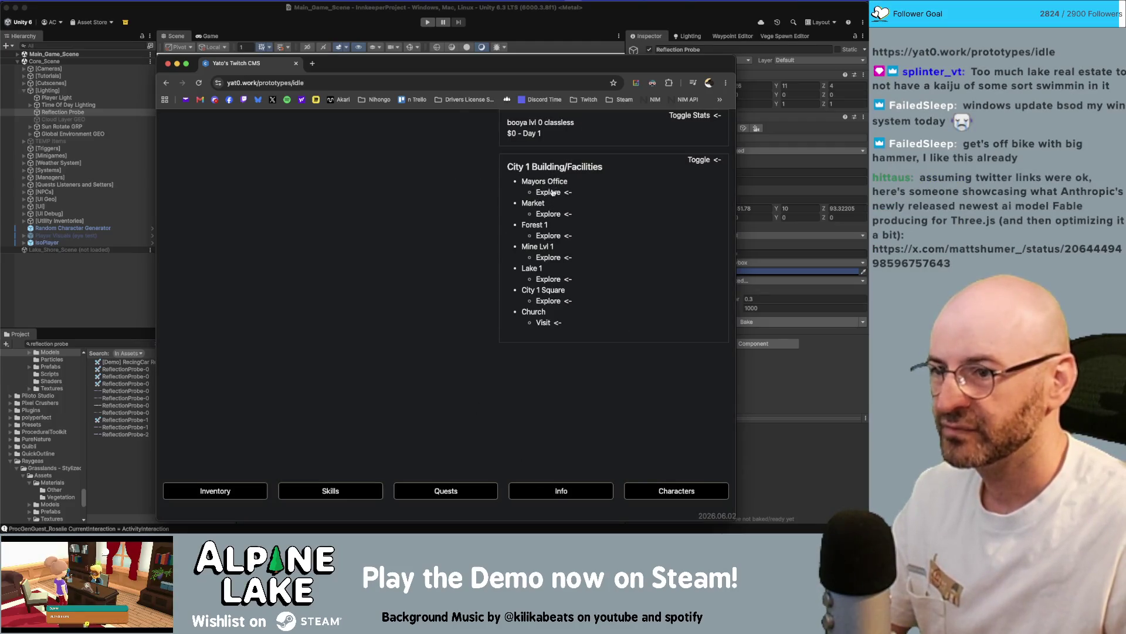
At the Mayors Office, start and complete the Talk to Mayor quest.
{"action": "left_click", "coordinate": [552, 192]}
{"action": "left_click", "coordinate": [208, 201]}
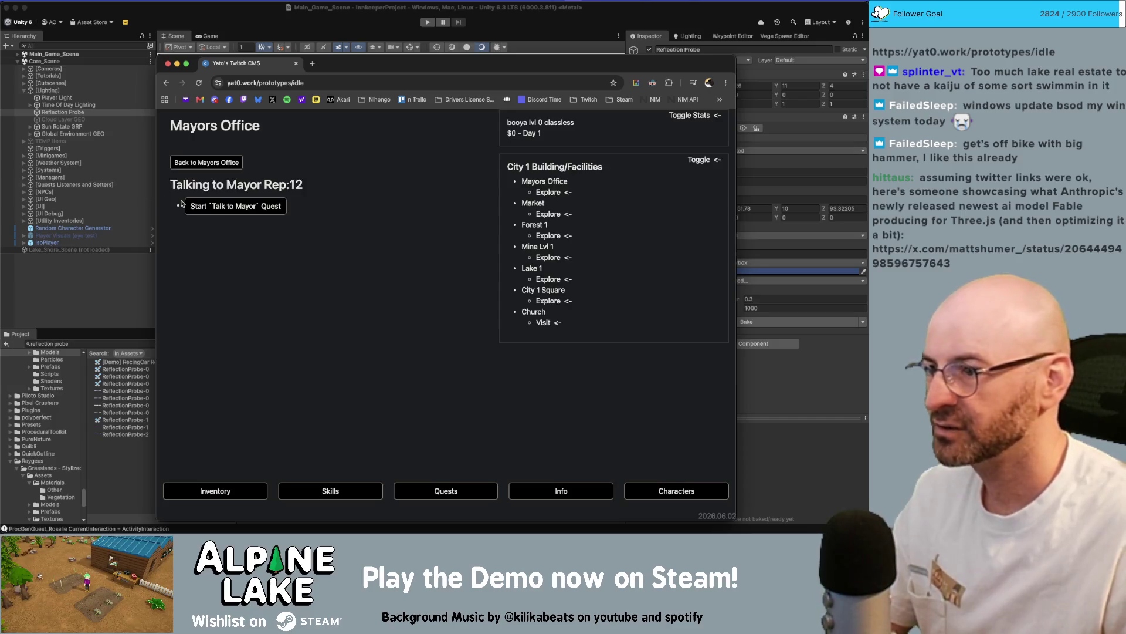
{"action": "left_click", "coordinate": [239, 207]}
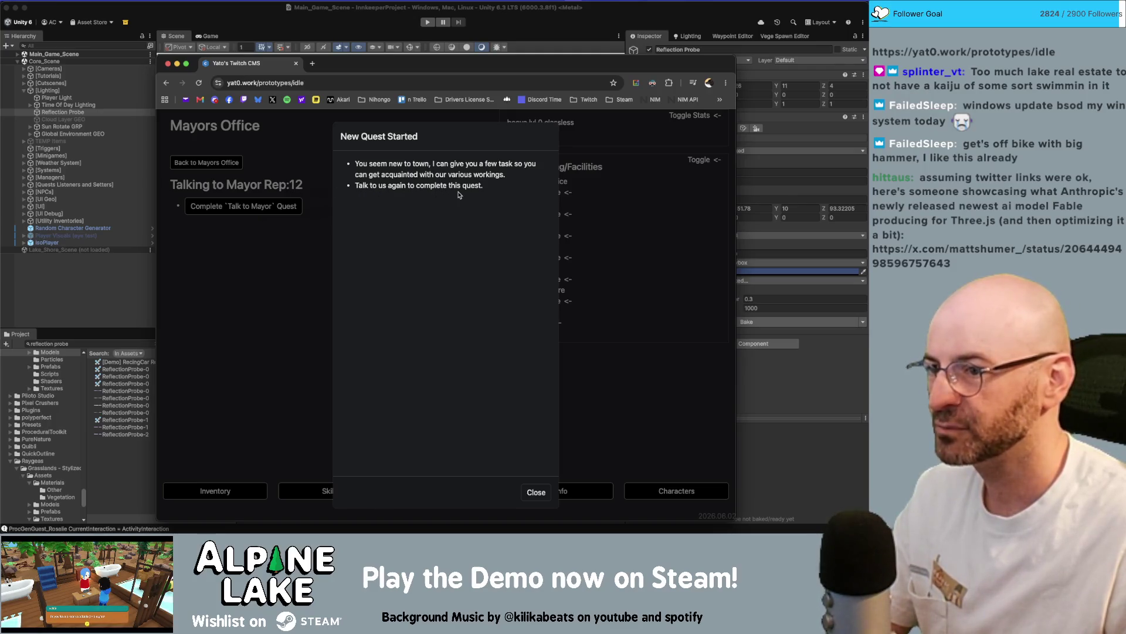
{"action": "left_click", "coordinate": [274, 205]}
{"action": "left_click", "coordinate": [254, 209]}
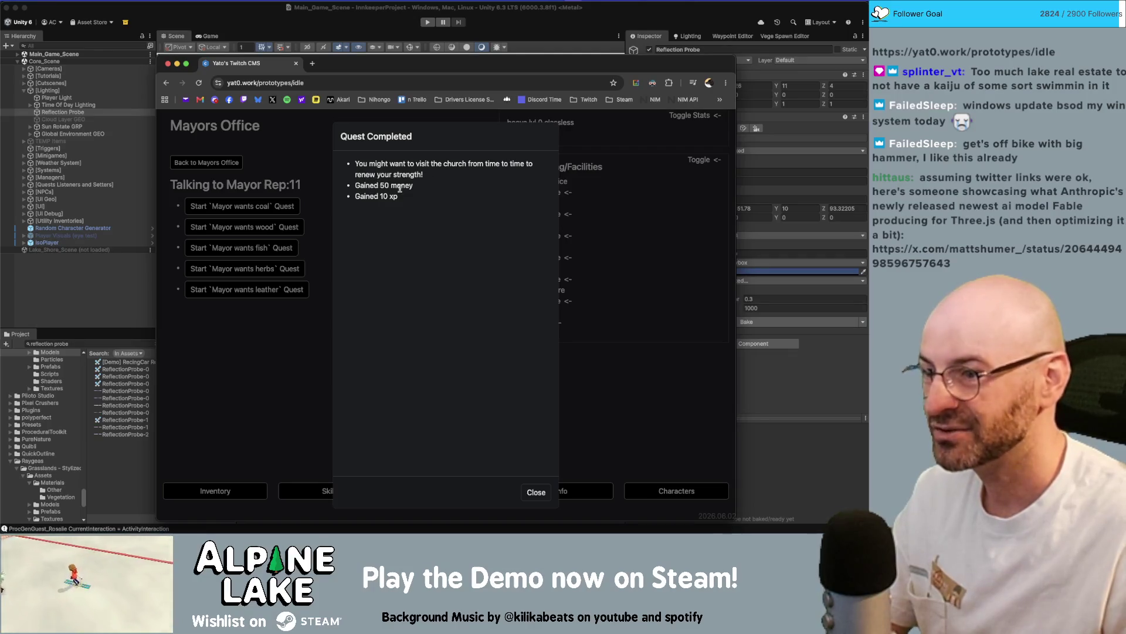
{"action": "left_click", "coordinate": [534, 491]}
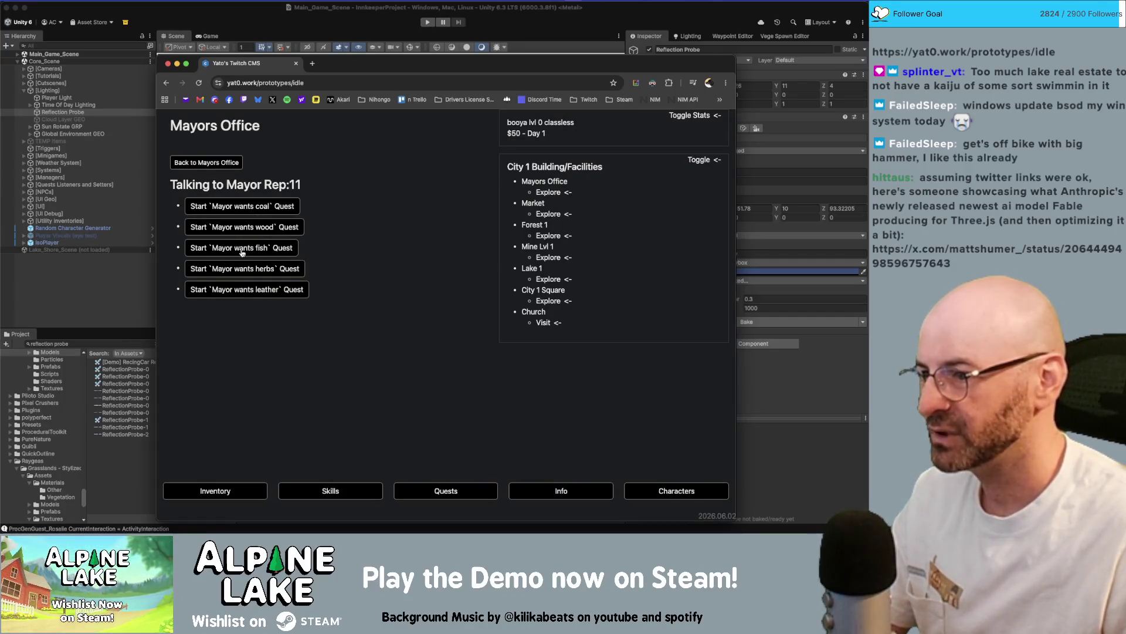
Start the Mayor wants herbs quest, then head to Forest 1.
{"action": "left_click", "coordinate": [264, 271]}
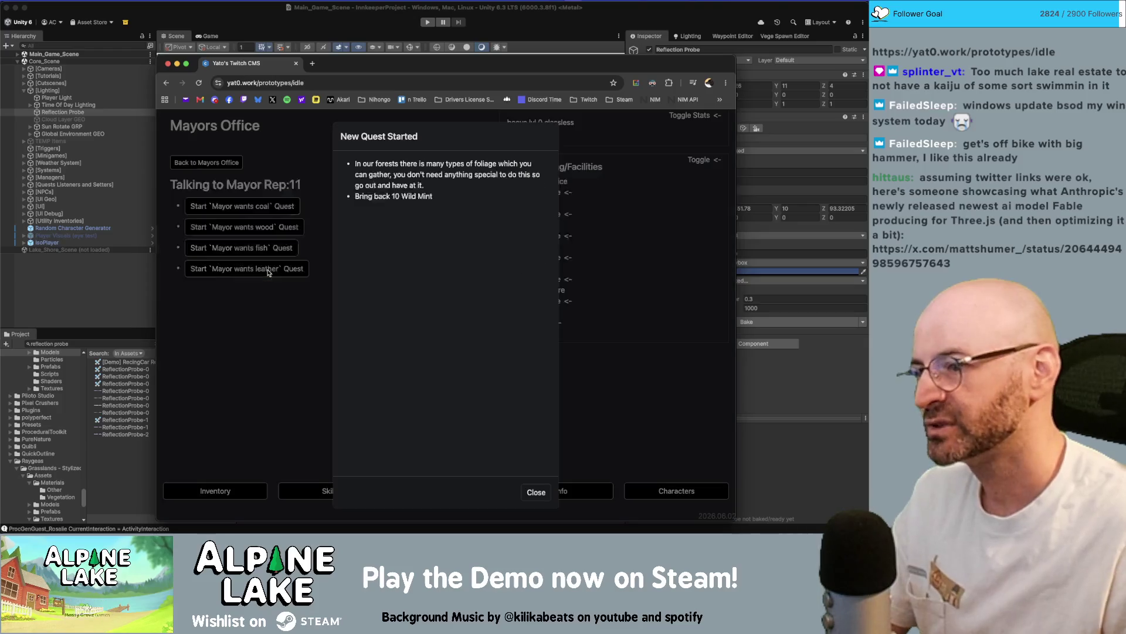
{"action": "left_click", "coordinate": [536, 493]}
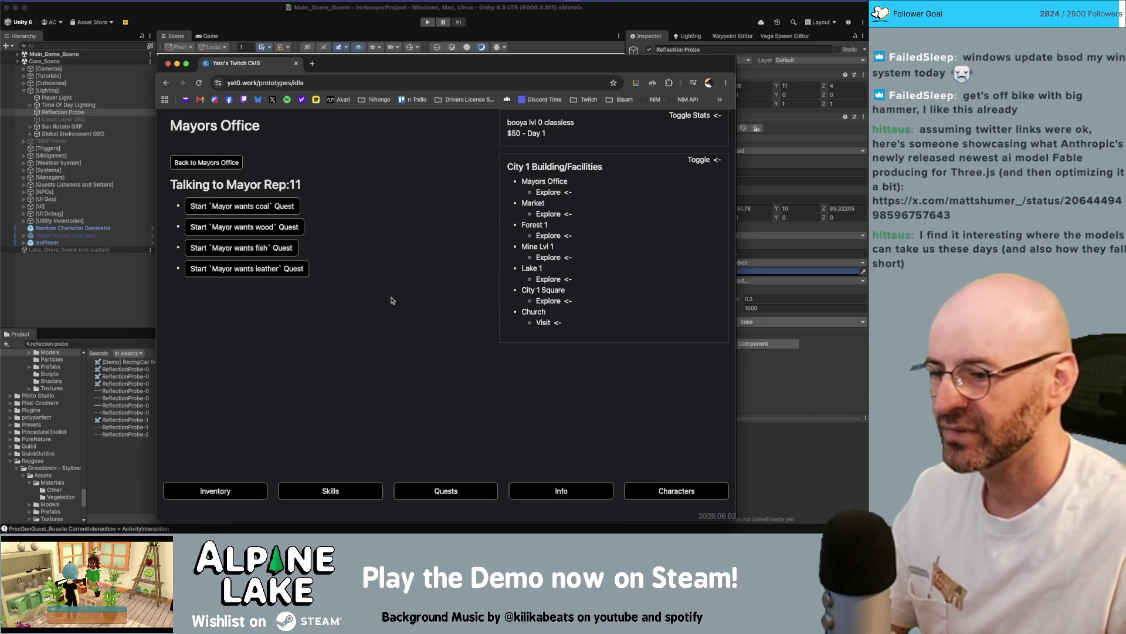
{"action": "left_click", "coordinate": [545, 235]}
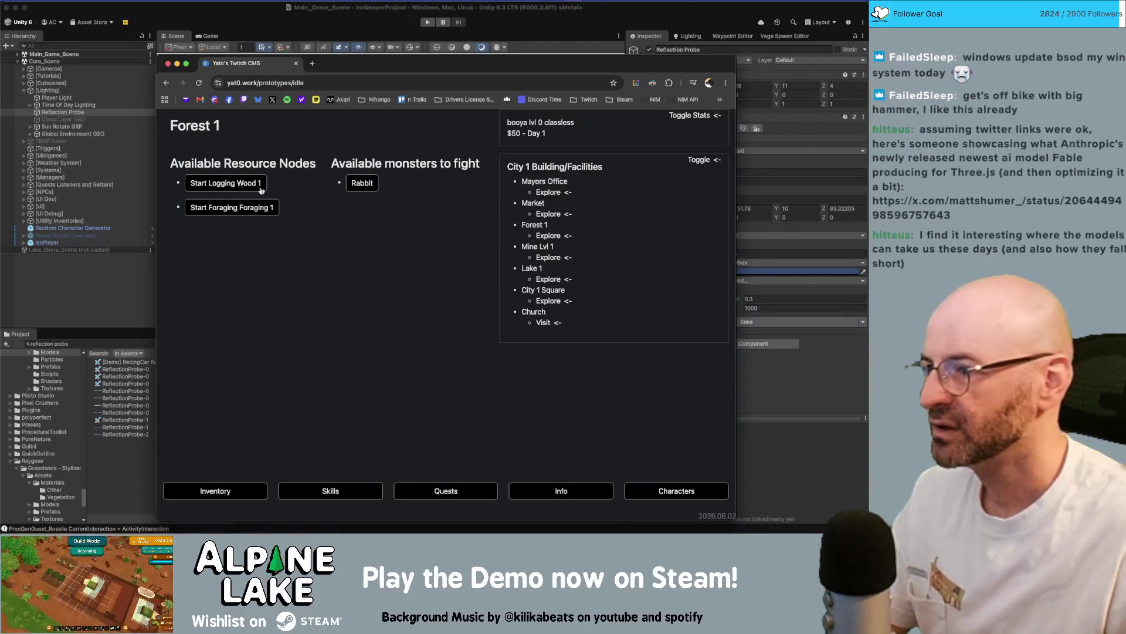
Start the Foraging 1 idle action in Forest 1 and reposition the browser window.
{"action": "left_click", "coordinate": [246, 208]}
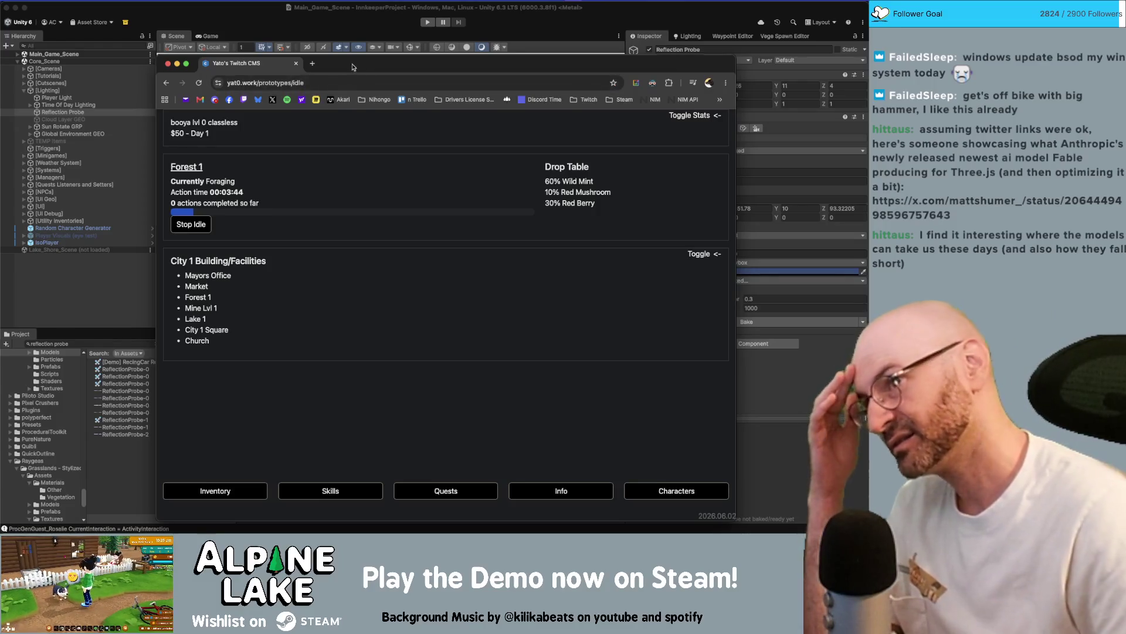
{"action": "left_click_drag", "start_coordinate": [353, 66], "coordinate": [334, 49]}
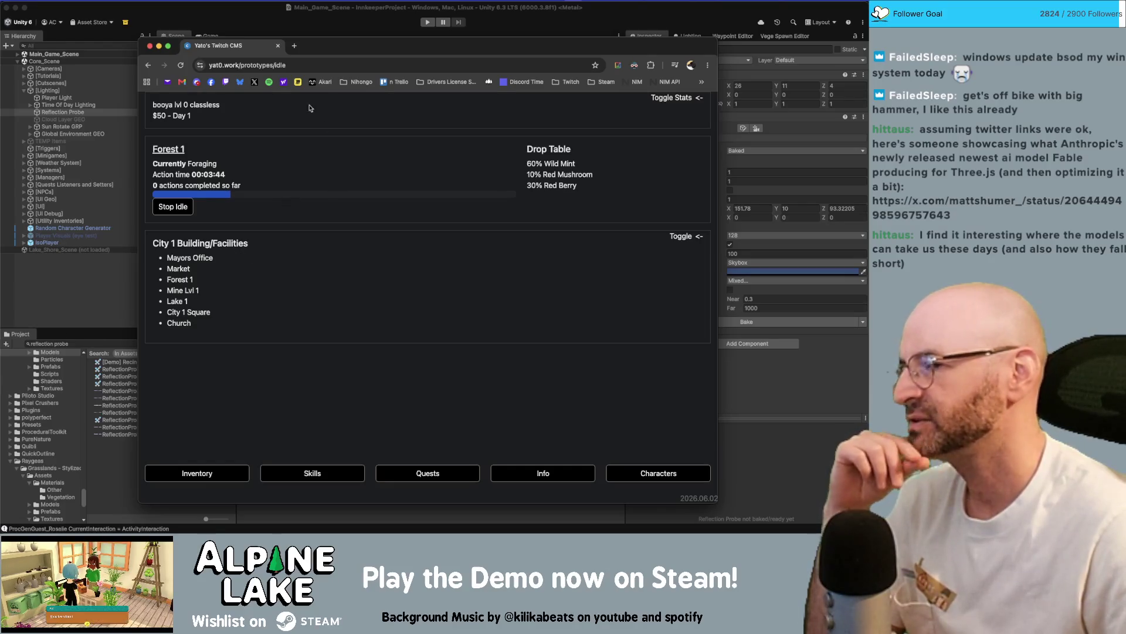
{"action": "left_click_drag", "start_coordinate": [230, 50], "coordinate": [226, 48]}
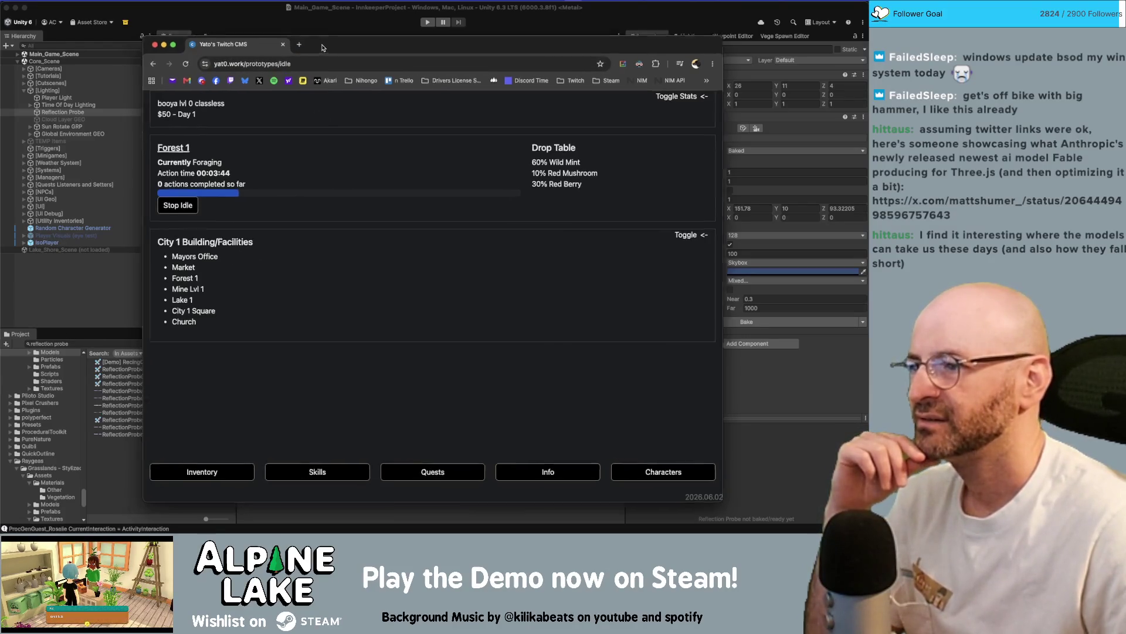
{"action": "left_click_drag", "start_coordinate": [314, 47], "coordinate": [304, 43]}
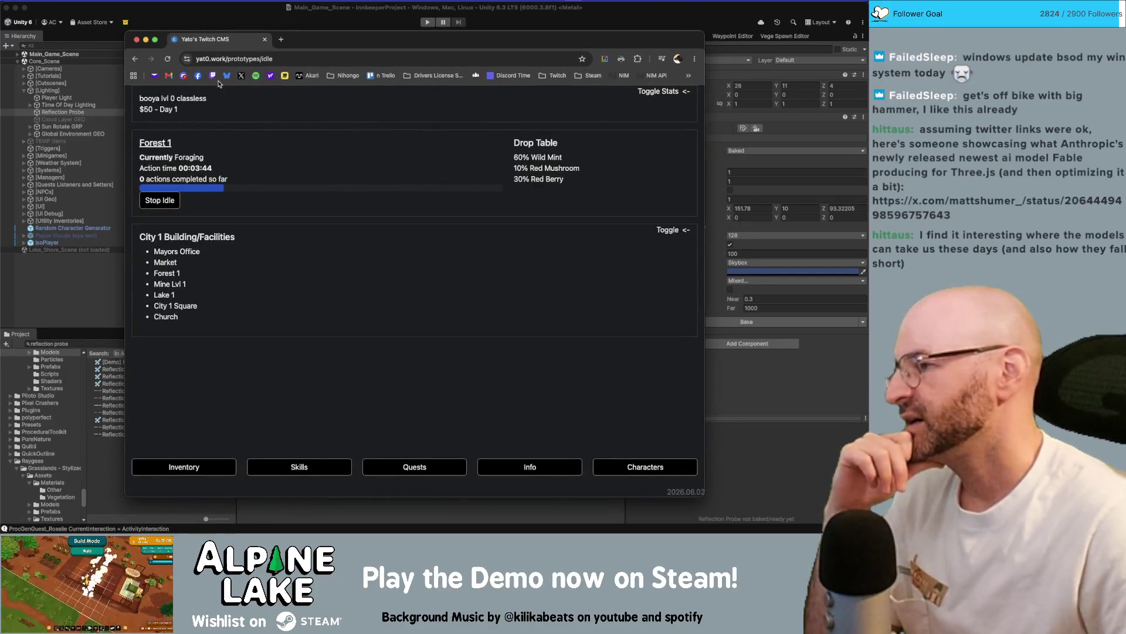
Toggle the stats and City 1 facilities lists, then stop idling and close Idle Results.
{"action": "left_click", "coordinate": [660, 94]}
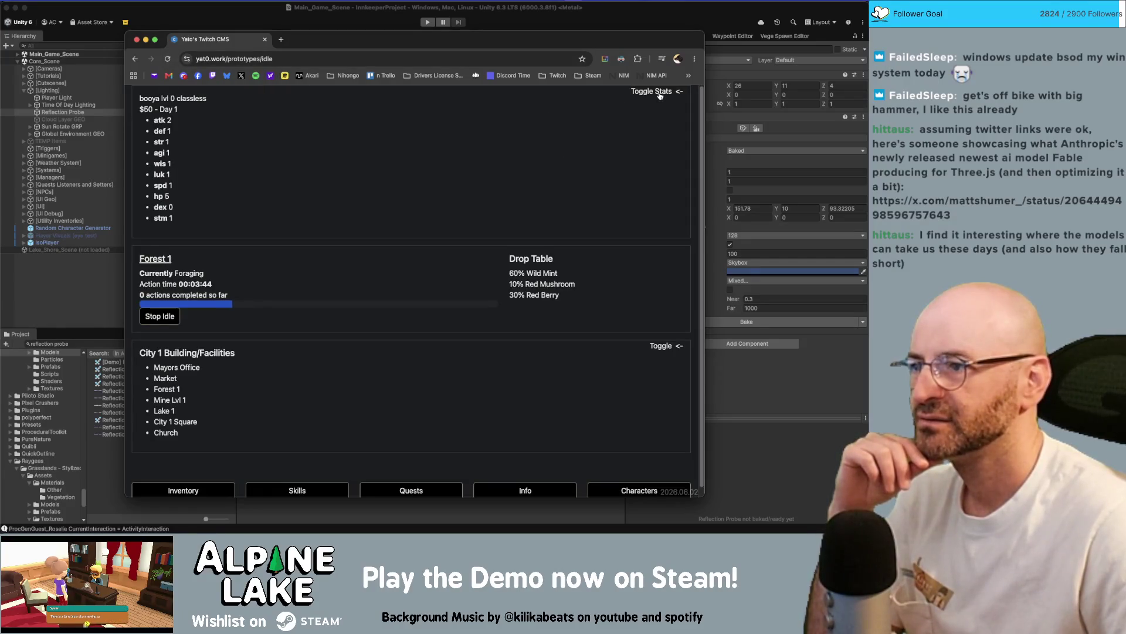
{"action": "left_click", "coordinate": [660, 94]}
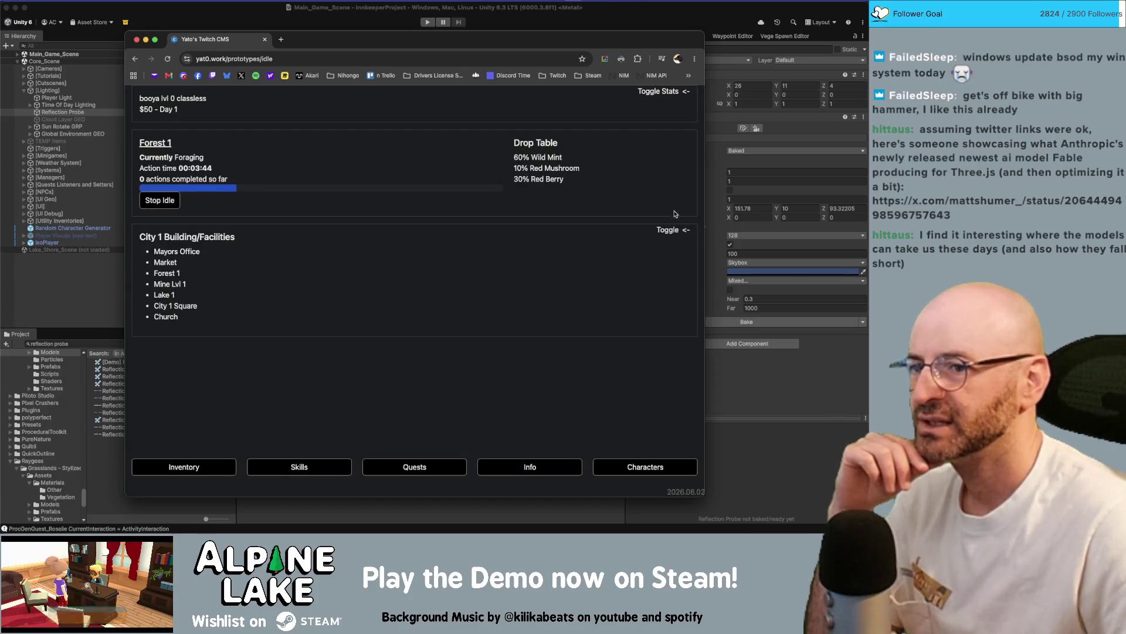
{"action": "left_click", "coordinate": [672, 230]}
{"action": "left_click", "coordinate": [672, 230]}
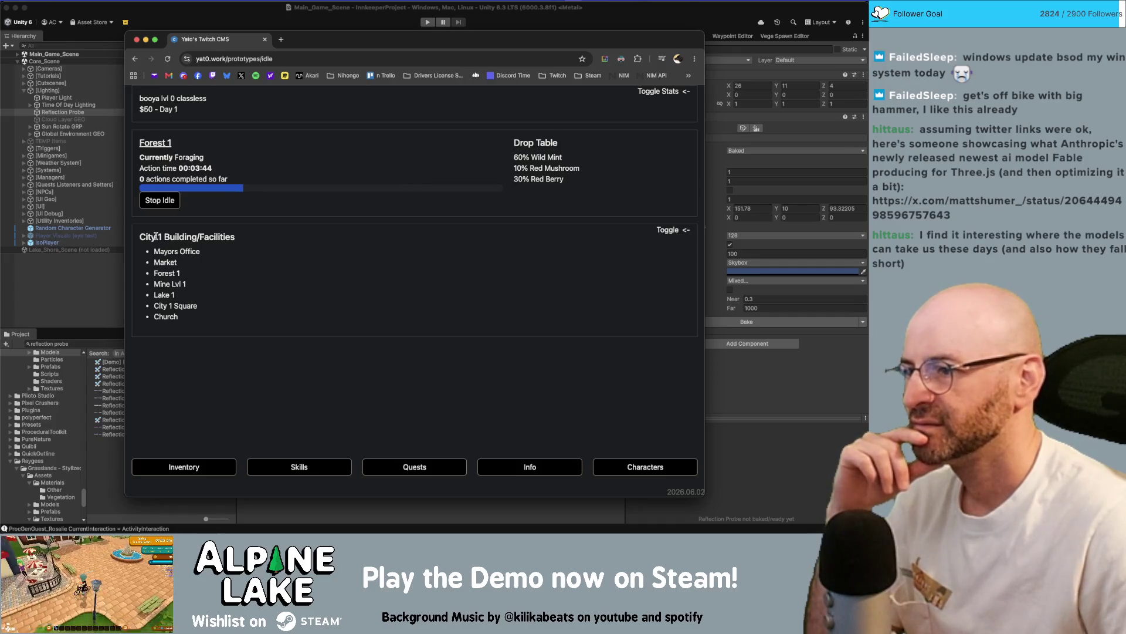
{"action": "left_click", "coordinate": [164, 205]}
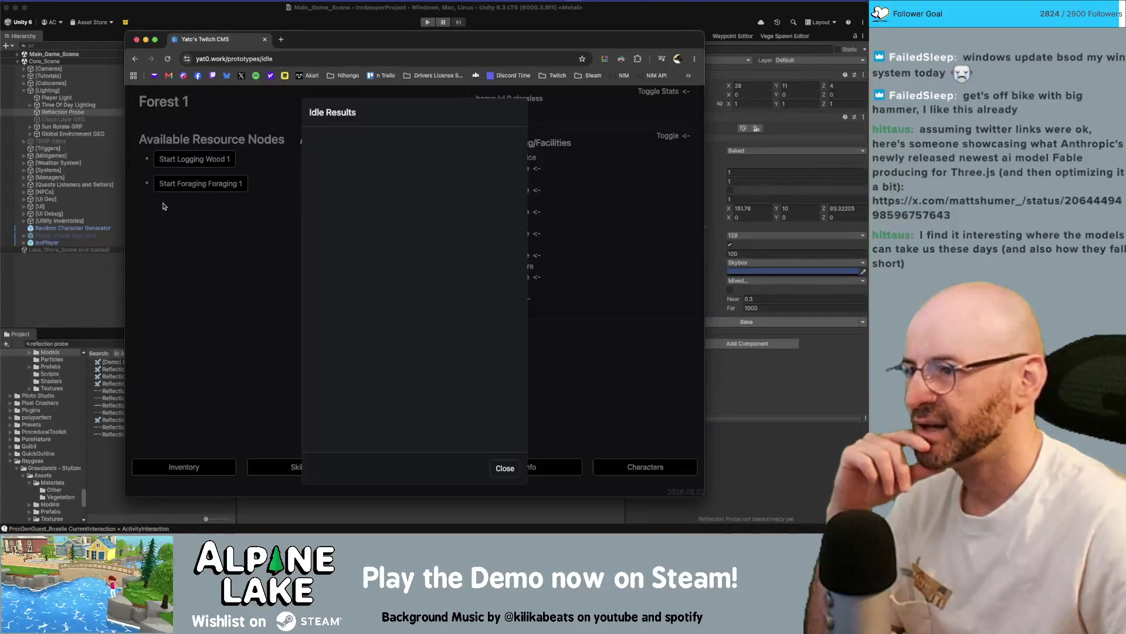
{"action": "left_click", "coordinate": [511, 468]}
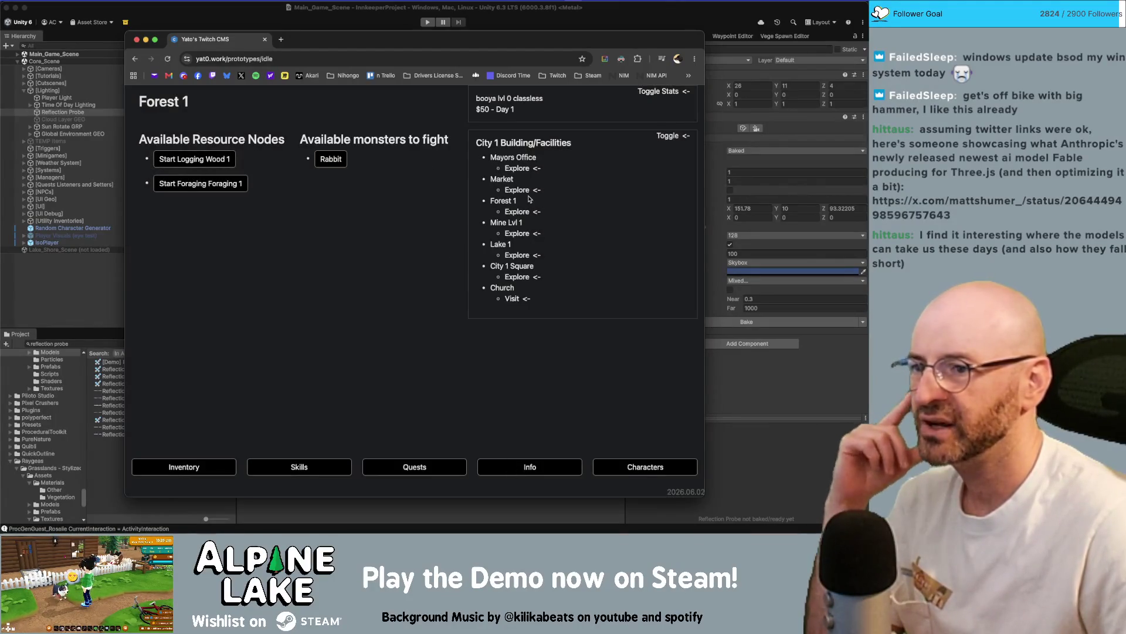
Try fishing at Lake 1's Small Pond, then visit the Church and view class change options.
{"action": "left_click", "coordinate": [517, 256]}
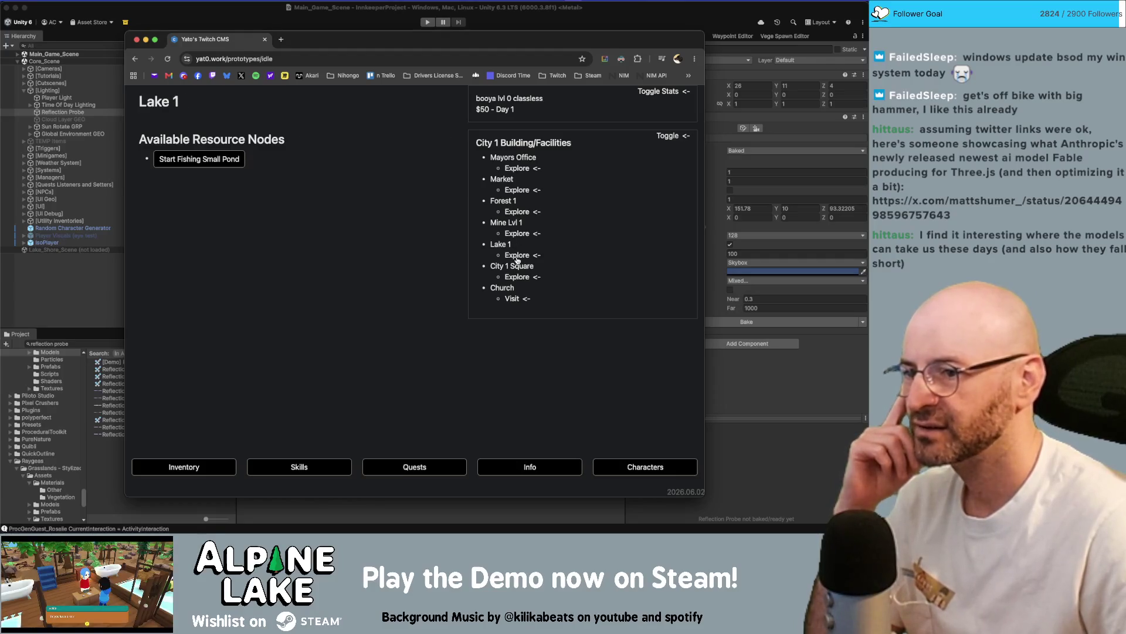
{"action": "left_click", "coordinate": [206, 165]}
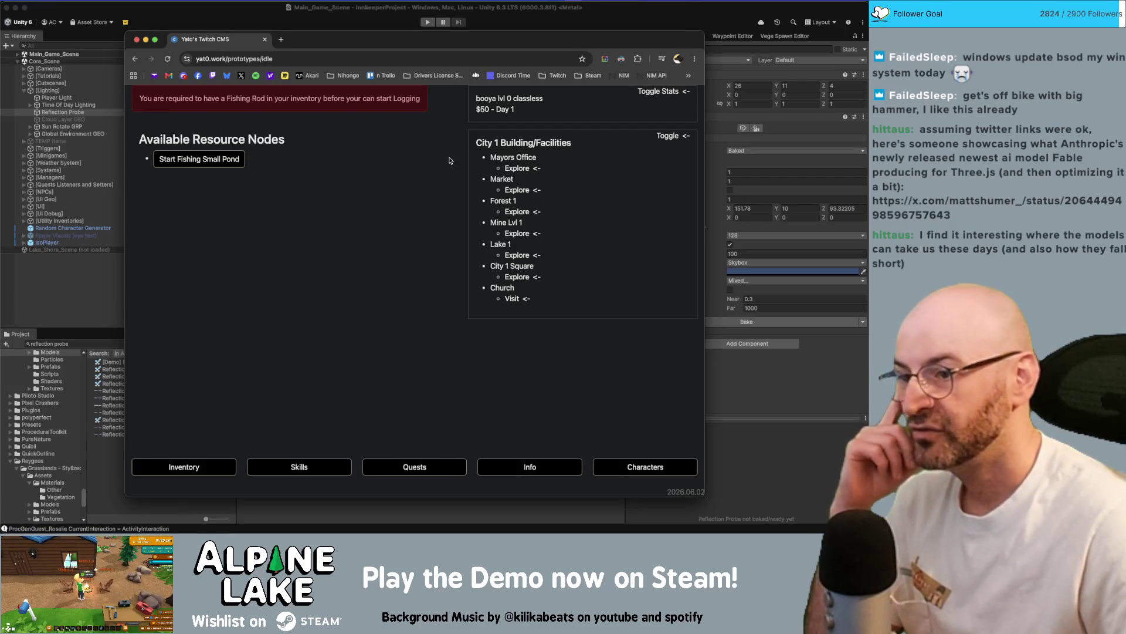
{"action": "left_click", "coordinate": [516, 278]}
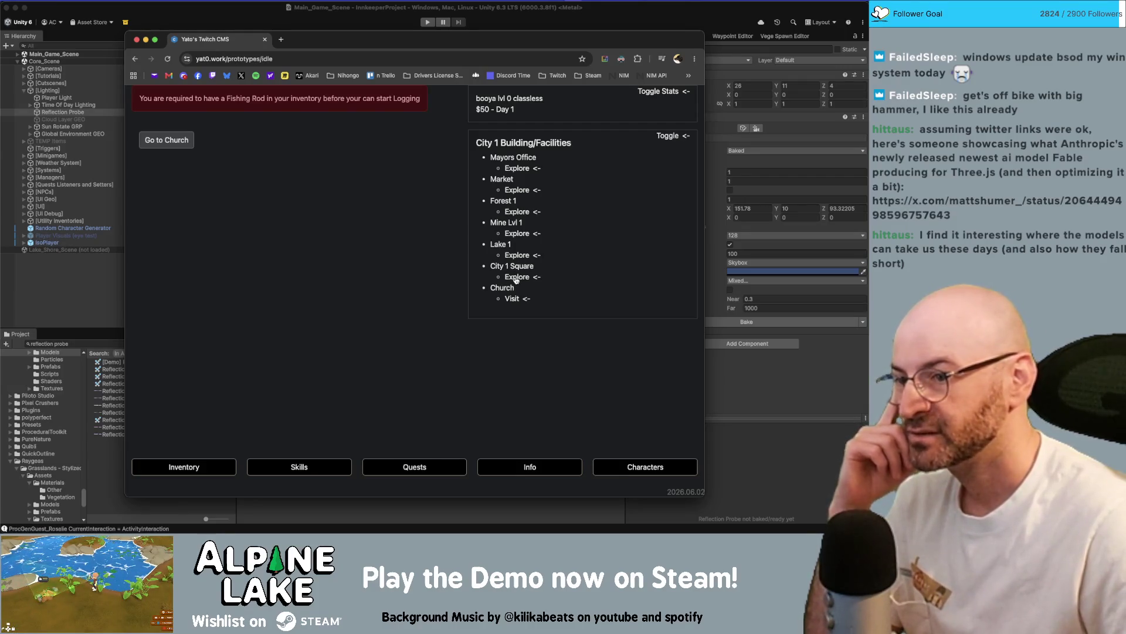
{"action": "left_click", "coordinate": [180, 143]}
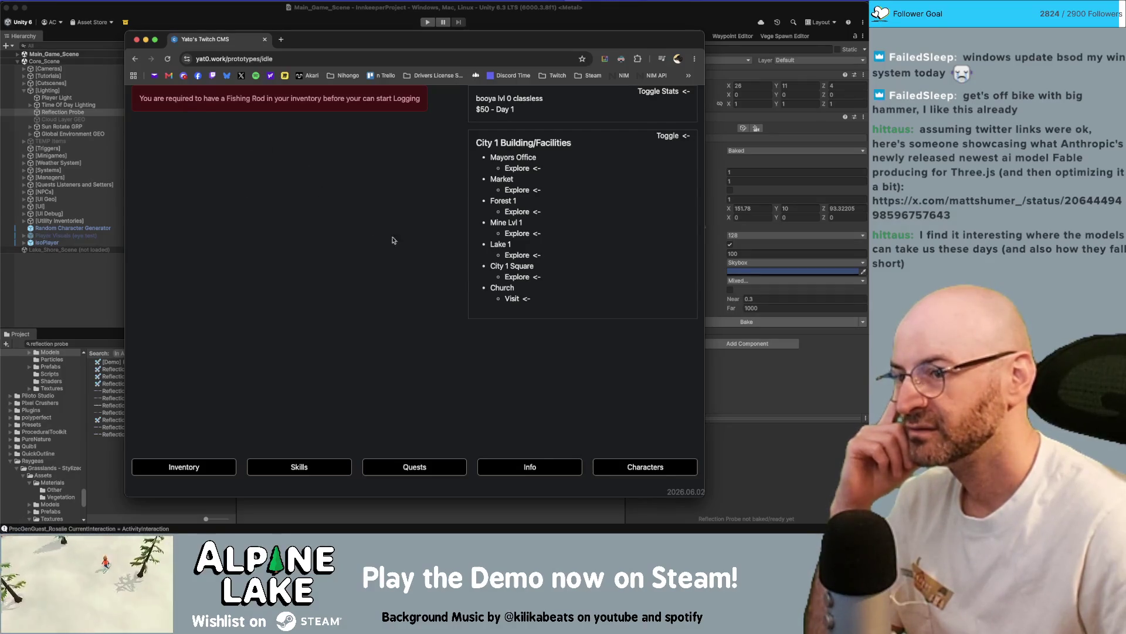
{"action": "left_click", "coordinate": [513, 298]}
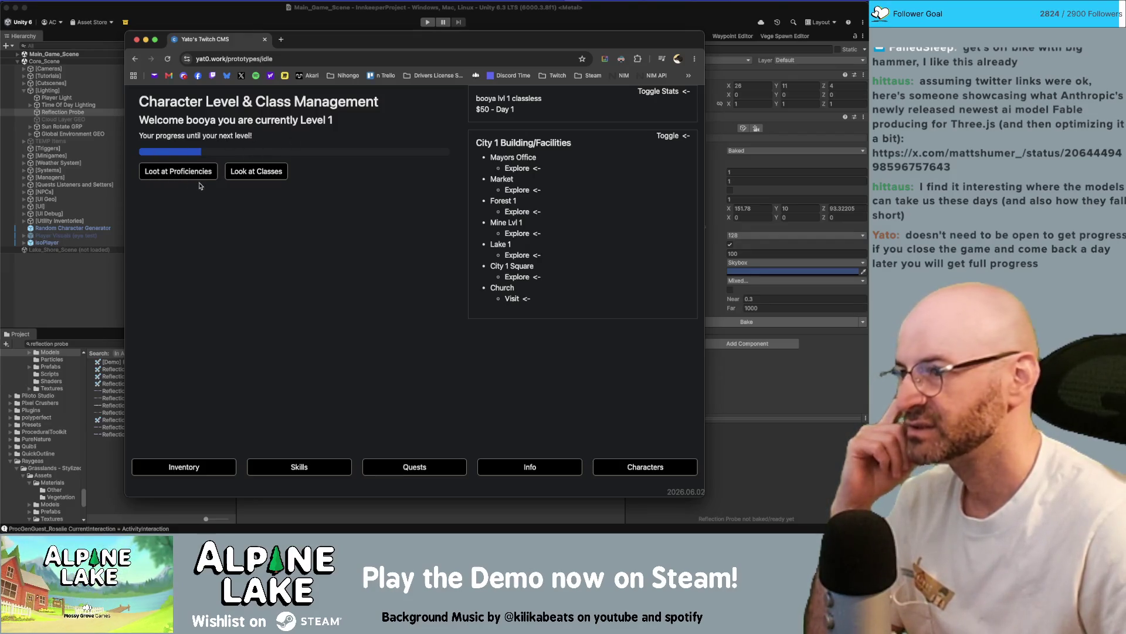
{"action": "left_click", "coordinate": [265, 174]}
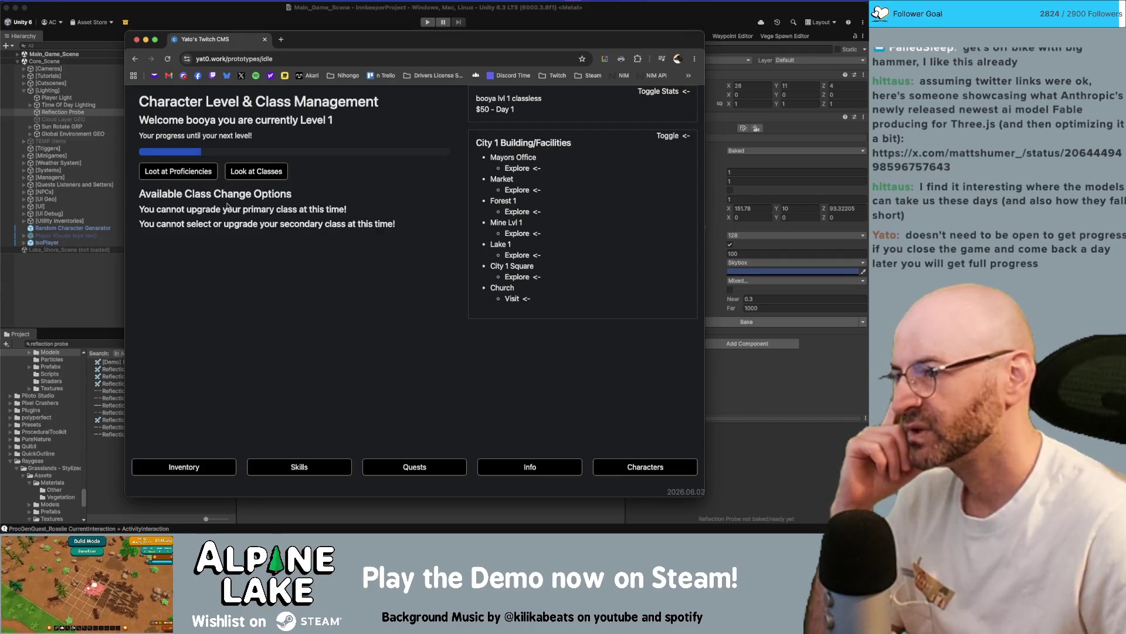
View proficiency progress, revisit the Church via City 1 Square, and open the Market.
{"action": "left_click", "coordinate": [176, 176]}
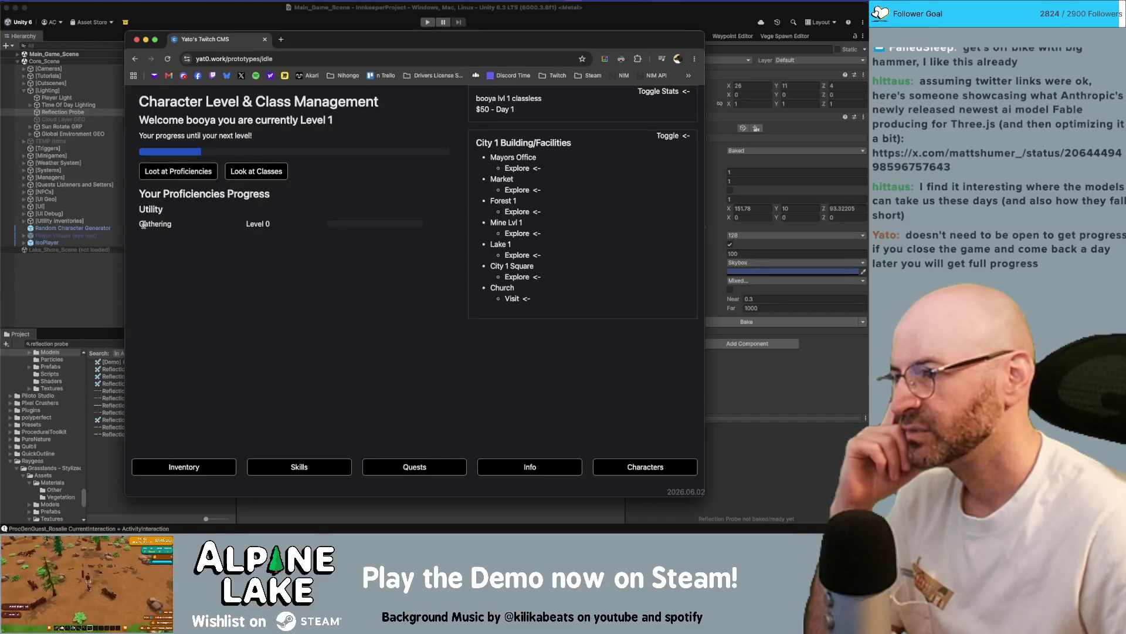
{"action": "left_click", "coordinate": [515, 279]}
{"action": "left_click", "coordinate": [188, 147]}
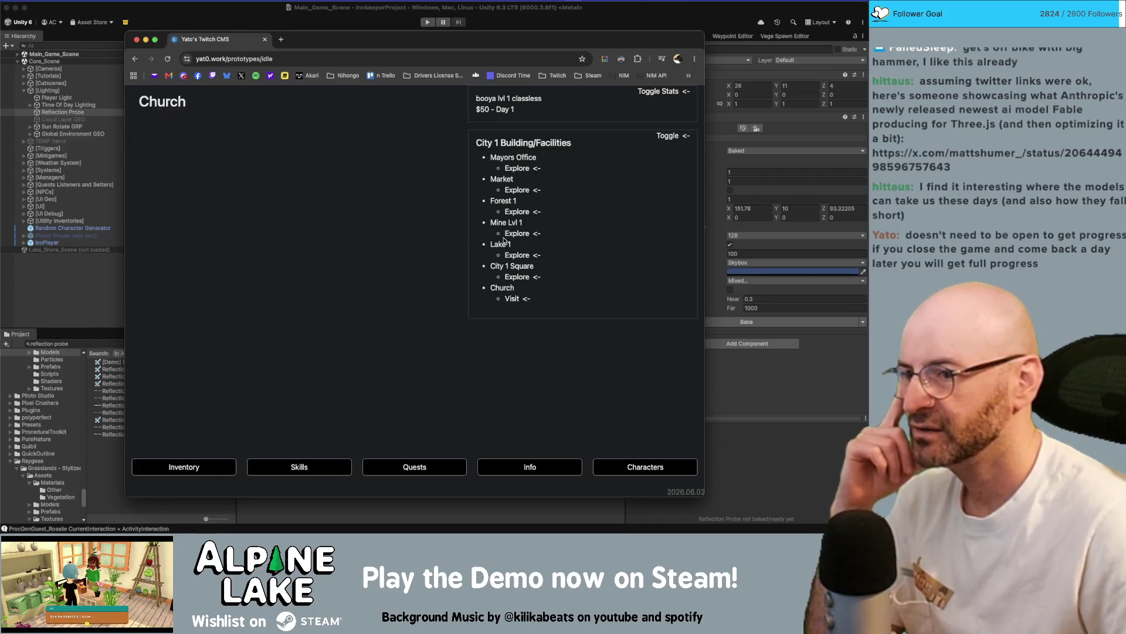
{"action": "left_click", "coordinate": [517, 190]}
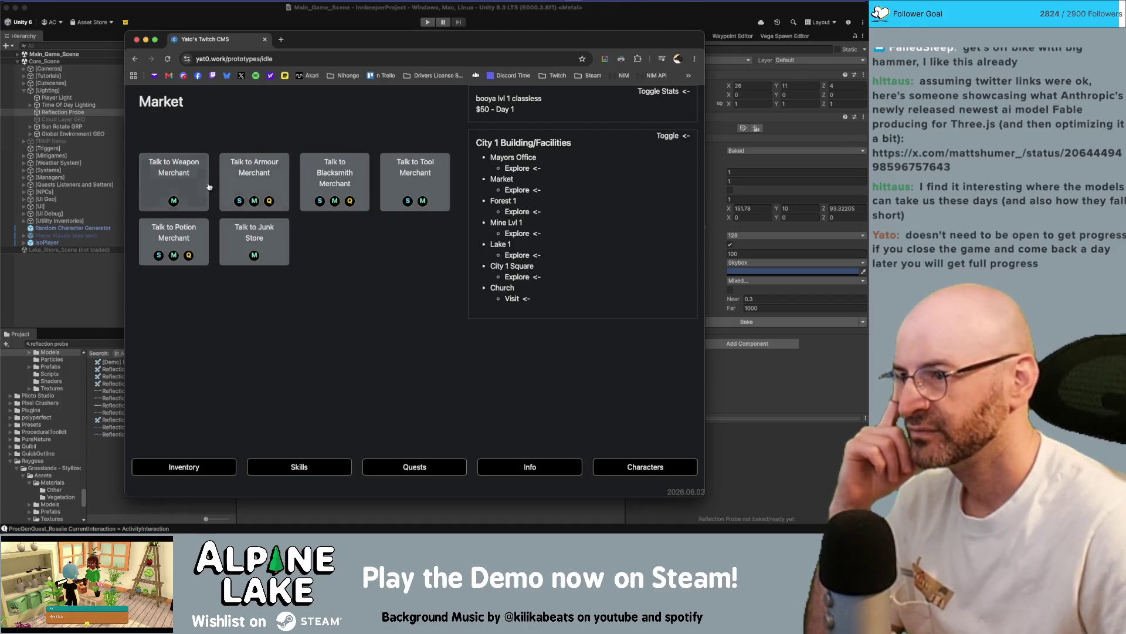
Check what the Junk Store buys on its Sell tab, then return to the market list.
{"action": "left_click", "coordinate": [258, 249]}
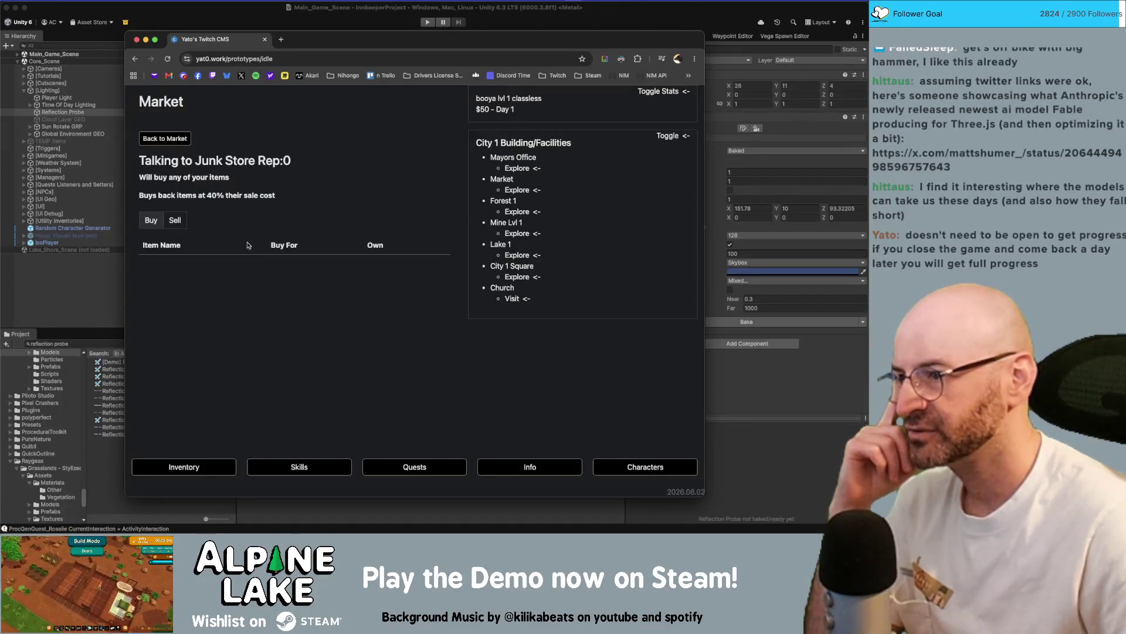
{"action": "left_click", "coordinate": [176, 224]}
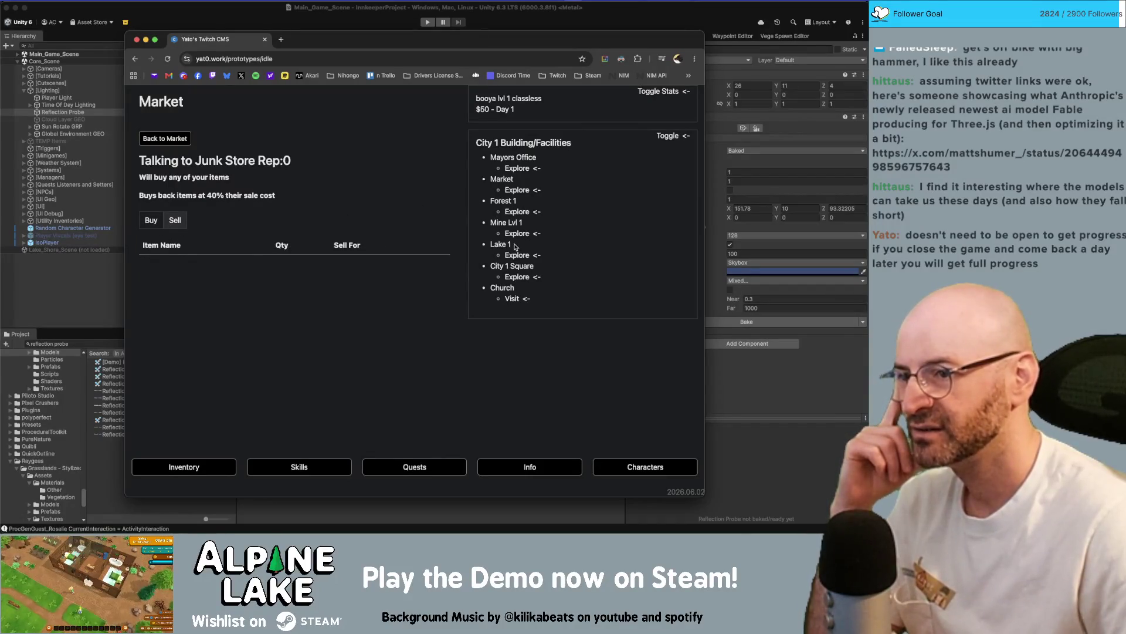
{"action": "left_click", "coordinate": [167, 138]}
Start crafting a WIS Potion in the Potion Merchant's laboratory.
{"action": "left_click", "coordinate": [176, 252]}
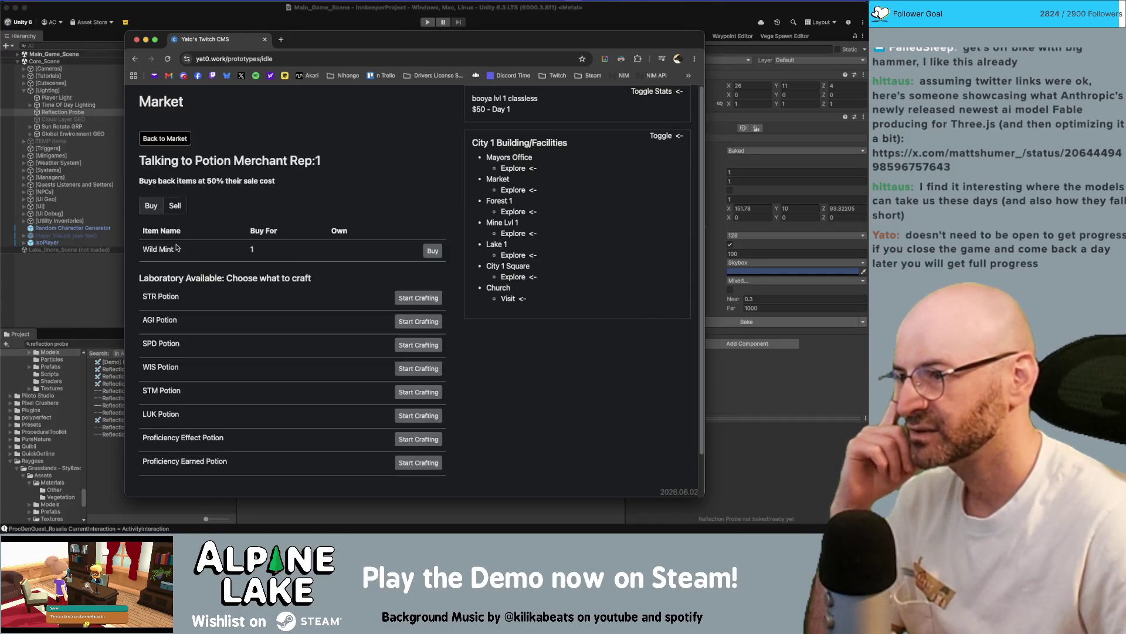
{"action": "scroll", "coordinate": [238, 251], "scroll_direction": "down", "scroll_amount": 2}
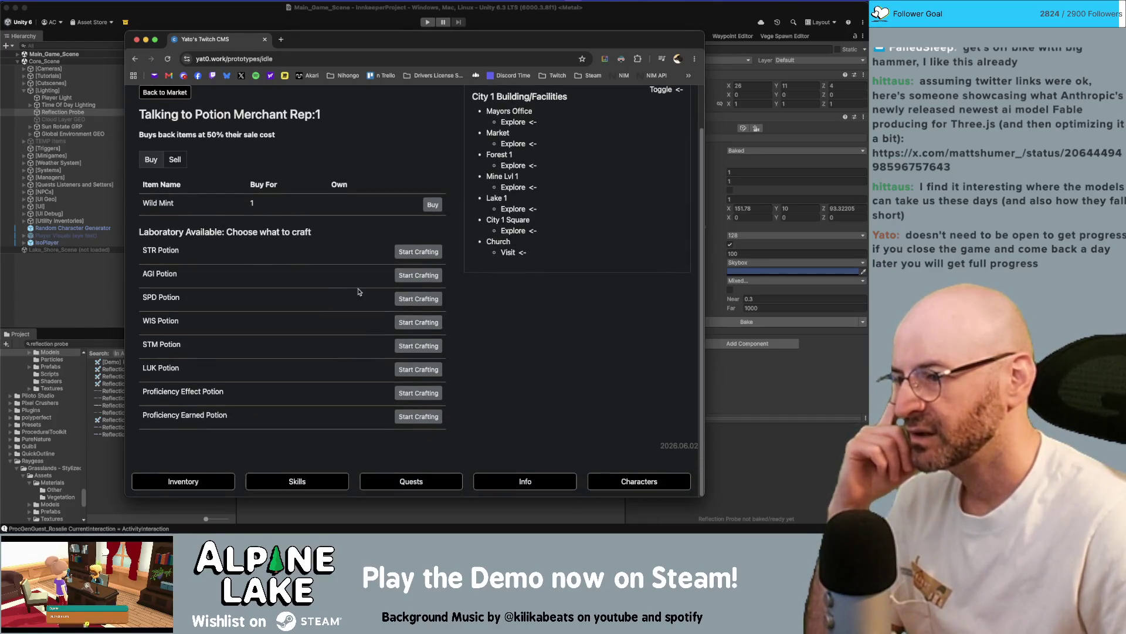
{"action": "left_click", "coordinate": [408, 322]}
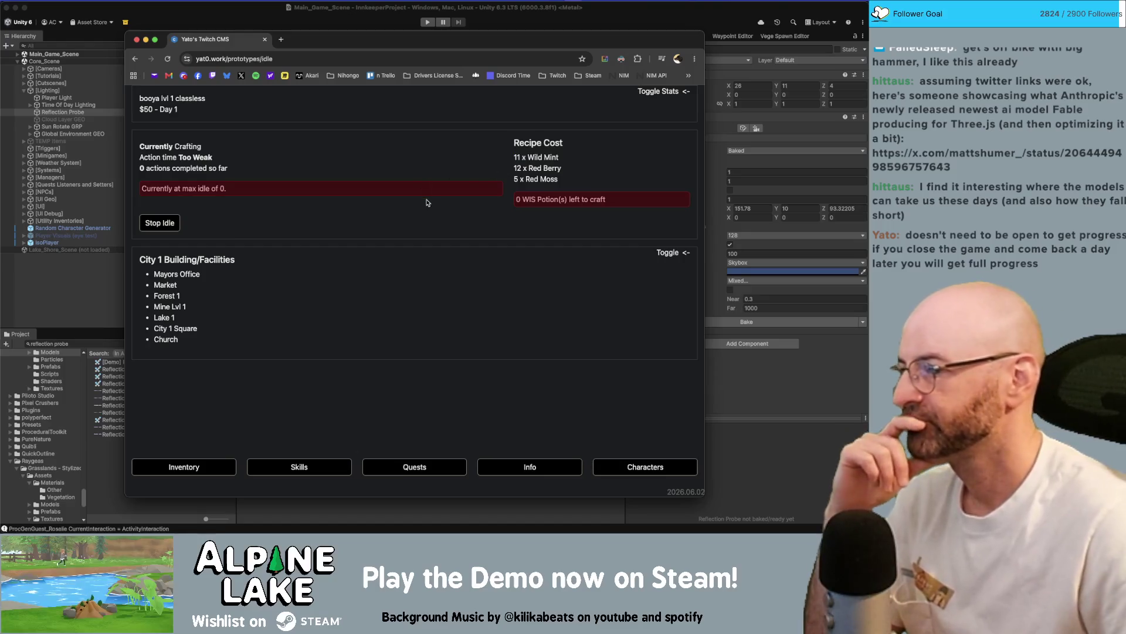
Stop the WIS Potion idle, close the Idle Results summary, and switch back to Unity.
{"action": "left_click", "coordinate": [171, 228]}
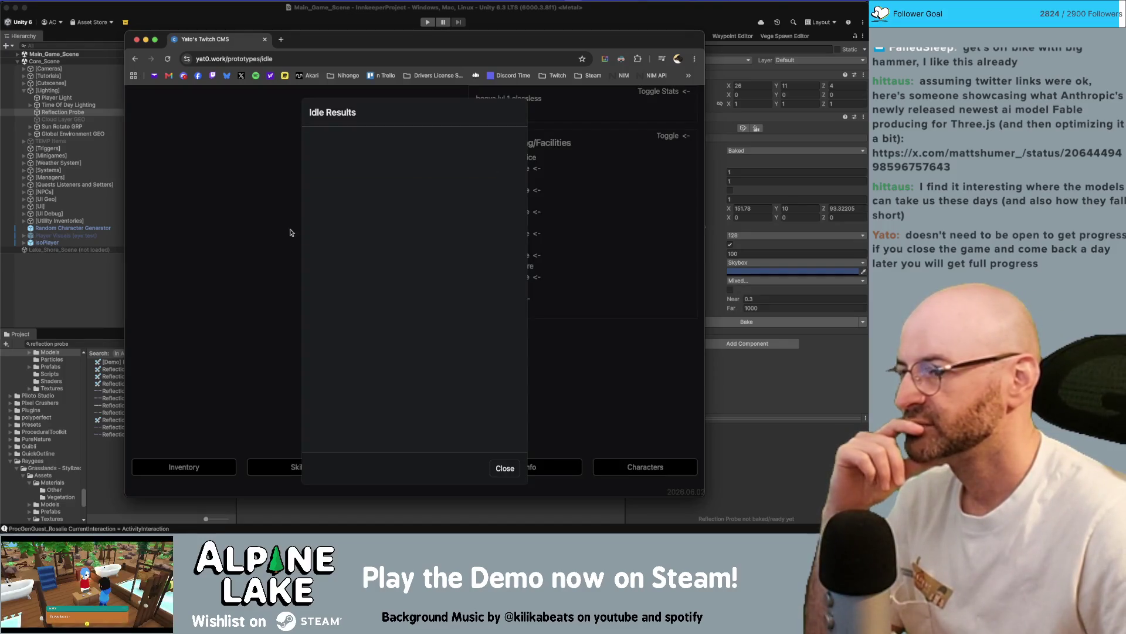
{"action": "left_click", "coordinate": [513, 473]}
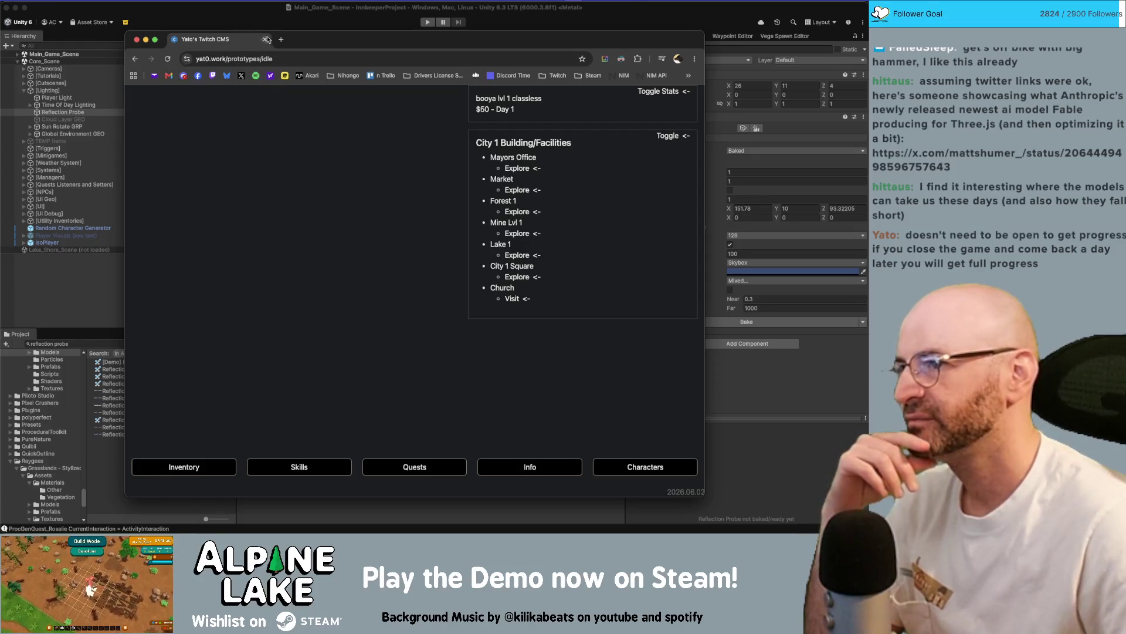
{"action": "key", "text": "super+Tab"}
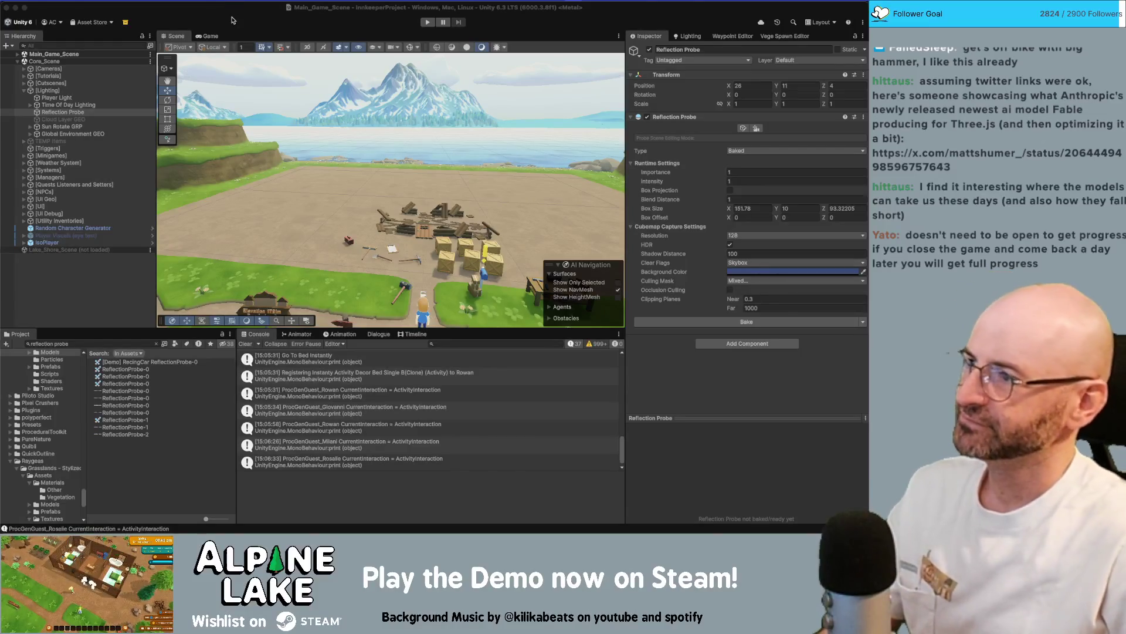
Angle the Scene view down on the build area, collapse [Lighting], and Spotlight-search 'abs'.
{"action": "left_click", "coordinate": [232, 18]}
{"action": "mouse_move", "coordinate": [376, 194]}
{"action": "left_mouse_down"}
{"action": "mouse_move", "coordinate": [389, 170]}
{"action": "mouse_move", "coordinate": [349, 177]}
{"action": "left_mouse_up"}
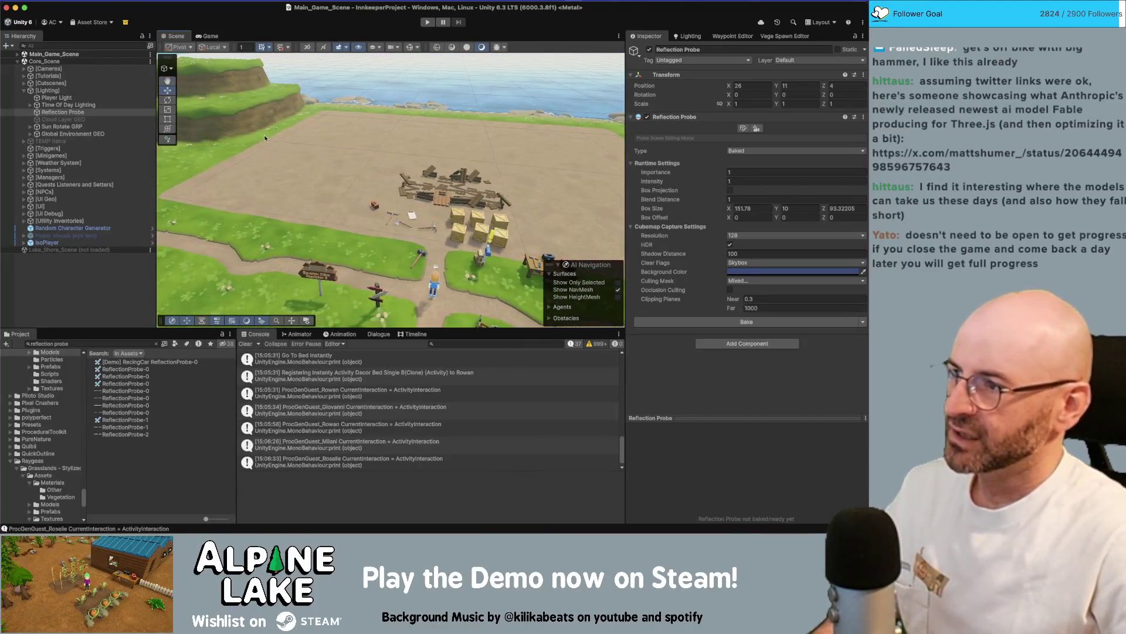
{"action": "left_click", "coordinate": [25, 91]}
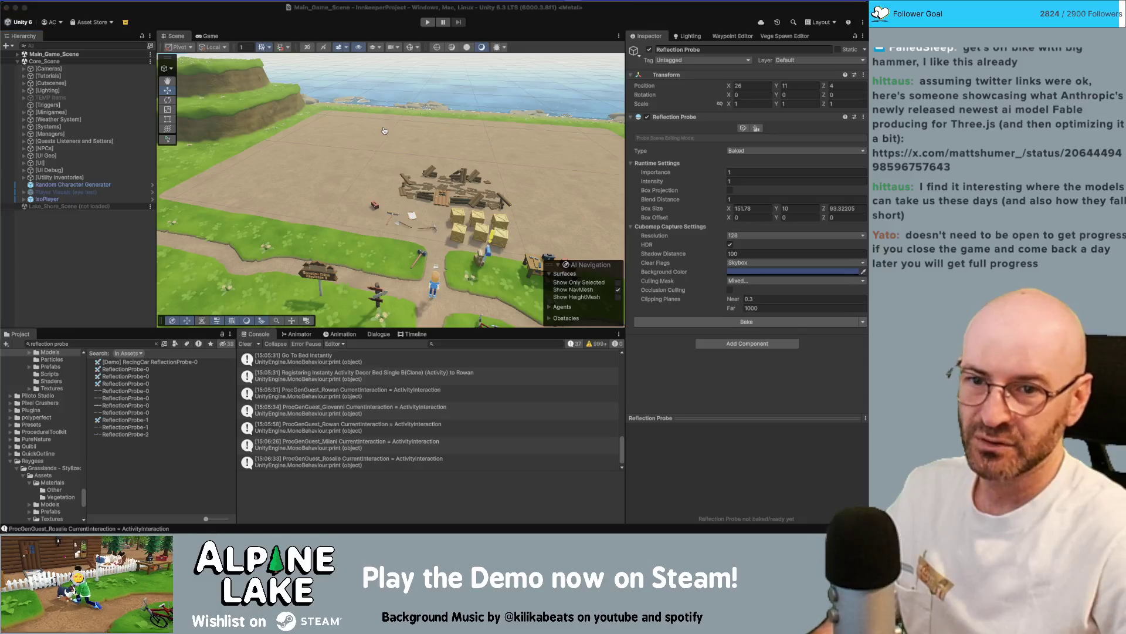
{"action": "key", "text": "super+space"}
{"action": "type", "text": "abs"}
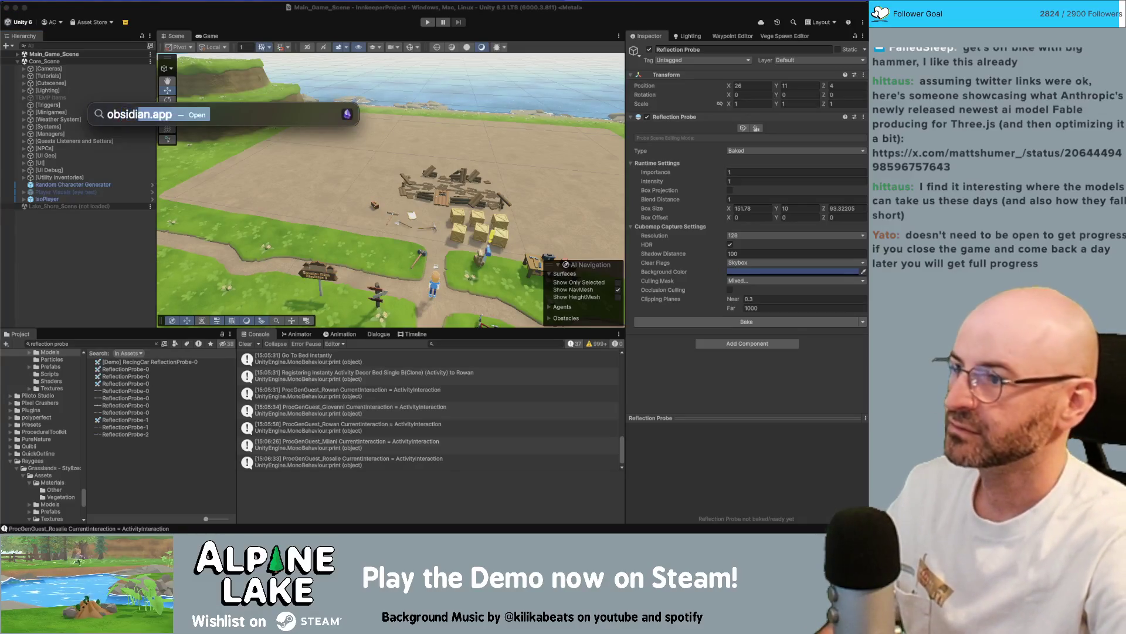
{"action": "key", "text": "Escape"}
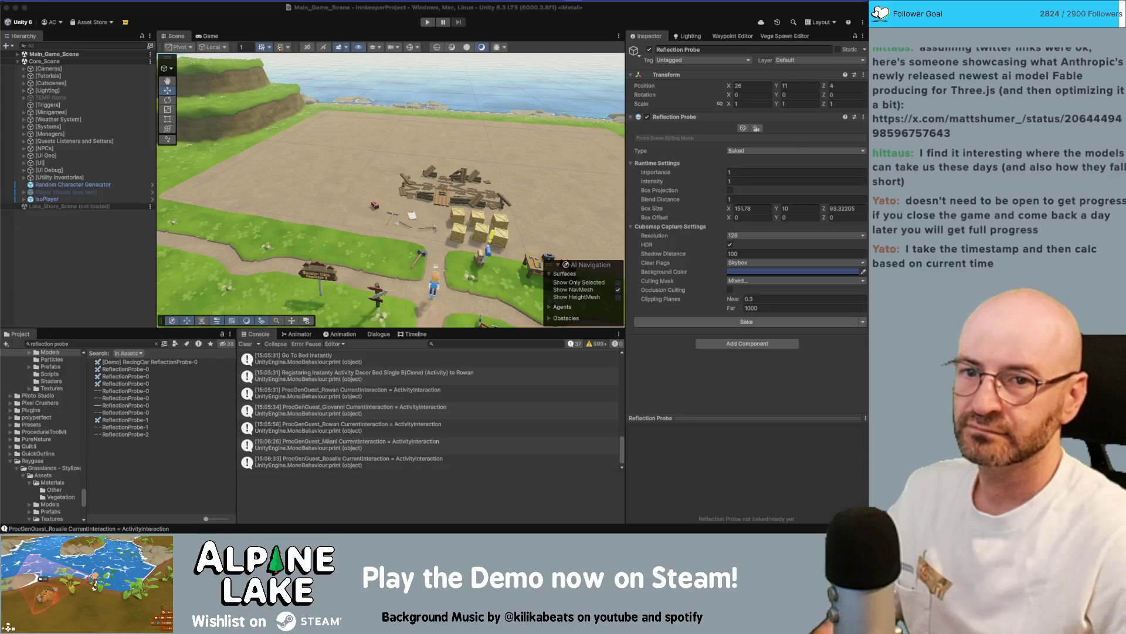
{"action": "key", "text": "super+Tab"}
{"action": "scroll", "coordinate": [405, 206], "scroll_direction": "down", "scroll_amount": 5}
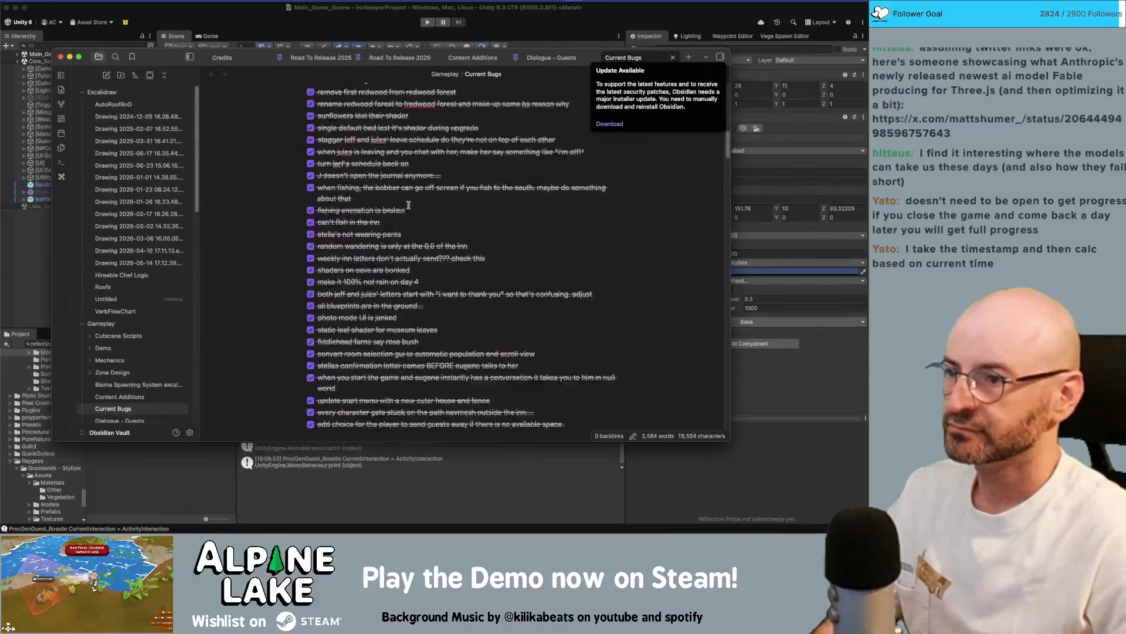
{"action": "scroll", "coordinate": [405, 206], "scroll_direction": "down", "scroll_amount": 15}
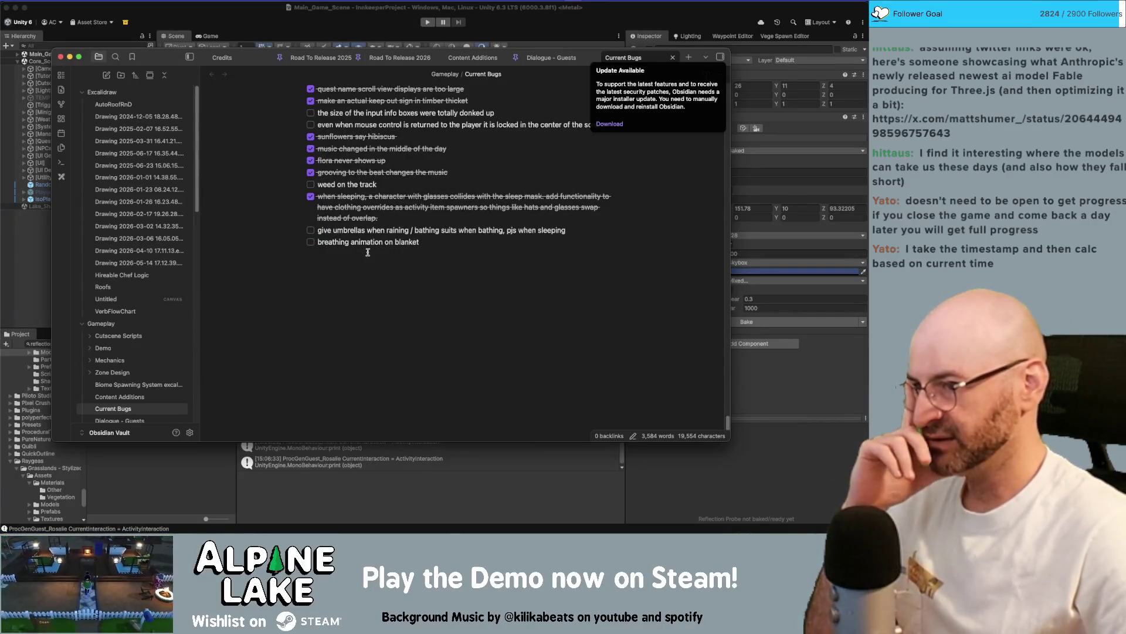
{"action": "scroll", "coordinate": [368, 250], "scroll_direction": "up", "scroll_amount": 2}
{"action": "scroll", "coordinate": [368, 249], "scroll_direction": "up", "scroll_amount": 1}
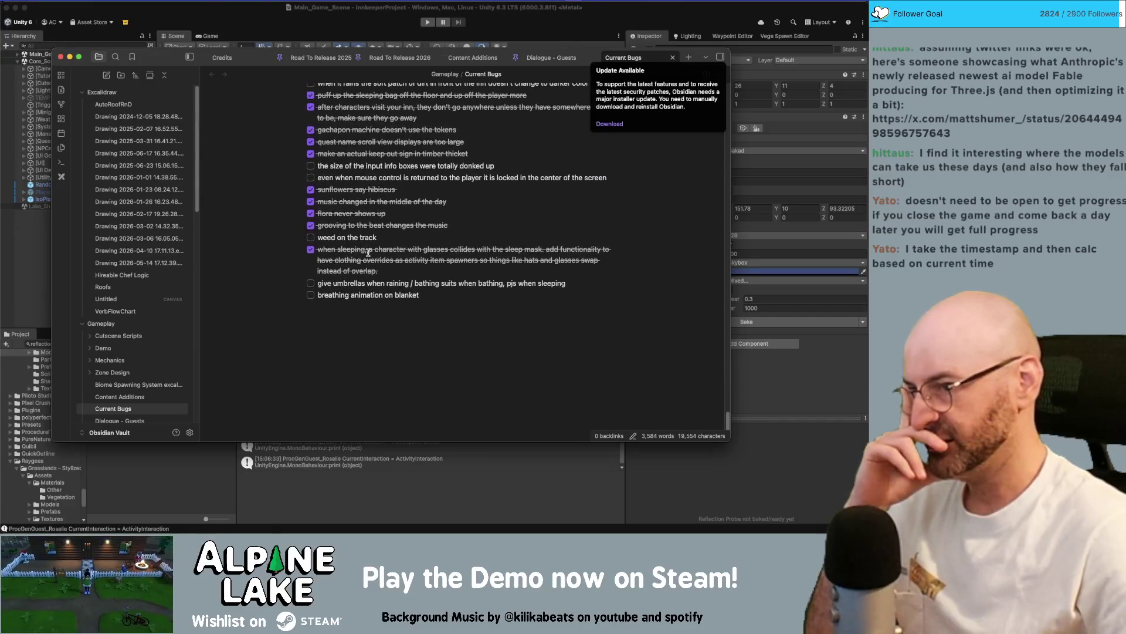
{"action": "scroll", "coordinate": [368, 251], "scroll_direction": "up", "scroll_amount": 2}
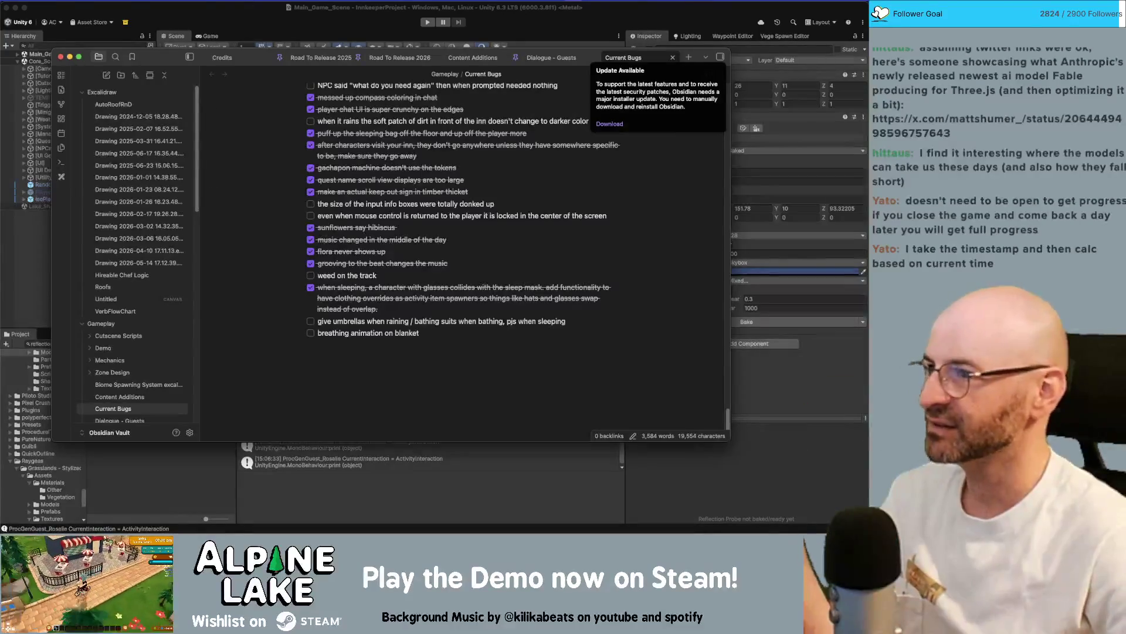
{"action": "key", "text": "super+Tab"}
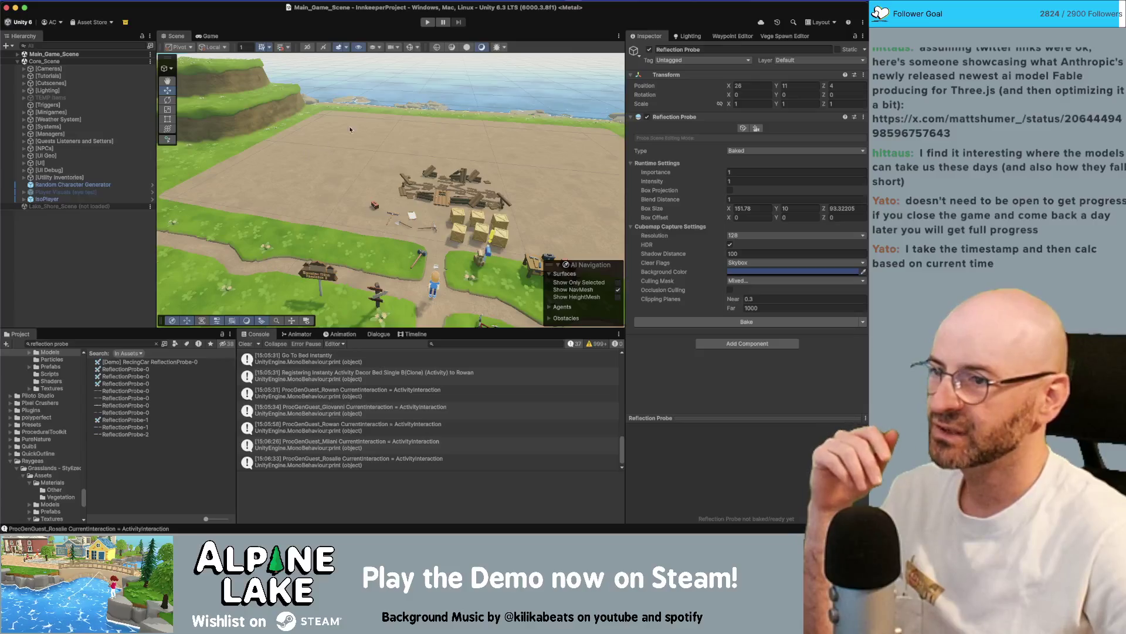
Orbit and zoom toward the worksite, then expand Main_Game_Scene's child groups in the Hierarchy.
{"action": "left_click_drag", "start_coordinate": [369, 155], "coordinate": [422, 161]}
{"action": "scroll", "coordinate": [422, 162], "scroll_direction": "up", "scroll_amount": 5}
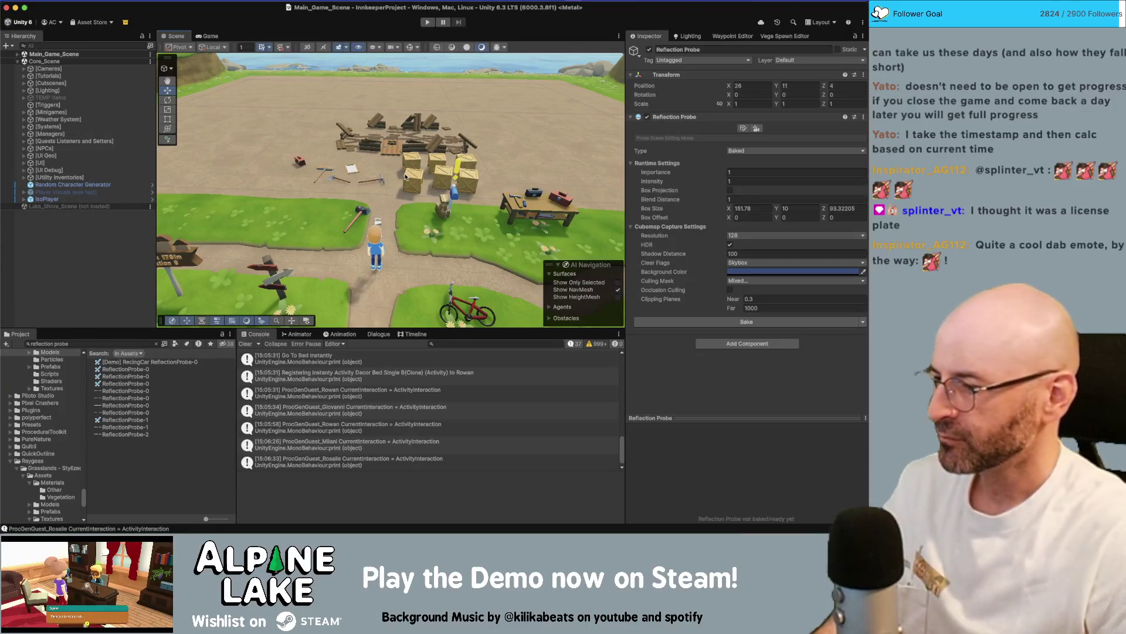
{"action": "key", "text": "super+Tab"}
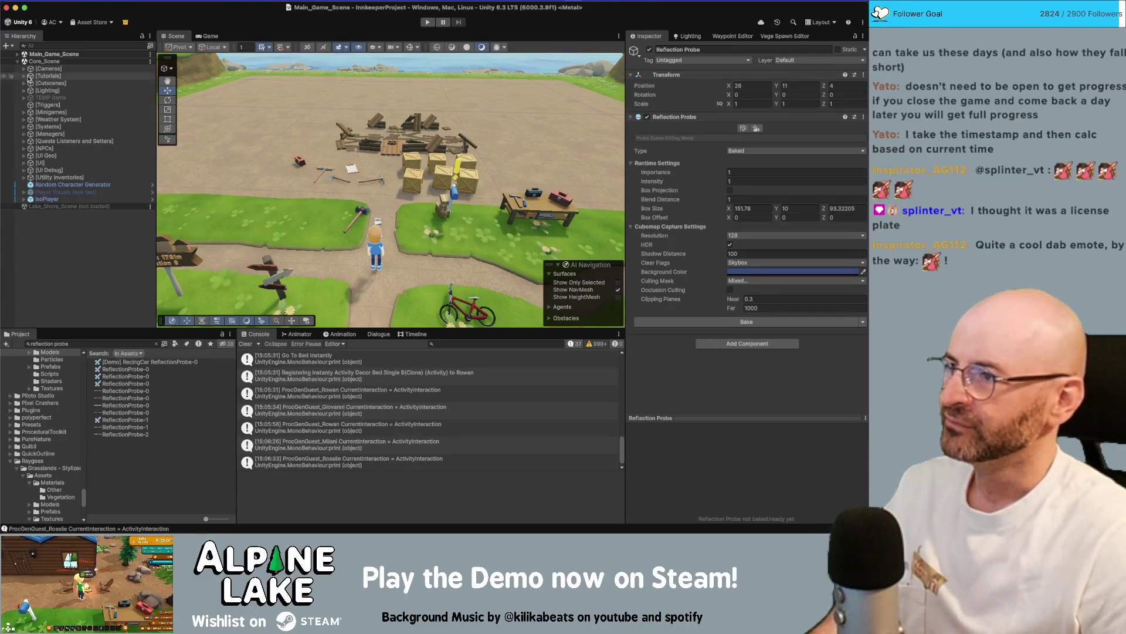
{"action": "left_click", "coordinate": [18, 54]}
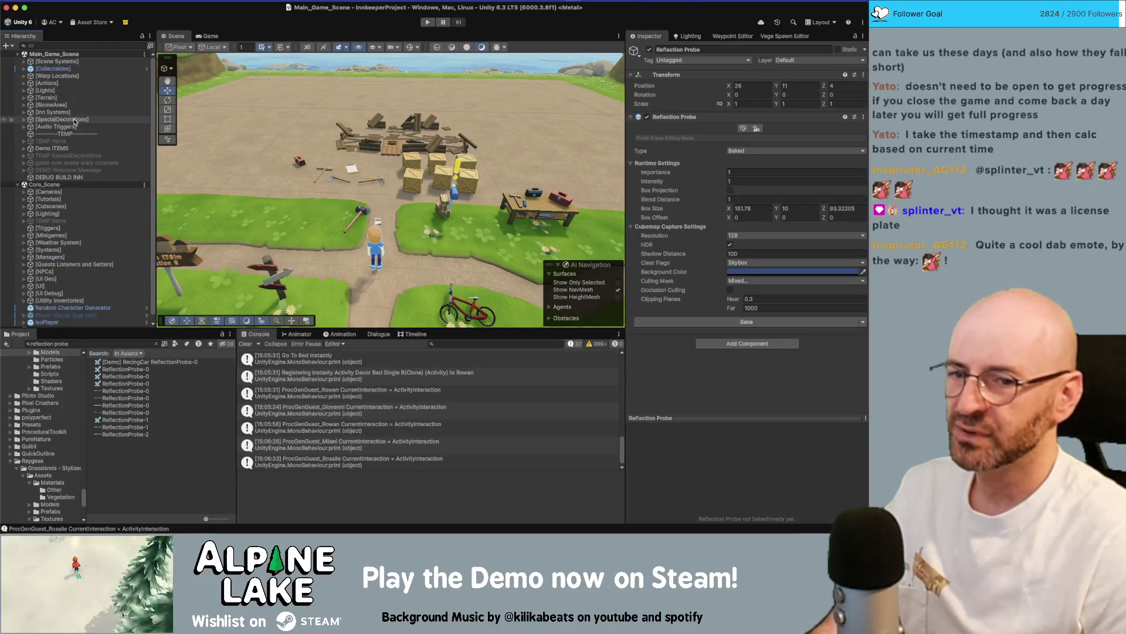
Enter play mode and turn off the Stats overlay in the Game view.
{"action": "left_click", "coordinate": [422, 24]}
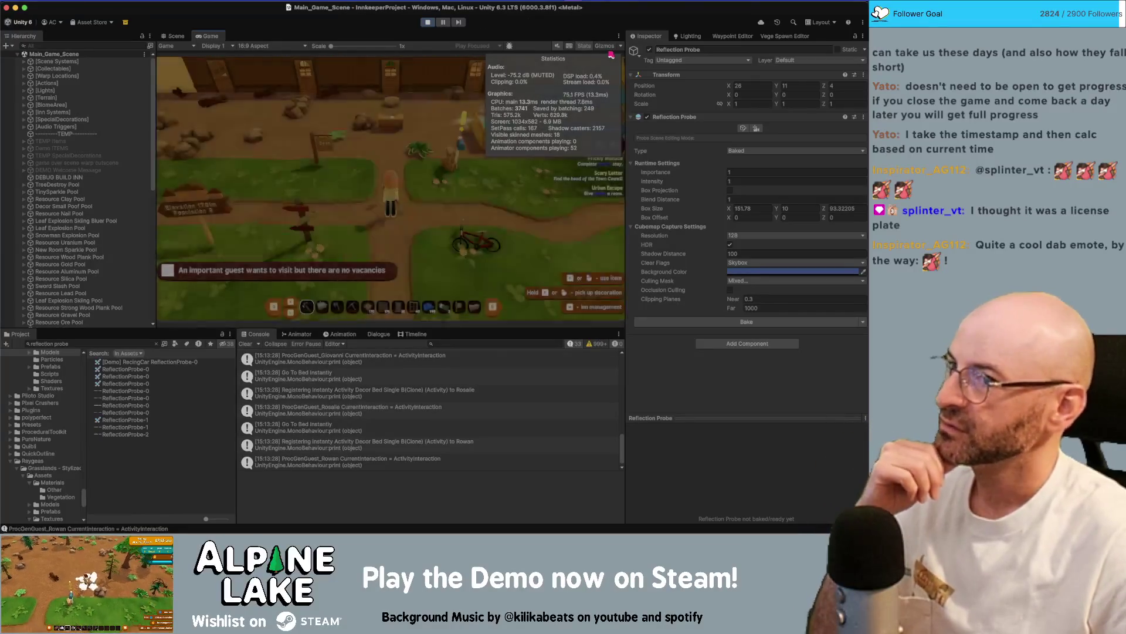
{"action": "left_click", "coordinate": [588, 46]}
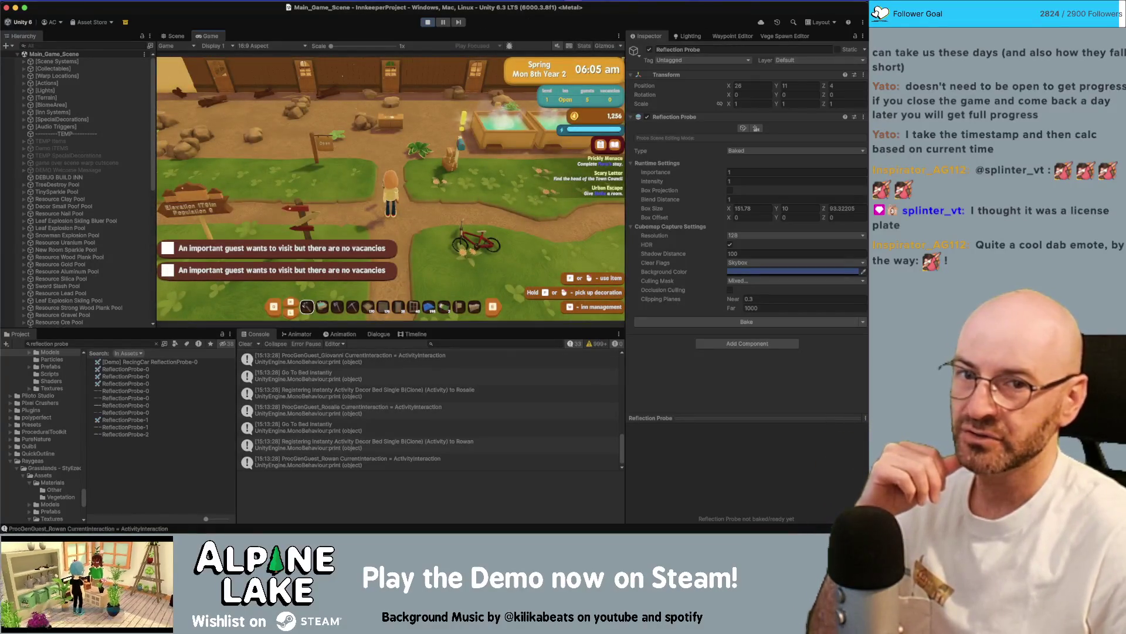
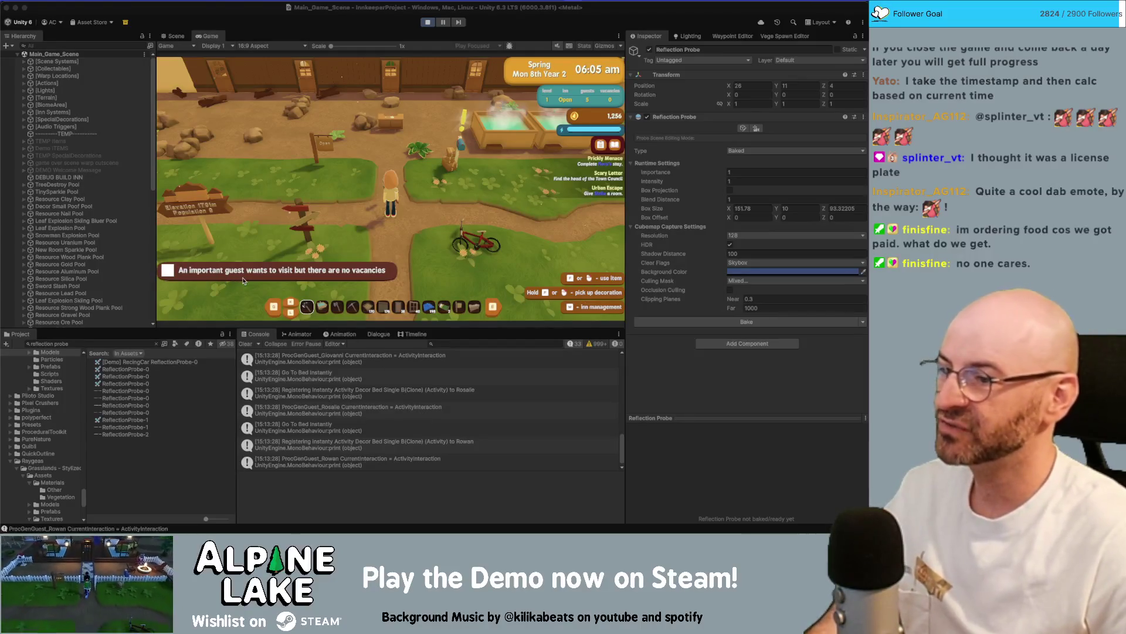
Maximize the Game view and exit Play mode, back to editing Main_Game_Scene.
{"action": "double_click", "coordinate": [206, 37]}
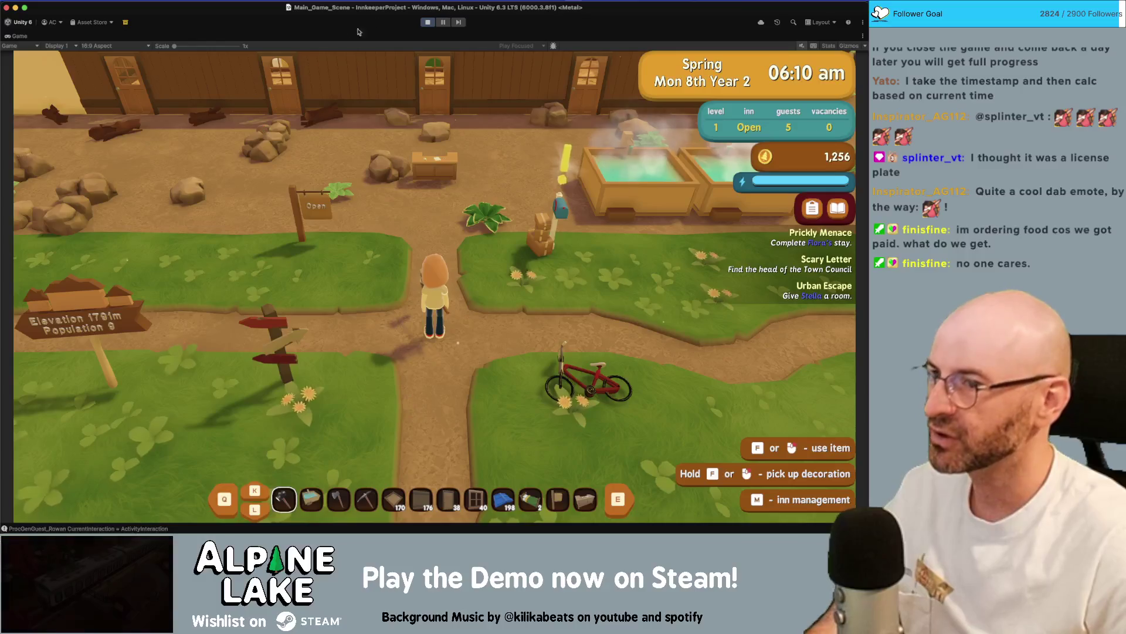
{"action": "left_click", "coordinate": [427, 20]}
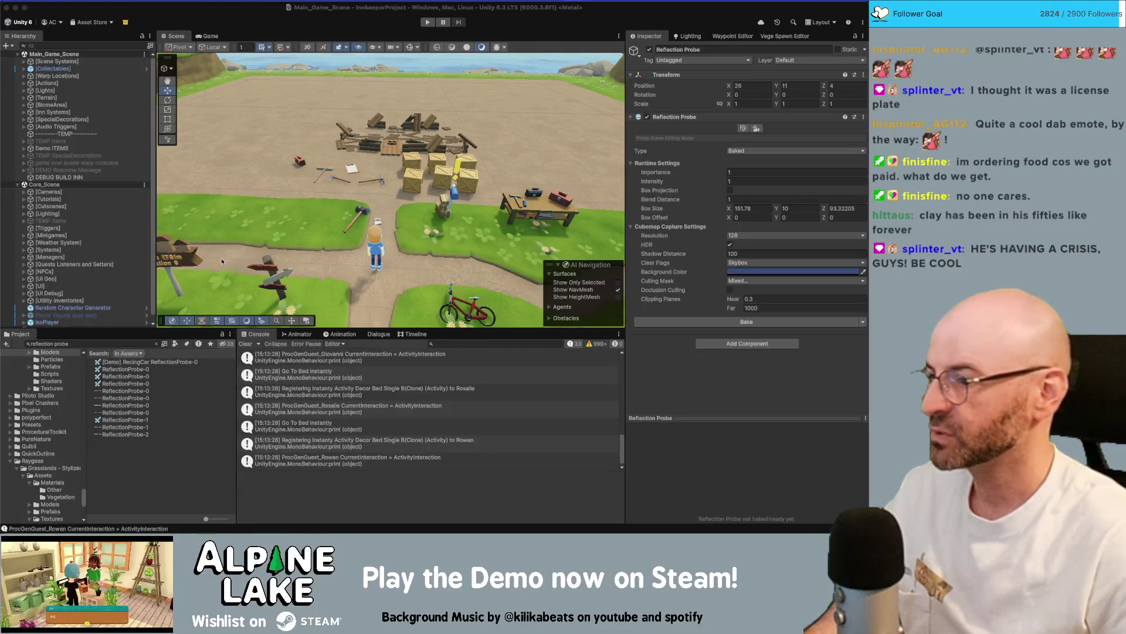
Expand the [UI] object in the Hierarchy and browse down to the Overlay Alert Canvas.
{"action": "left_click", "coordinate": [119, 344]}
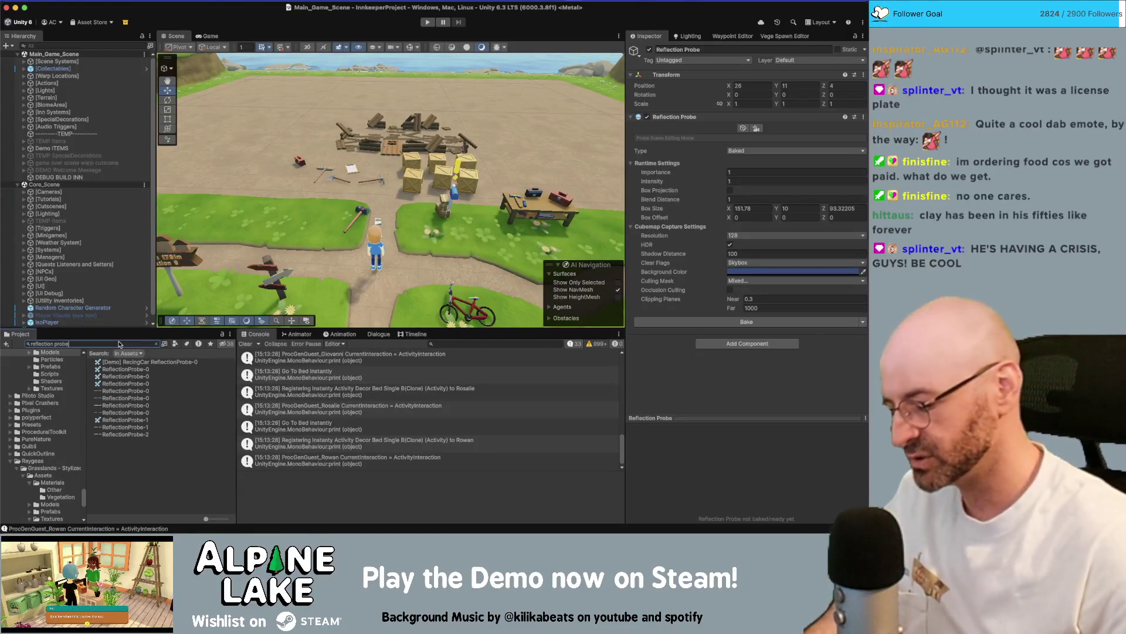
{"action": "scroll", "coordinate": [108, 267], "scroll_direction": "down", "scroll_amount": 1}
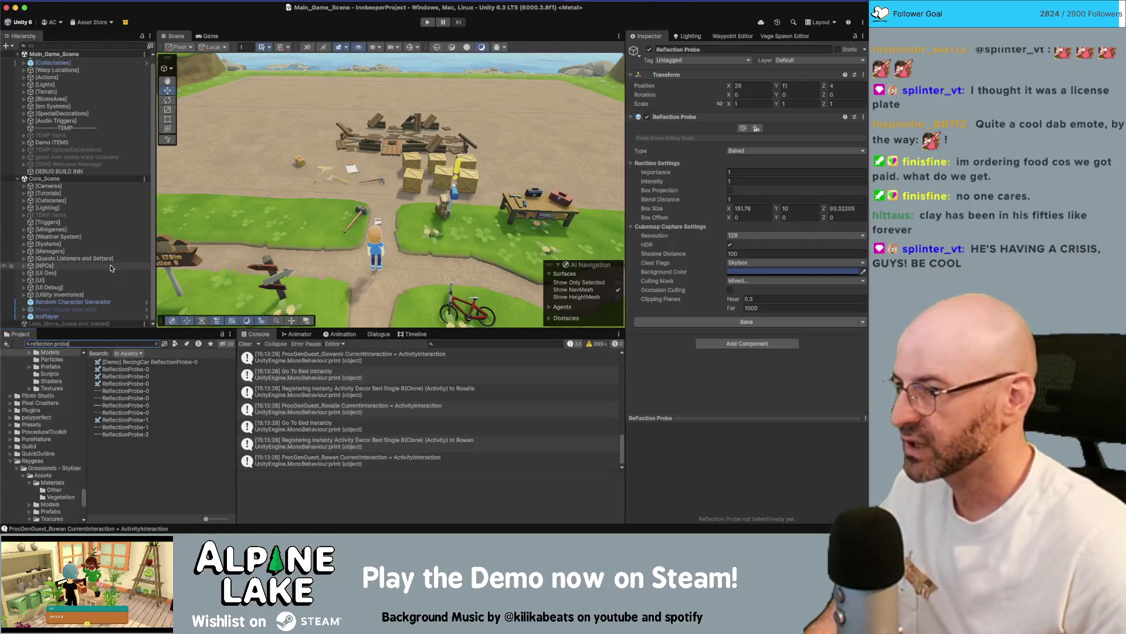
{"action": "left_click", "coordinate": [135, 302]}
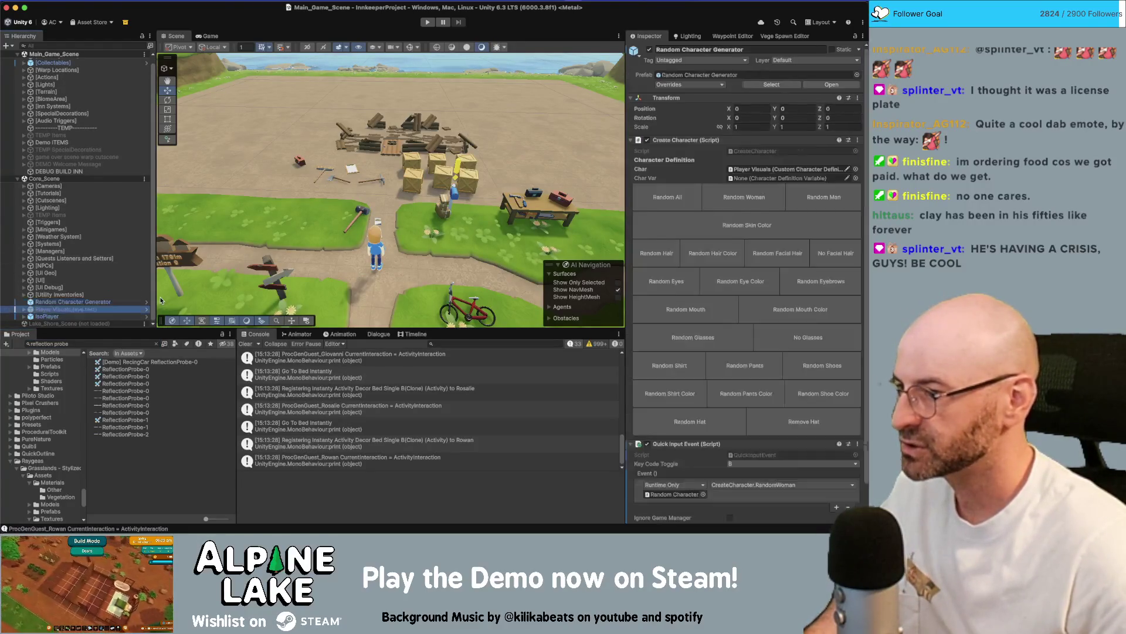
{"action": "key", "text": "Up"}
{"action": "key", "text": "Up"}
{"action": "key", "text": "Up"}
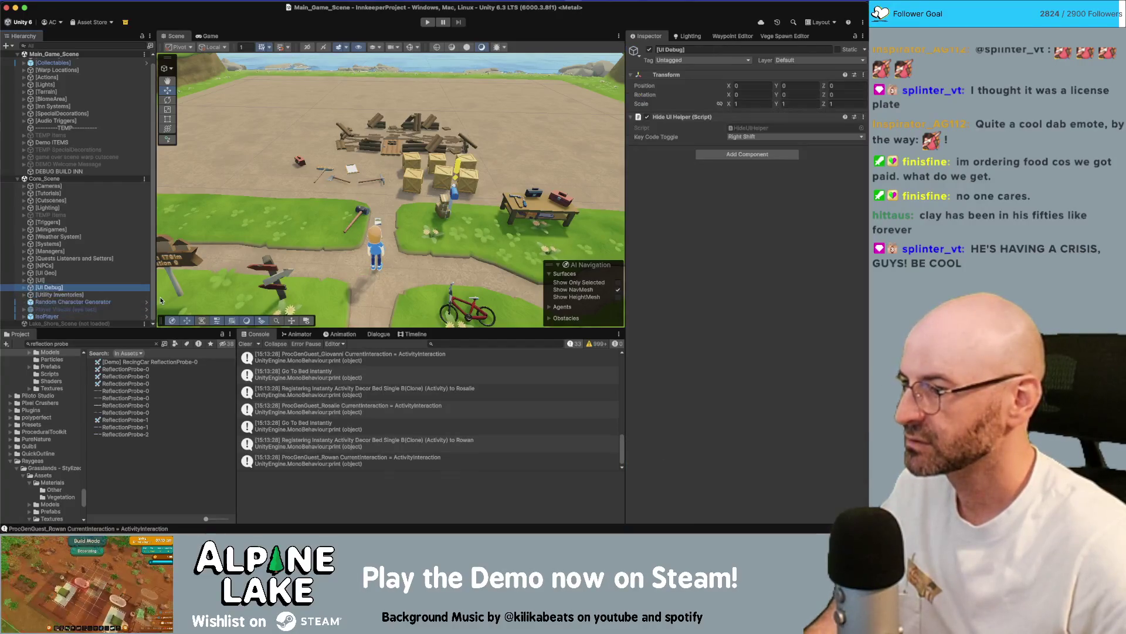
{"action": "key", "text": "Right"}
{"action": "scroll", "coordinate": [112, 246], "scroll_direction": "down", "scroll_amount": 5}
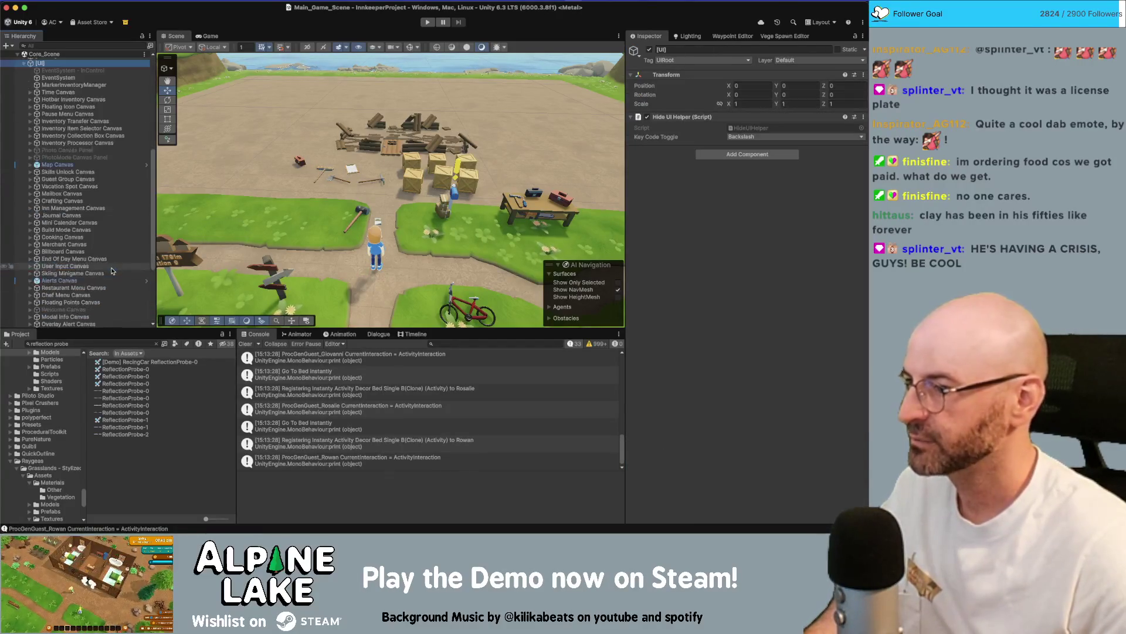
{"action": "scroll", "coordinate": [106, 230], "scroll_direction": "down", "scroll_amount": 5}
{"action": "scroll", "coordinate": [107, 230], "scroll_direction": "down", "scroll_amount": 2}
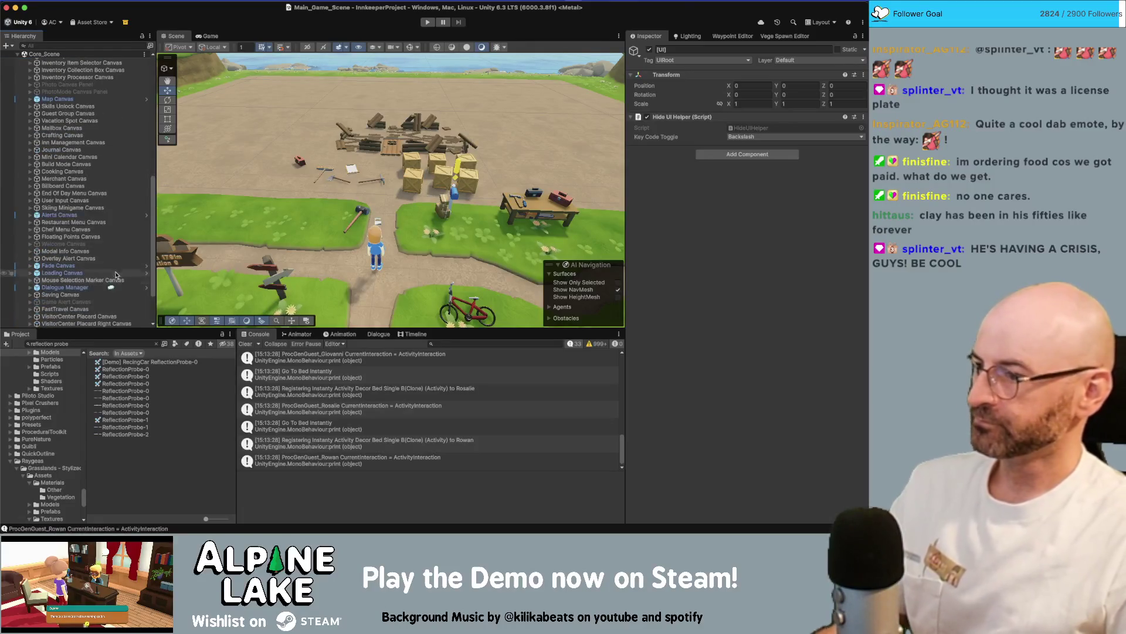
{"action": "left_click", "coordinate": [109, 259]}
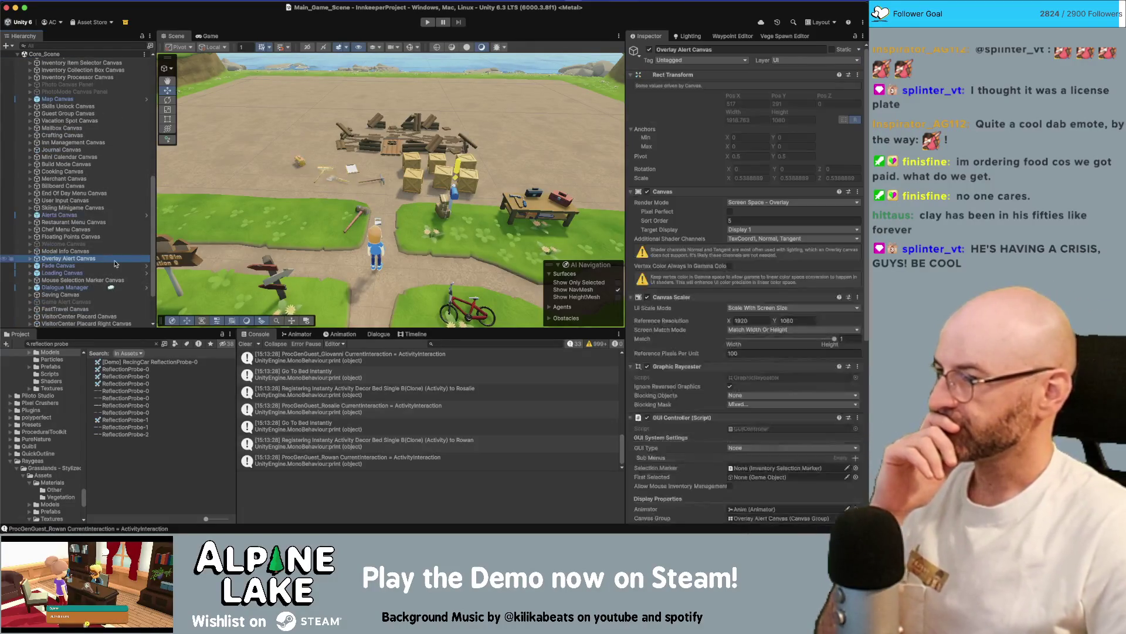
{"action": "scroll", "coordinate": [109, 267], "scroll_direction": "down", "scroll_amount": 1}
{"action": "scroll", "coordinate": [99, 258], "scroll_direction": "down", "scroll_amount": 2}
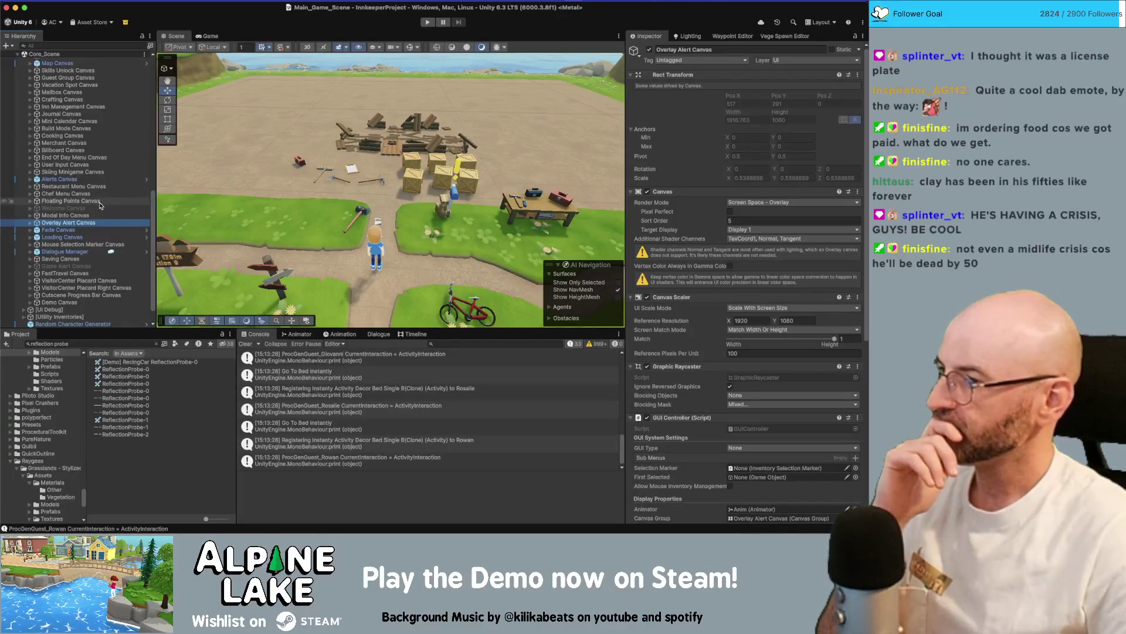
Select Alerts Canvas, ping its Item Collect Panel prefab, and open Collection Alert Panel for editing.
{"action": "left_click", "coordinate": [99, 179]}
{"action": "key", "text": "Right"}
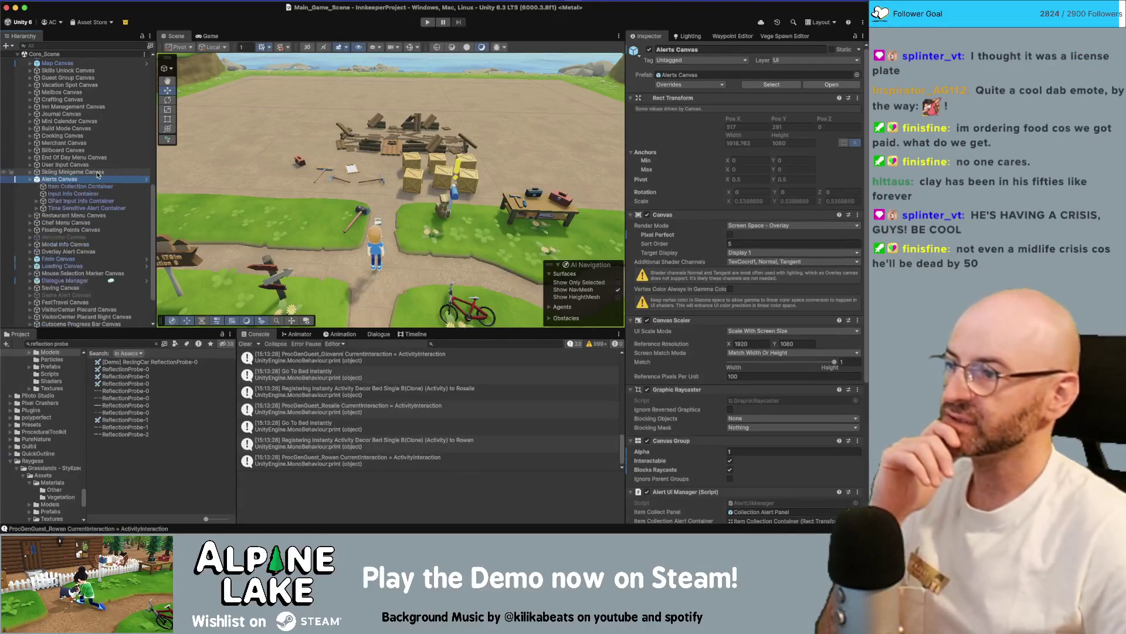
{"action": "key", "text": "Down"}
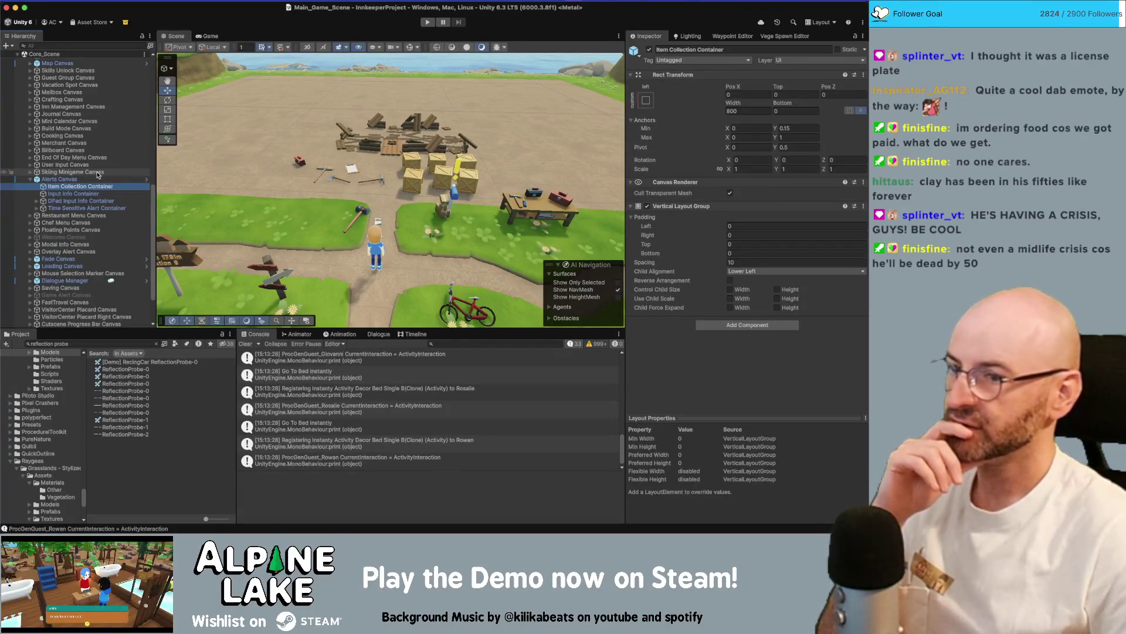
{"action": "key", "text": "Up"}
{"action": "scroll", "coordinate": [791, 338], "scroll_direction": "down", "scroll_amount": 5}
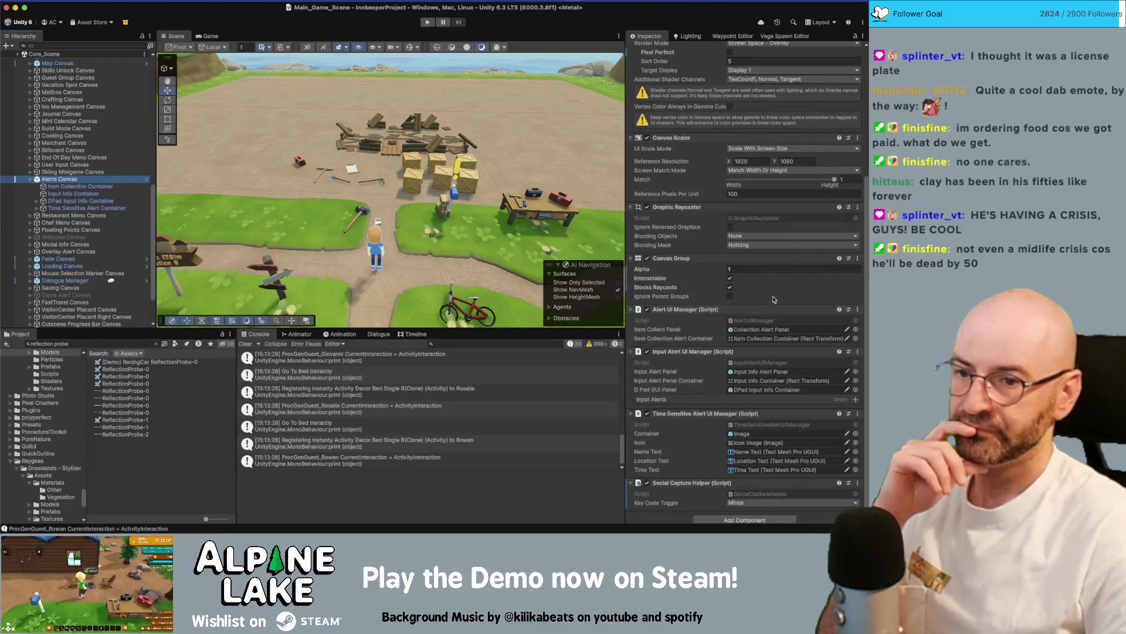
{"action": "left_click", "coordinate": [788, 330]}
{"action": "double_click", "coordinate": [142, 368]}
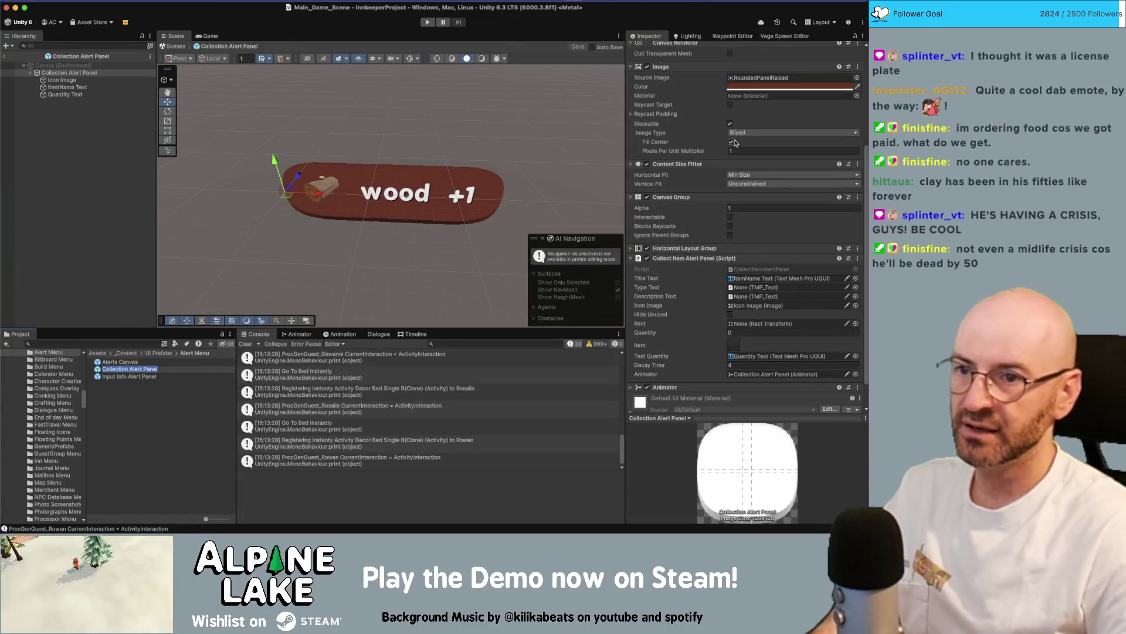
View the wood +1 panel, exit prefab mode, check Alerts Canvas and its container, then enter Play mode.
{"action": "left_click_drag", "start_coordinate": [451, 135], "coordinate": [444, 110], "text": "alt"}
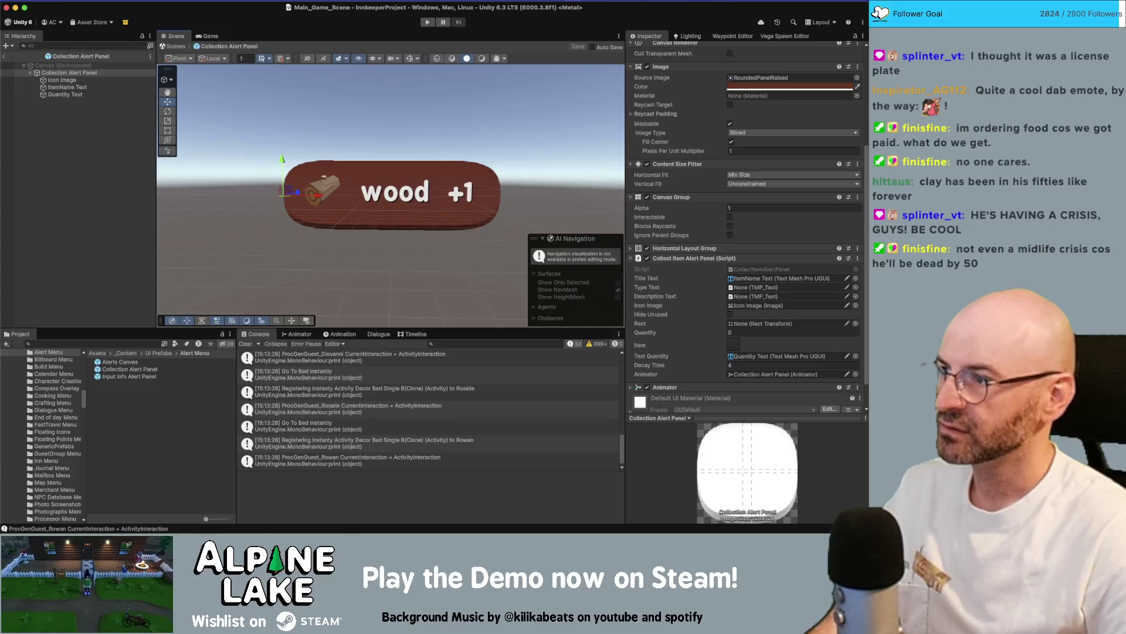
{"action": "left_click", "coordinate": [4, 57]}
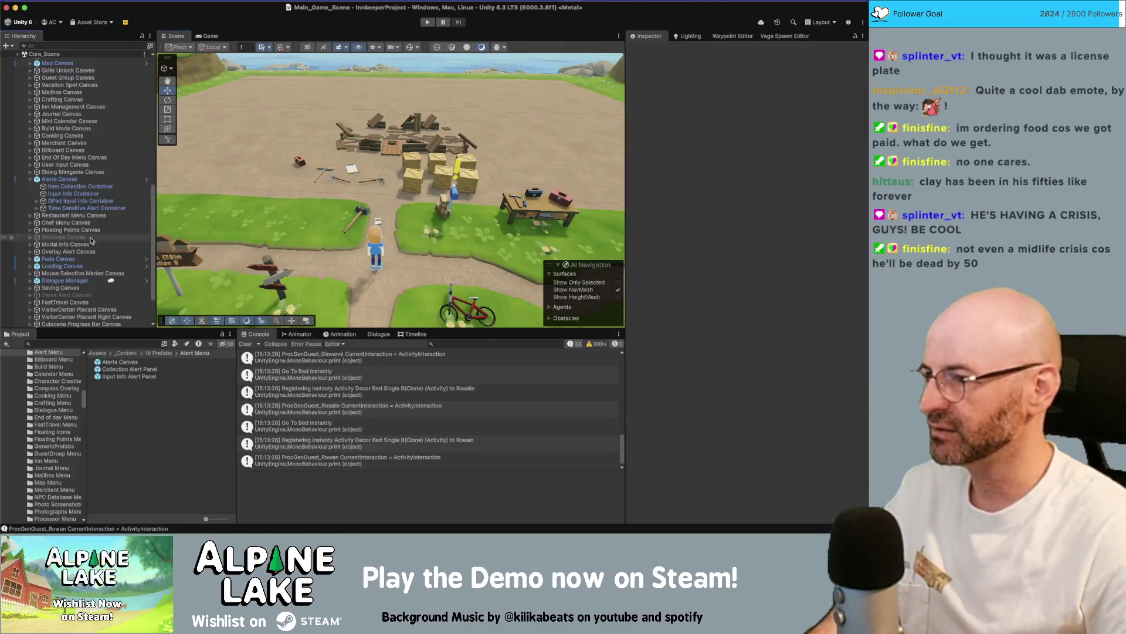
{"action": "left_click", "coordinate": [72, 179]}
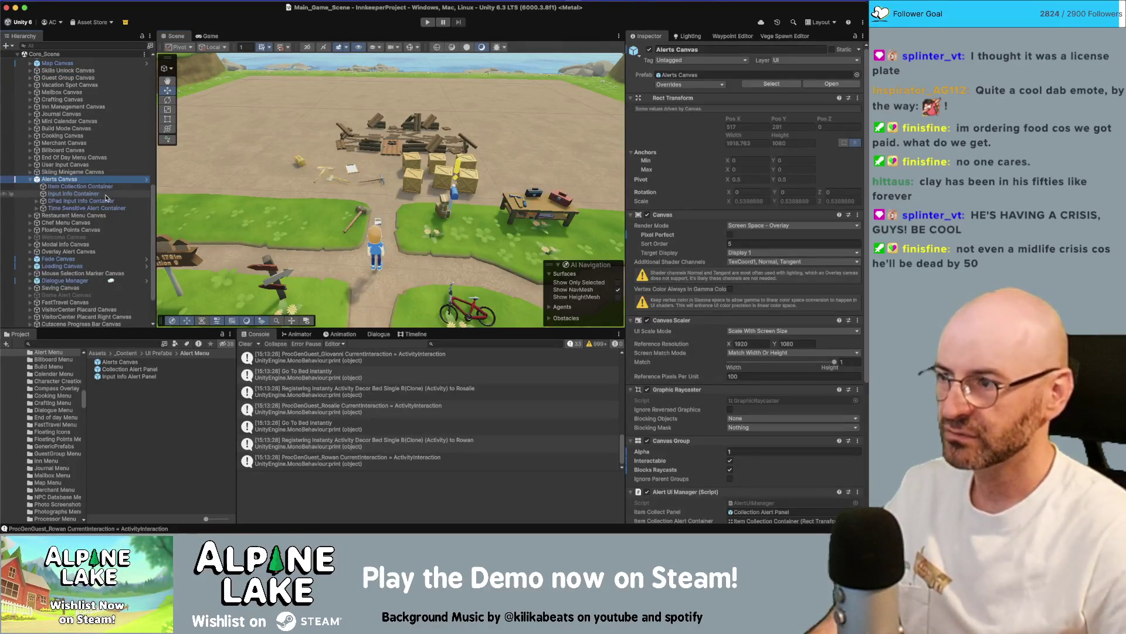
{"action": "key", "text": "Down"}
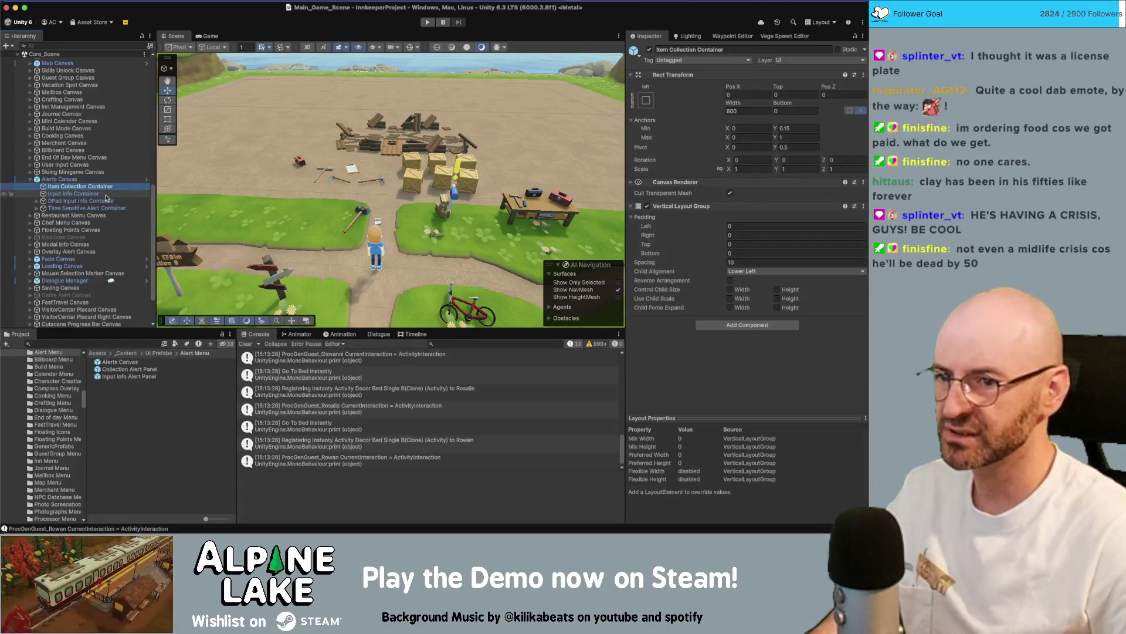
{"action": "key", "text": "Up"}
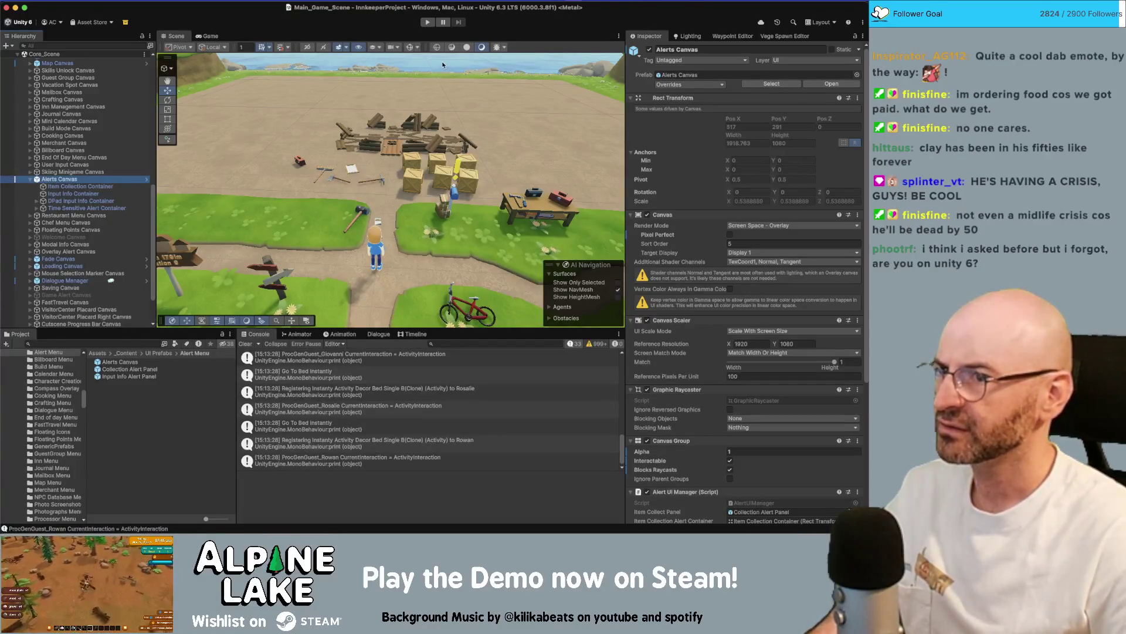
{"action": "left_click", "coordinate": [426, 22]}
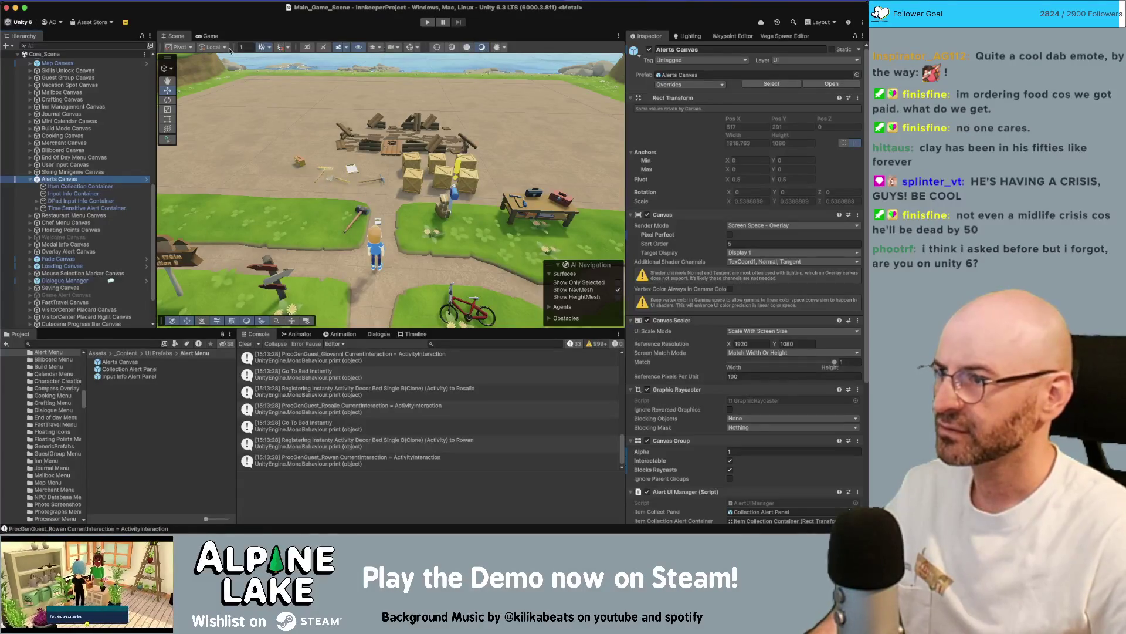
Drag the Collection Alert Panel prefab into the Hierarchy and parent it under Item Collection Container.
{"action": "left_click", "coordinate": [110, 186]}
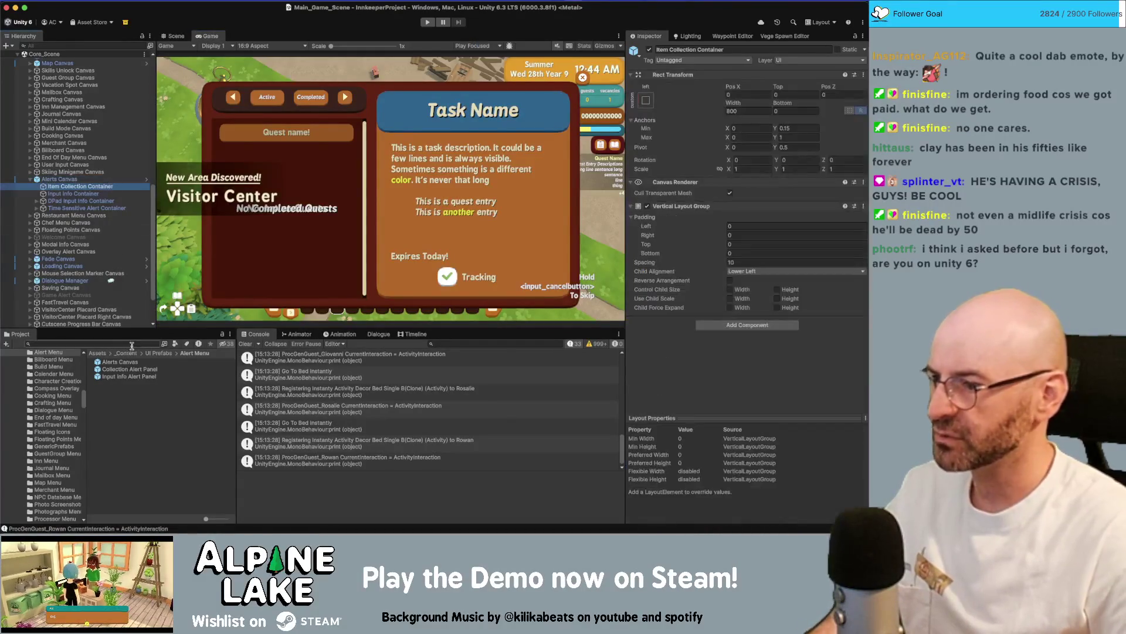
{"action": "scroll", "coordinate": [111, 244], "scroll_direction": "up", "scroll_amount": 10}
{"action": "scroll", "coordinate": [111, 244], "scroll_direction": "down", "scroll_amount": 5}
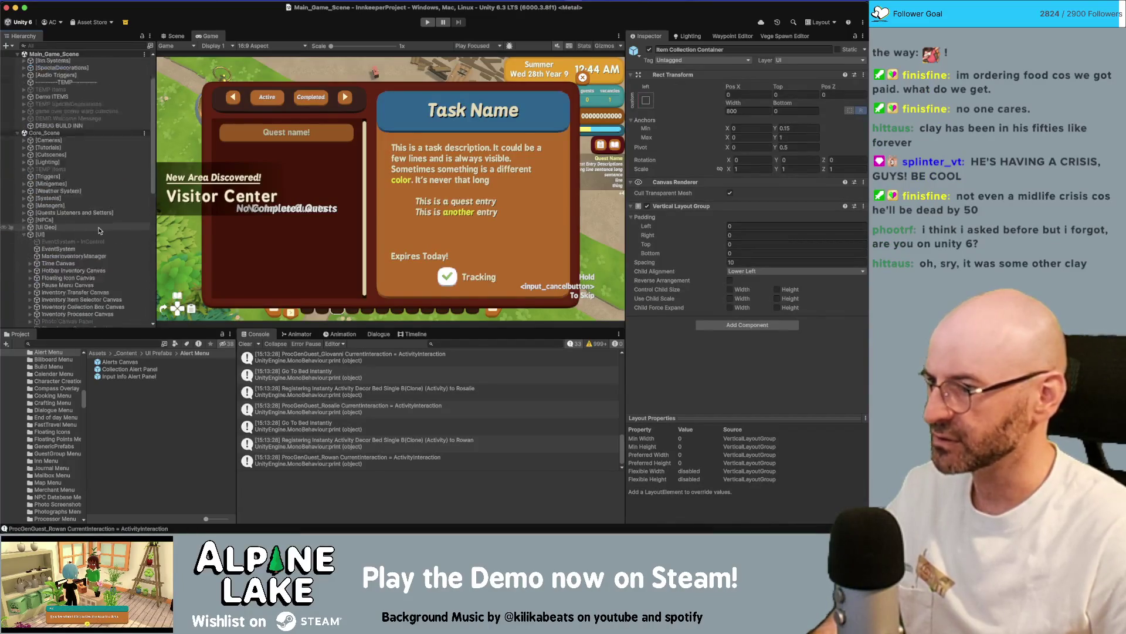
{"action": "scroll", "coordinate": [85, 235], "scroll_direction": "down", "scroll_amount": 2}
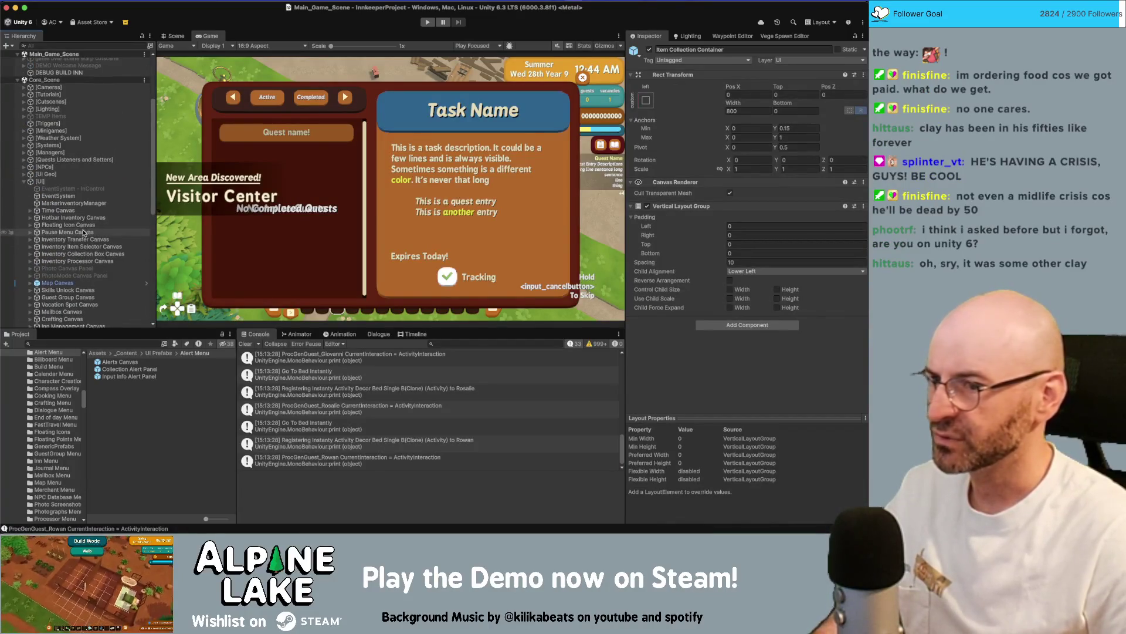
{"action": "scroll", "coordinate": [93, 240], "scroll_direction": "down", "scroll_amount": 3}
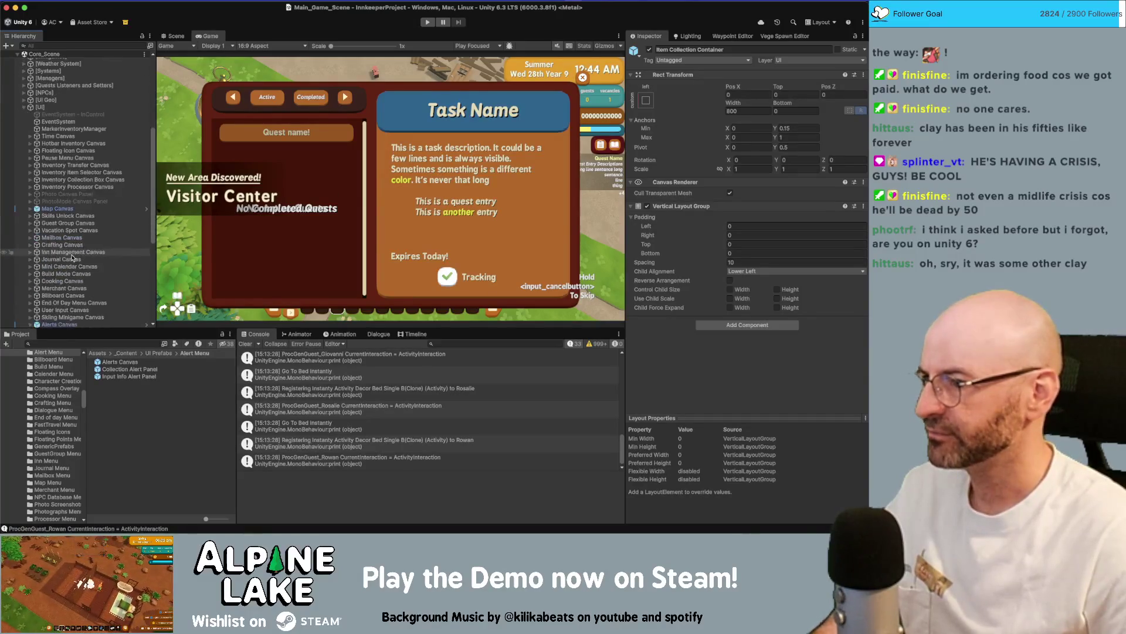
{"action": "scroll", "coordinate": [94, 240], "scroll_direction": "down", "scroll_amount": 2}
{"action": "left_click", "coordinate": [88, 259]}
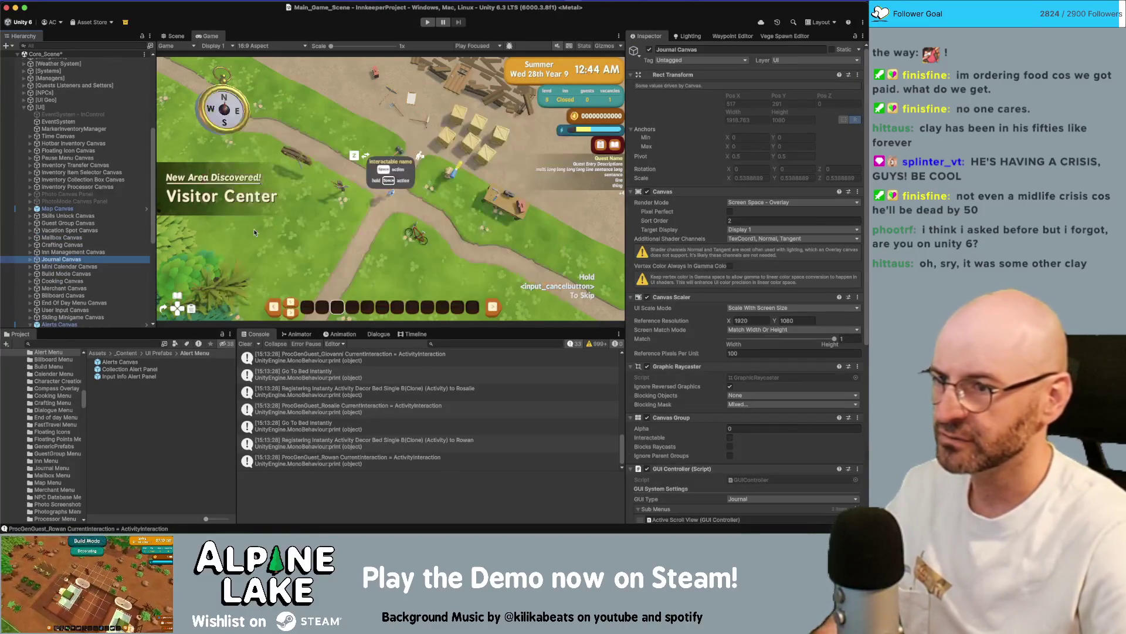
{"action": "key", "text": "Escape"}
{"action": "scroll", "coordinate": [88, 240], "scroll_direction": "down", "scroll_amount": 10}
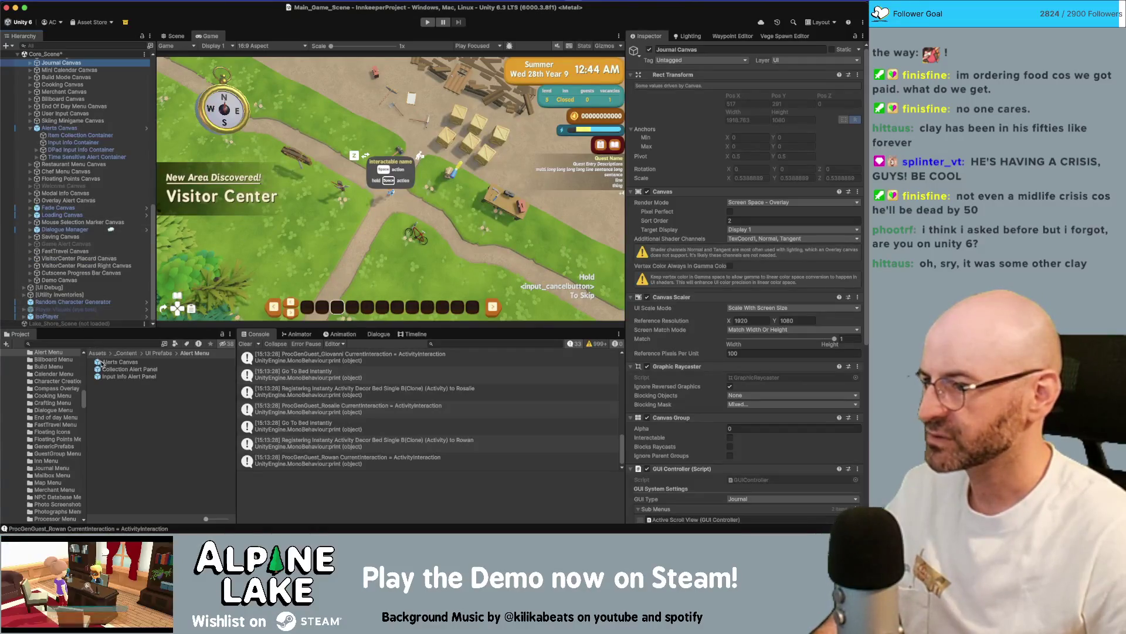
{"action": "mouse_move", "coordinate": [115, 371]}
{"action": "left_mouse_down"}
{"action": "mouse_move", "coordinate": [118, 302]}
{"action": "mouse_move", "coordinate": [86, 142]}
{"action": "left_mouse_up"}
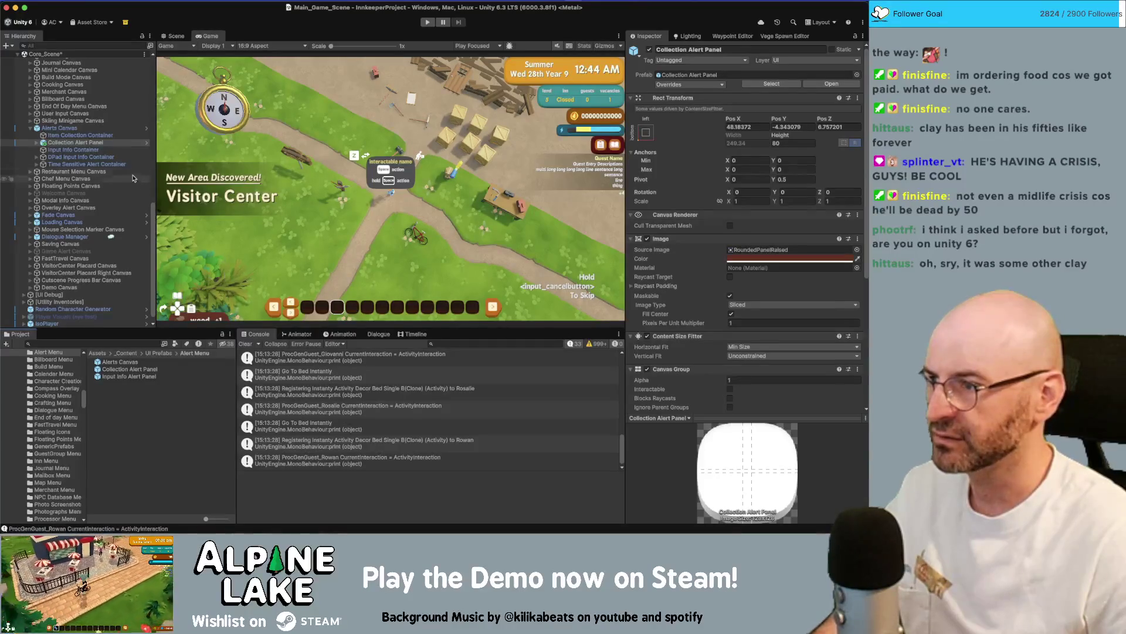
{"action": "left_click_drag", "start_coordinate": [66, 143], "coordinate": [74, 135]}
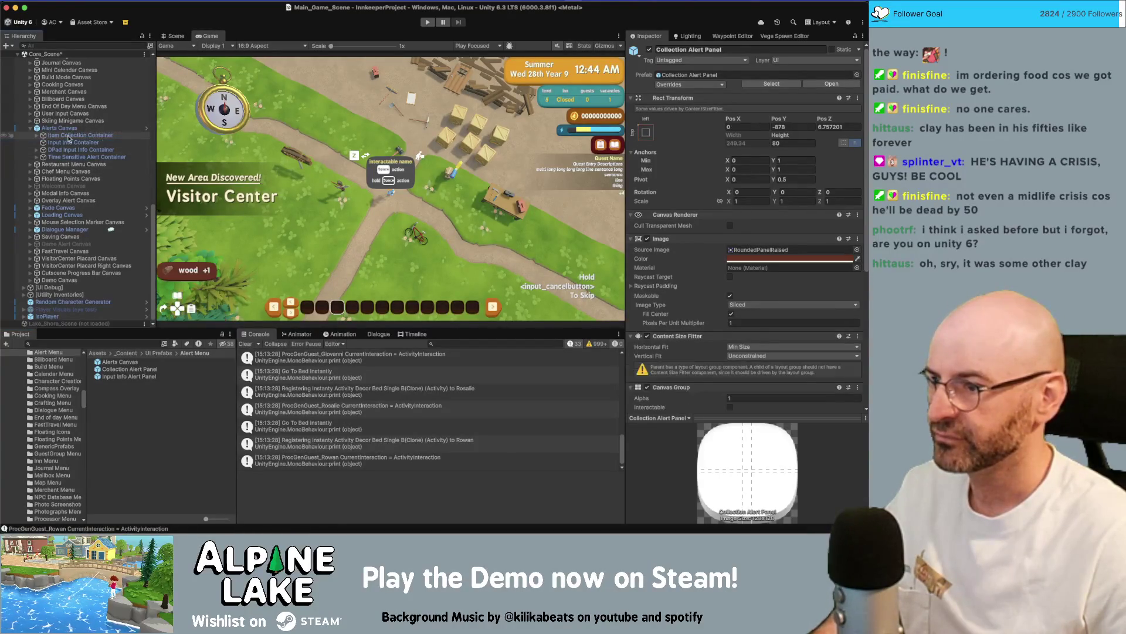
{"action": "left_click", "coordinate": [175, 42]}
{"action": "key", "text": "f"}
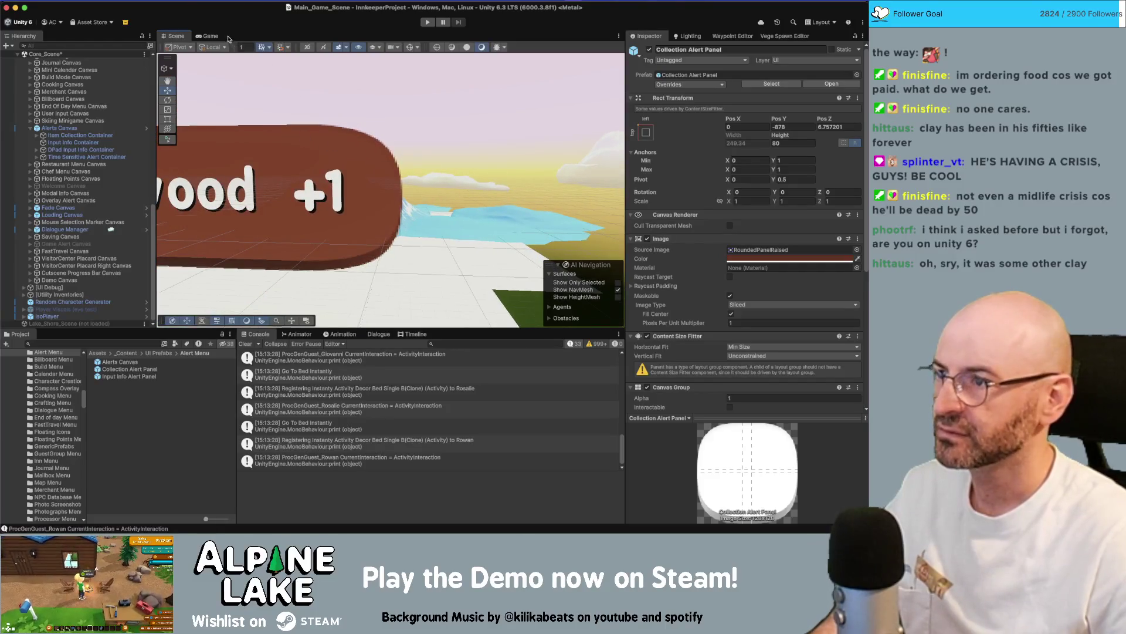
{"action": "left_click", "coordinate": [208, 36]}
{"action": "left_click_drag", "start_coordinate": [346, 49], "coordinate": [373, 47]}
{"action": "scroll", "coordinate": [311, 146], "scroll_direction": "left", "scroll_amount": 3}
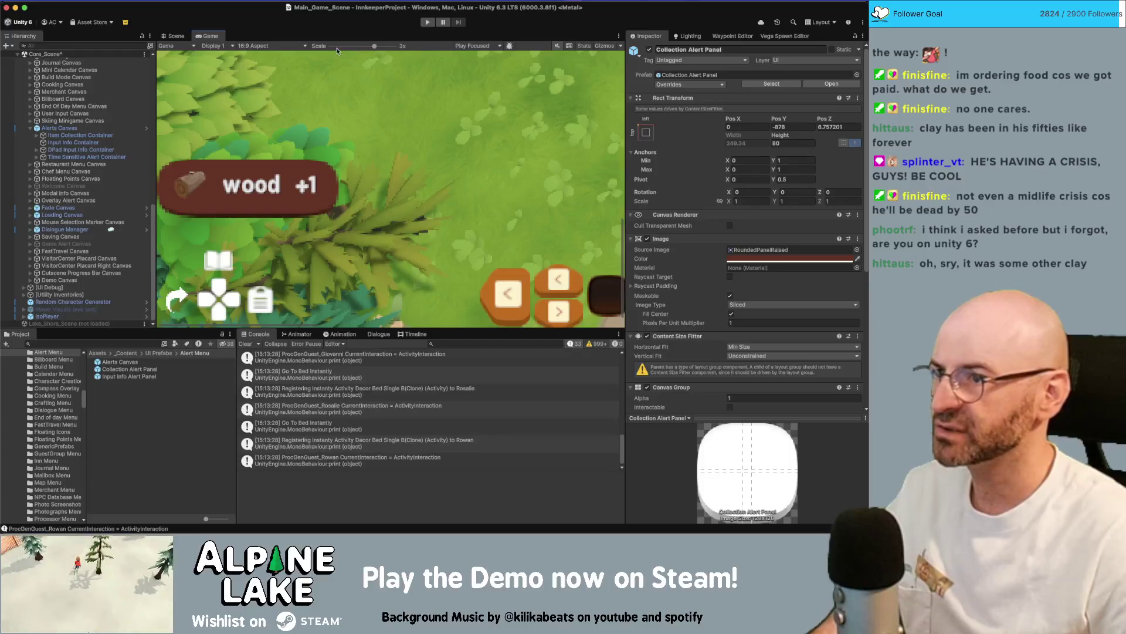
{"action": "left_click", "coordinate": [329, 47]}
{"action": "double_click", "coordinate": [211, 37]}
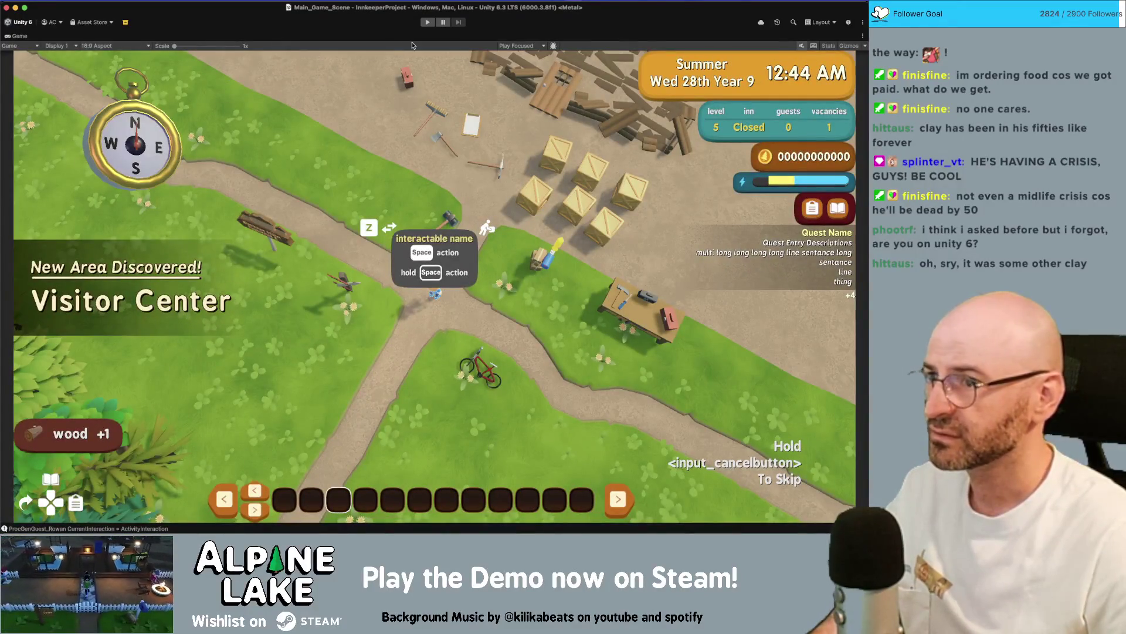
{"action": "double_click", "coordinate": [18, 37]}
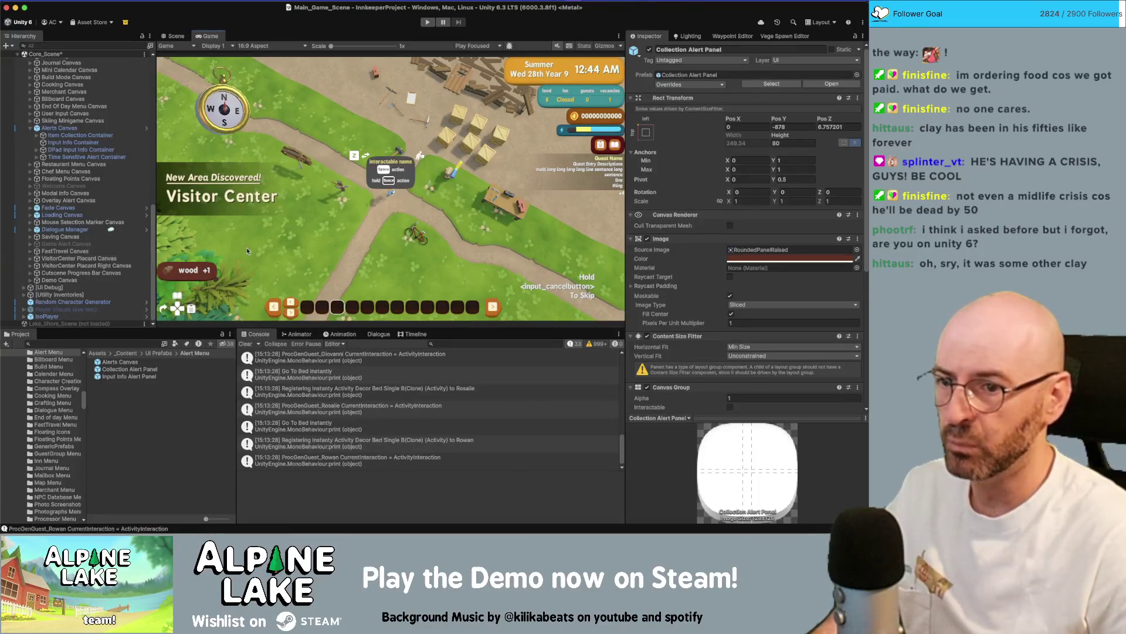
{"action": "left_click", "coordinate": [739, 323]}
{"action": "type", "text": "2"}
{"action": "key", "text": "Return"}
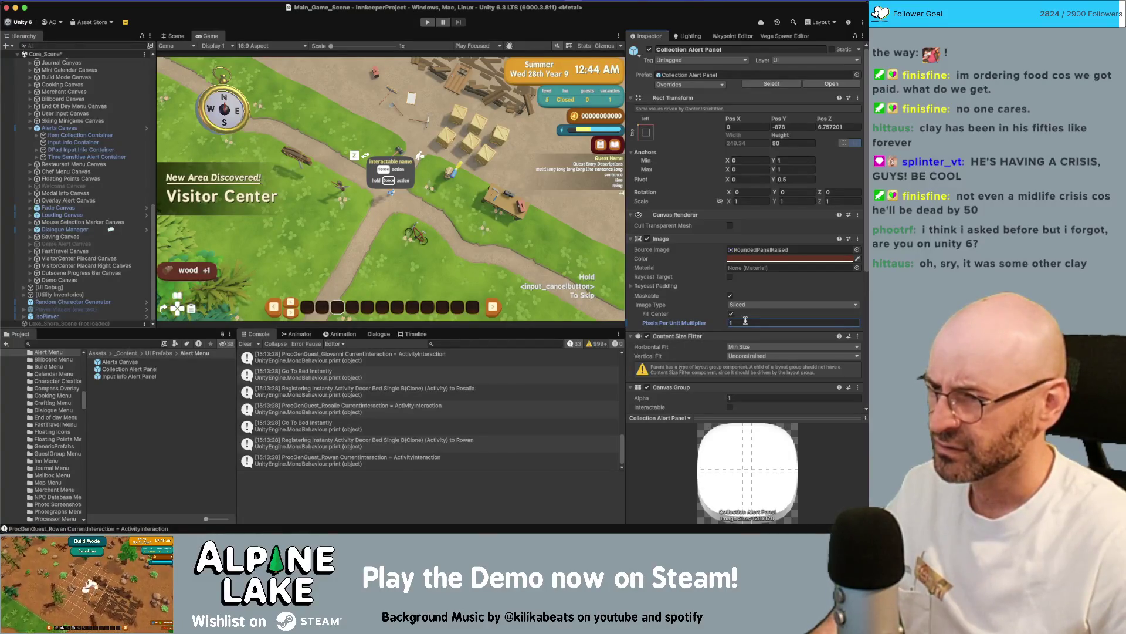
{"action": "type", "text": "1.5"}
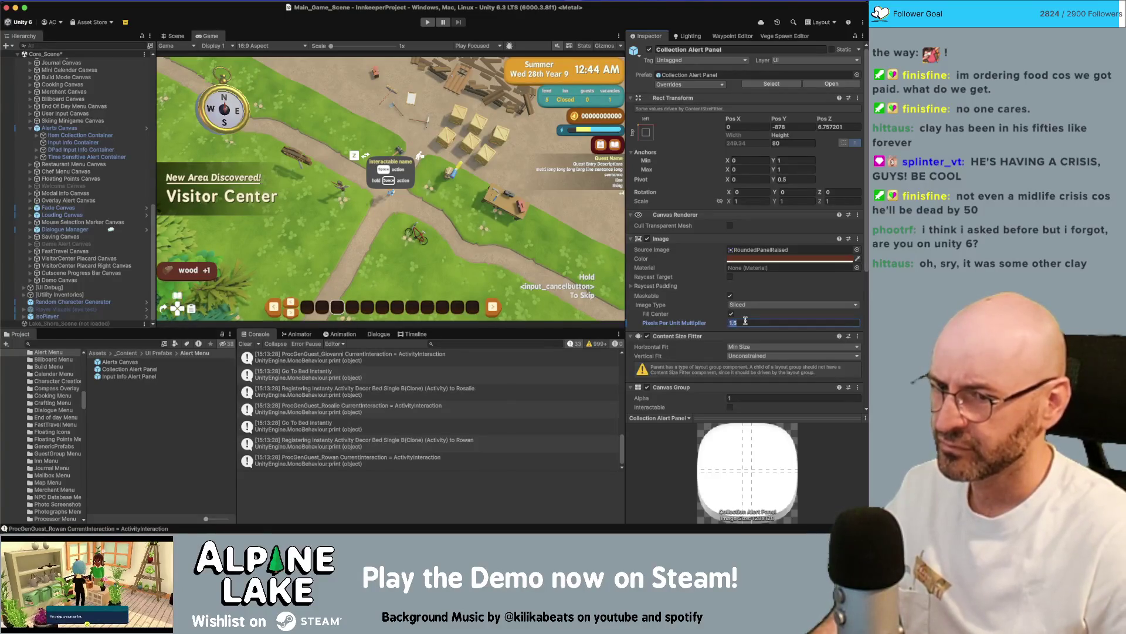
{"action": "key", "text": "BackSpace"}
{"action": "key", "text": "BackSpace"}
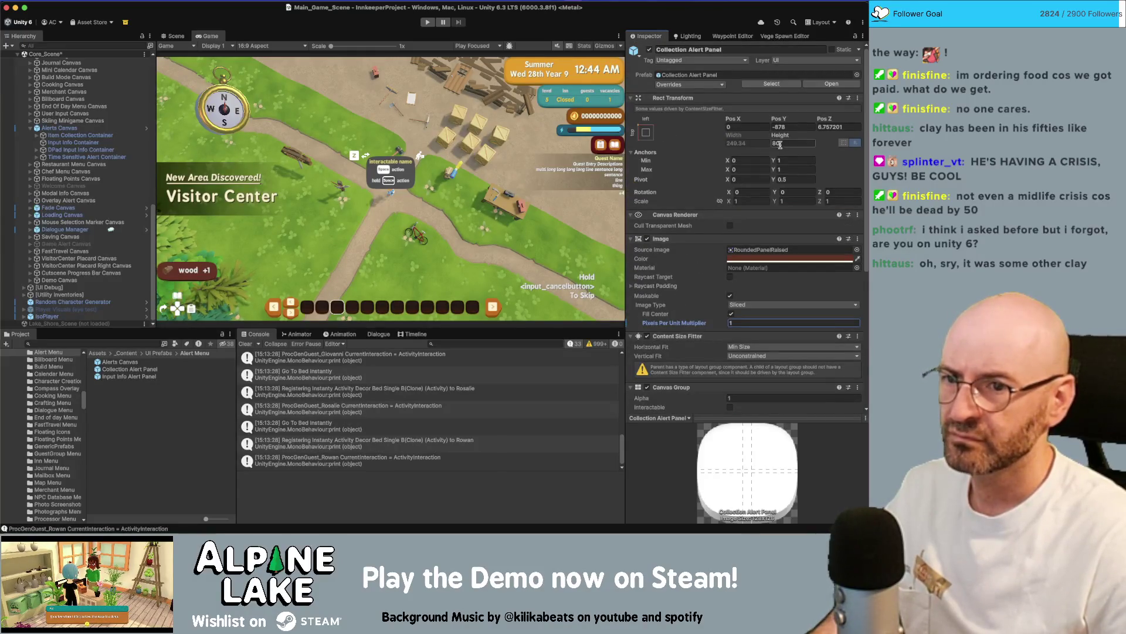
{"action": "left_click_drag", "start_coordinate": [787, 136], "coordinate": [833, 136]}
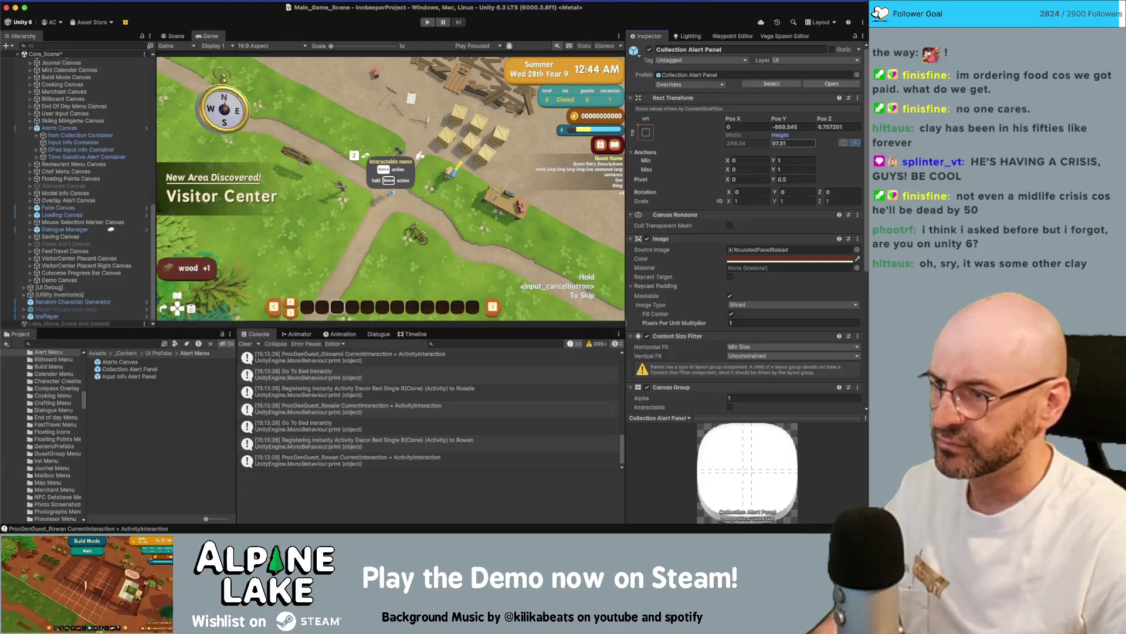
{"action": "double_click", "coordinate": [211, 36]}
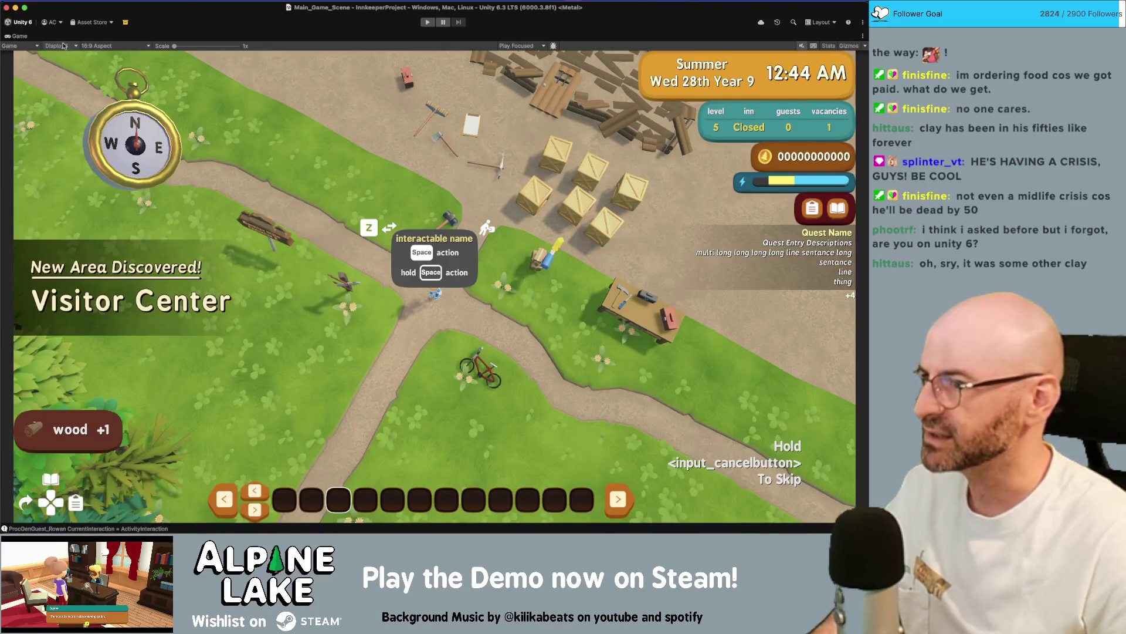
{"action": "double_click", "coordinate": [23, 36]}
{"action": "left_click", "coordinate": [792, 143]}
{"action": "type", "text": "80"}
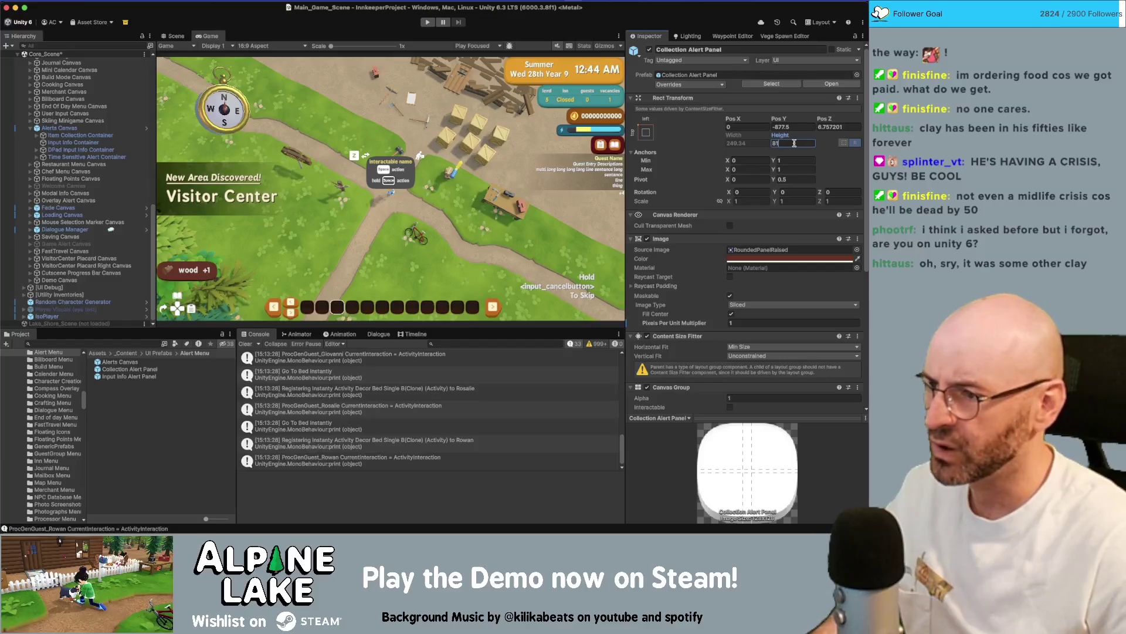
{"action": "key", "text": "BackSpace"}
{"action": "type", "text": "0"}
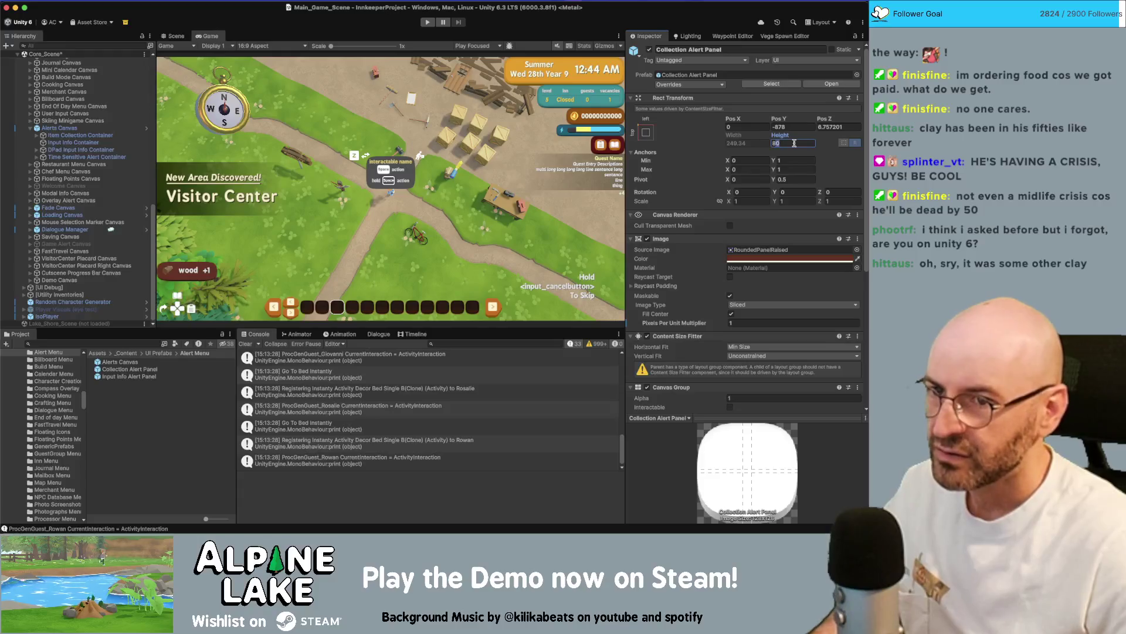
{"action": "type", "text": "81"}
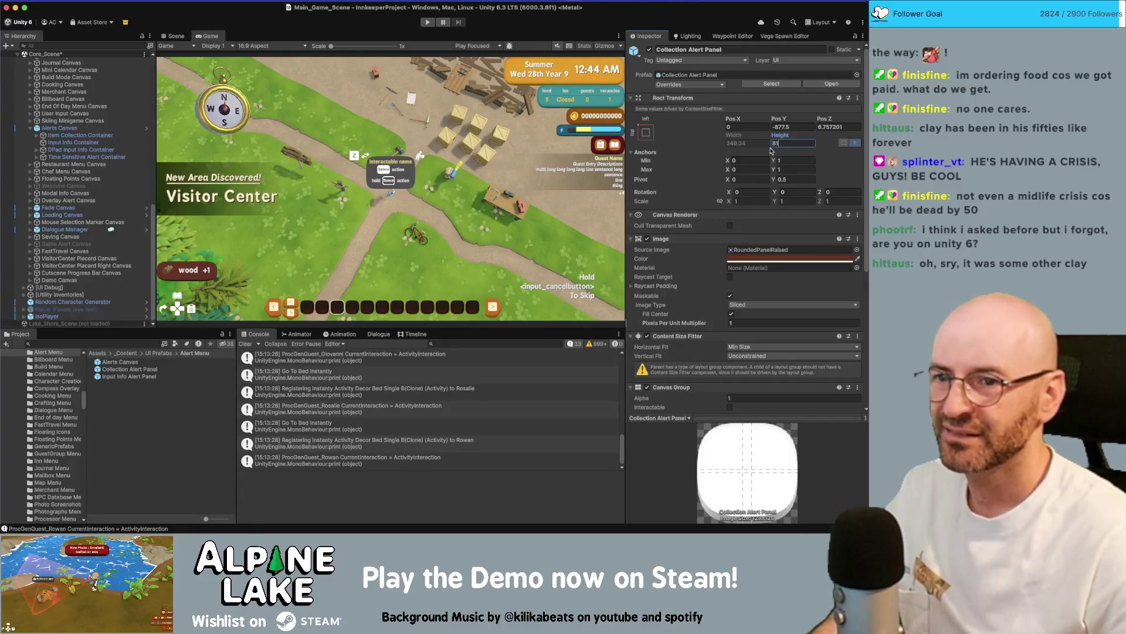
{"action": "left_click_drag", "start_coordinate": [791, 143], "coordinate": [754, 141]}
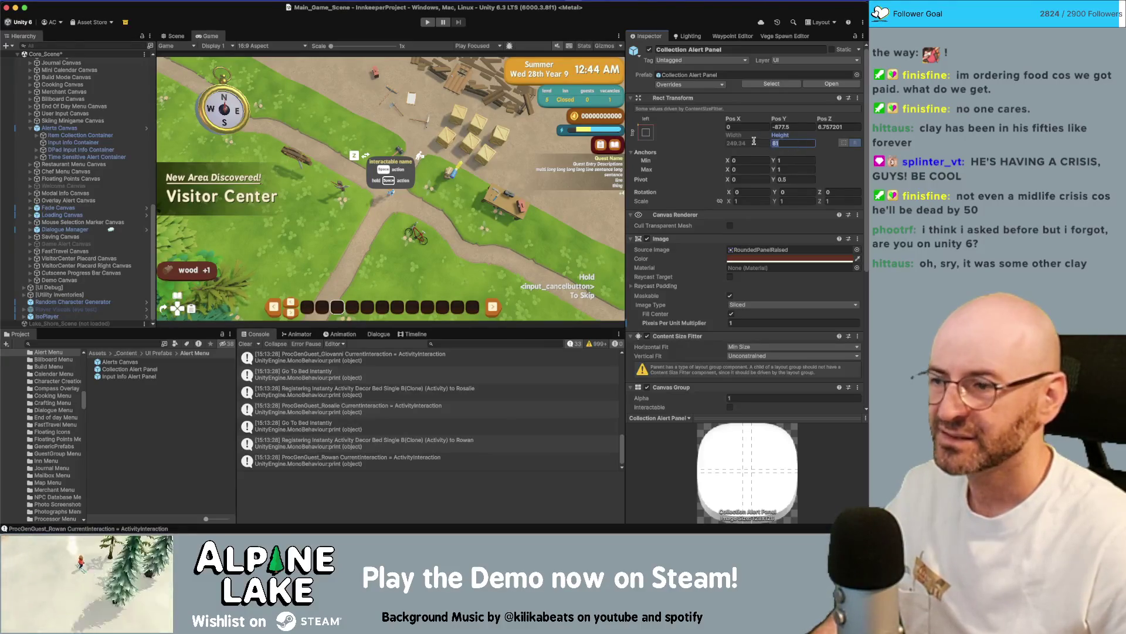
{"action": "type", "text": "0"}
{"action": "key", "text": "BackSpace"}
{"action": "type", "text": "870"}
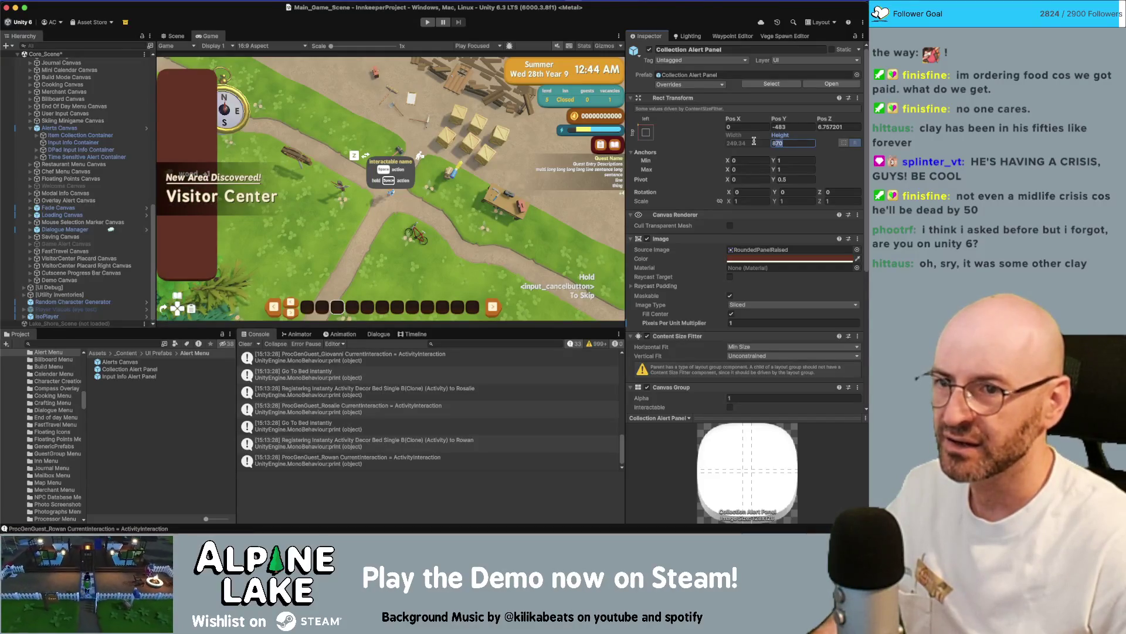
{"action": "type", "text": "80"}
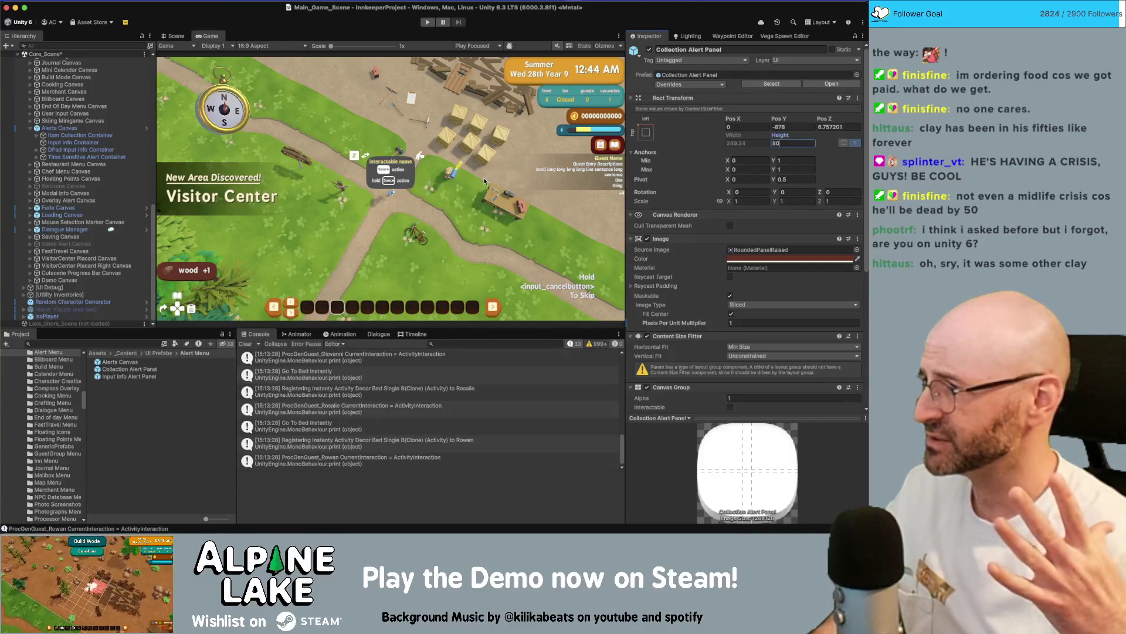
{"action": "left_click", "coordinate": [773, 251]}
Ping RoundedPanelRaised from the Source Image and view its 128x128 Point-filtered texture import settings.
{"action": "left_click", "coordinate": [147, 437]}
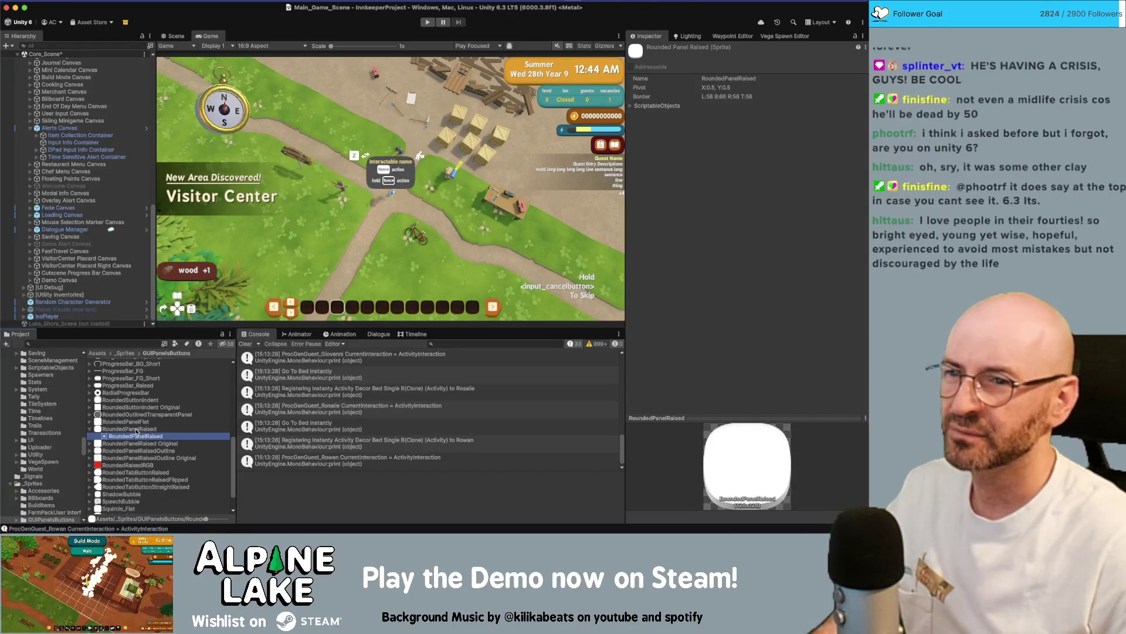
{"action": "left_click", "coordinate": [135, 431]}
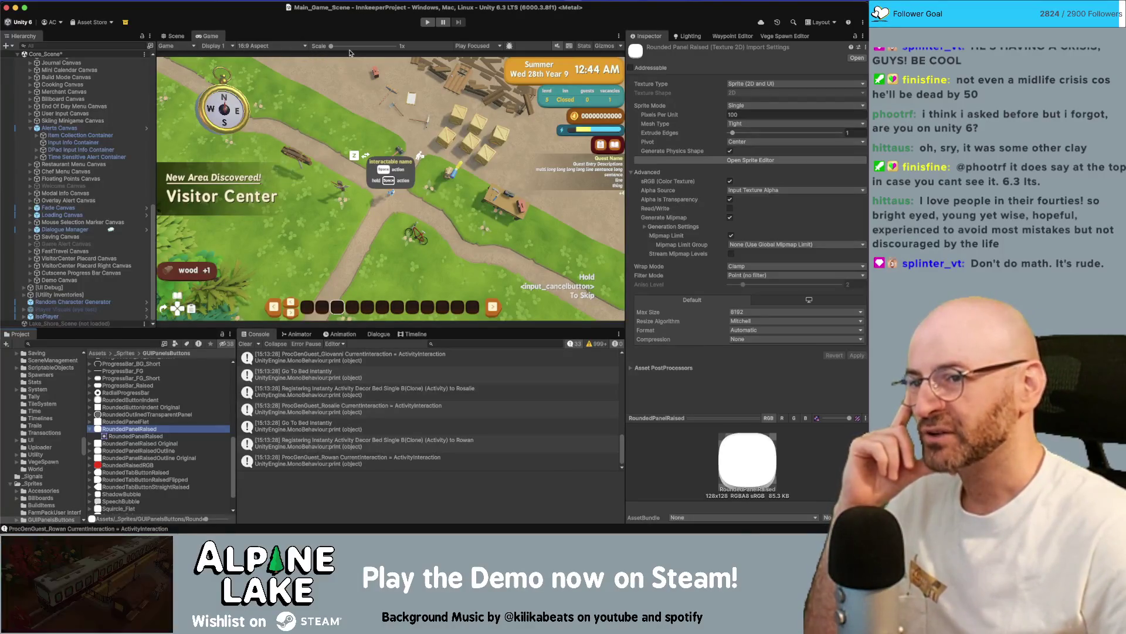
{"action": "left_click", "coordinate": [91, 429]}
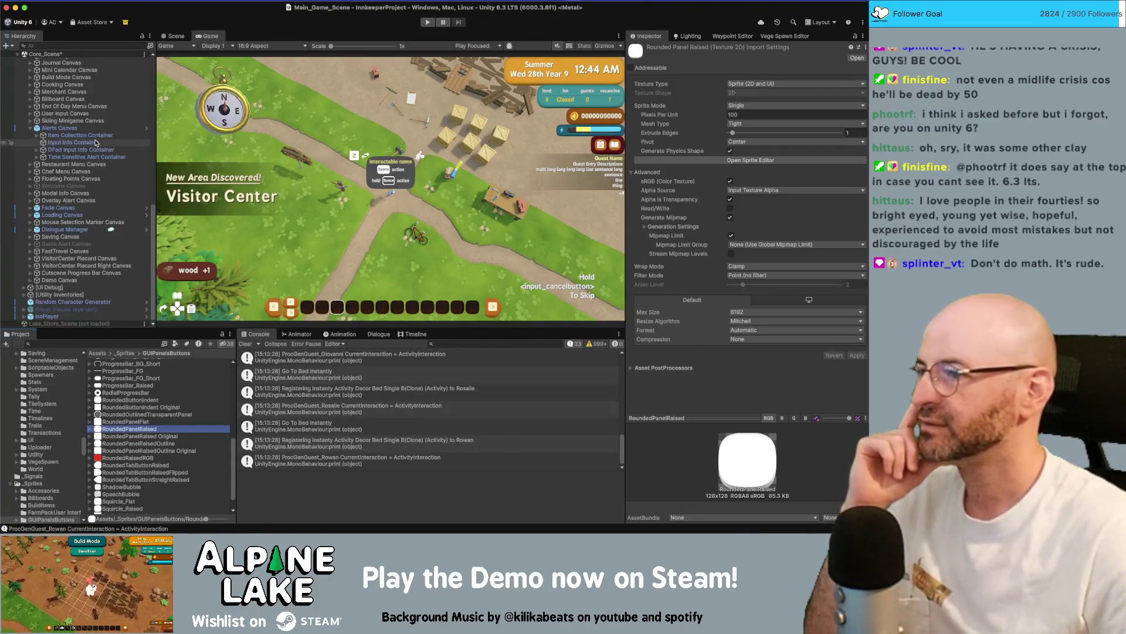
Select the Collection Alert Panel under Item Collection Container and reduce its height from 128 to 80.
{"action": "left_click", "coordinate": [96, 136]}
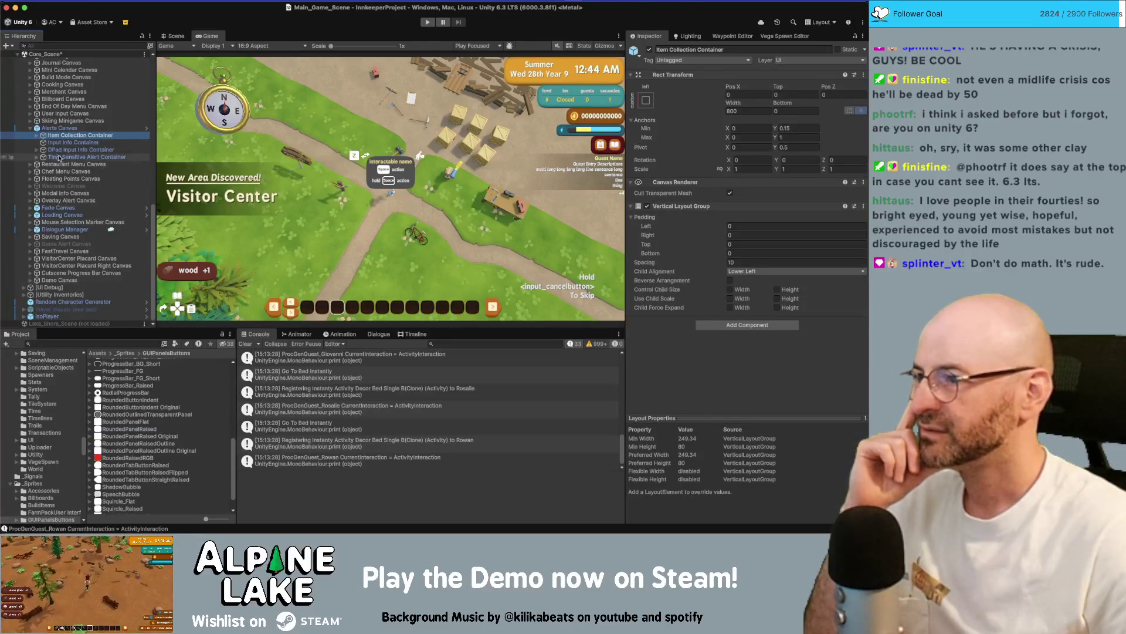
{"action": "left_click", "coordinate": [37, 135]}
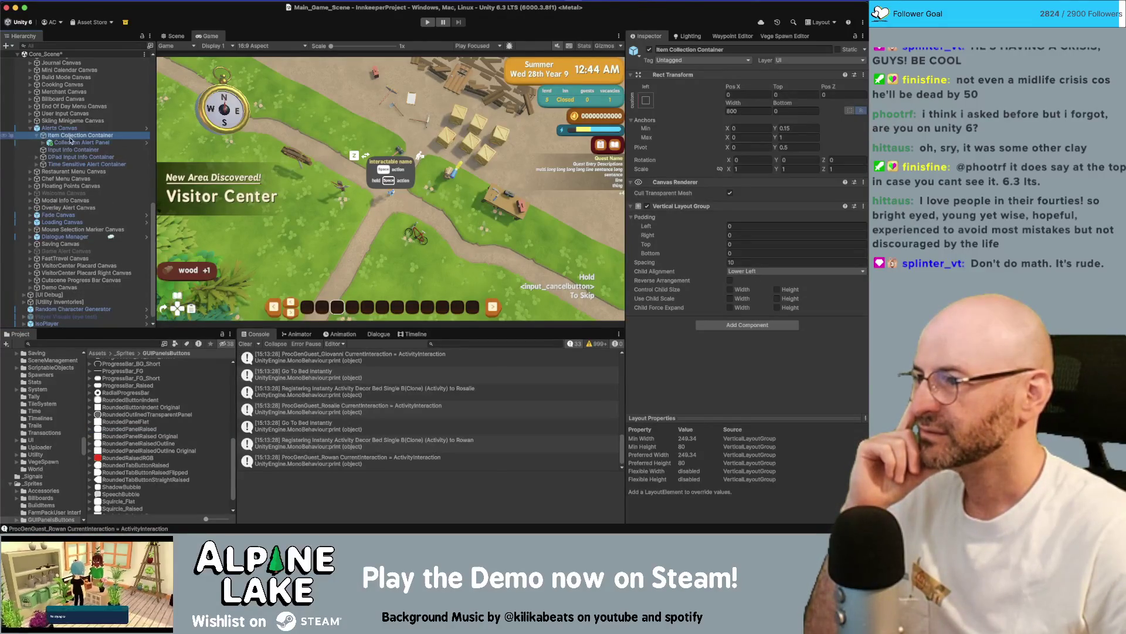
{"action": "left_click", "coordinate": [72, 143]}
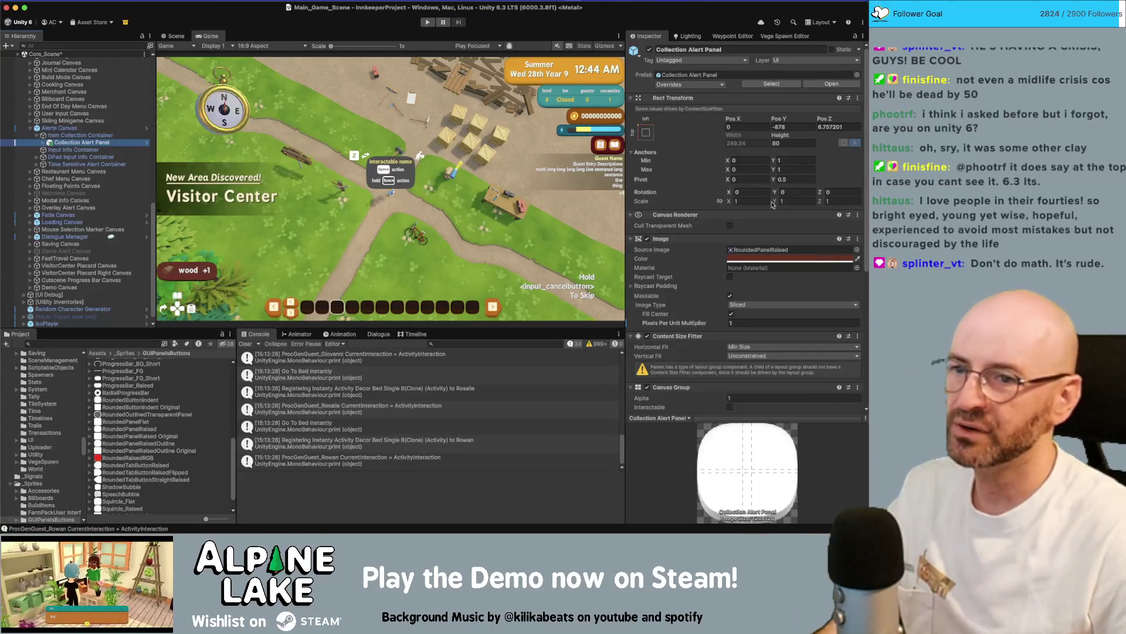
{"action": "left_click", "coordinate": [787, 144]}
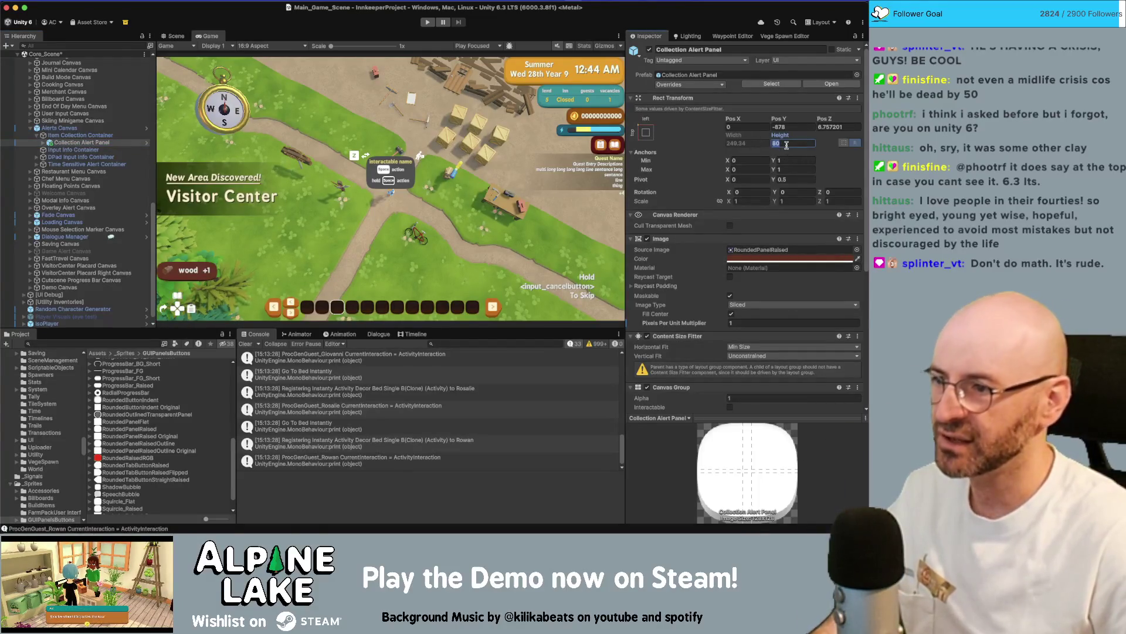
{"action": "type", "text": "128"}
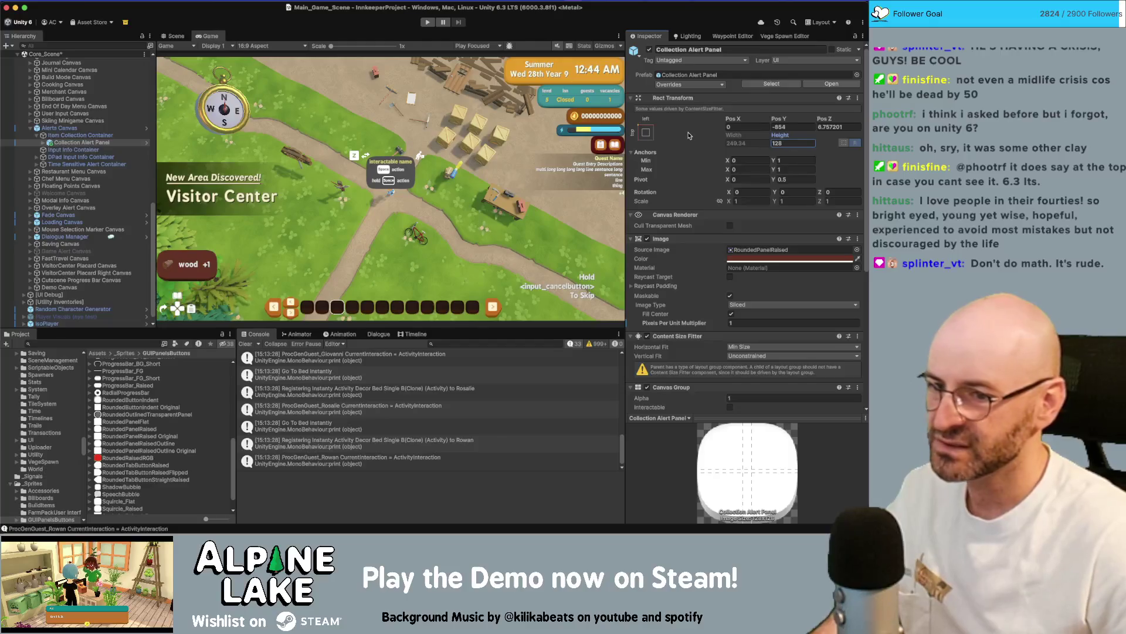
{"action": "mouse_move", "coordinate": [774, 136]}
{"action": "left_mouse_down"}
{"action": "mouse_move", "coordinate": [689, 140]}
{"action": "mouse_move", "coordinate": [757, 143]}
{"action": "mouse_move", "coordinate": [722, 148]}
{"action": "left_mouse_up"}
{"action": "type", "text": "80"}
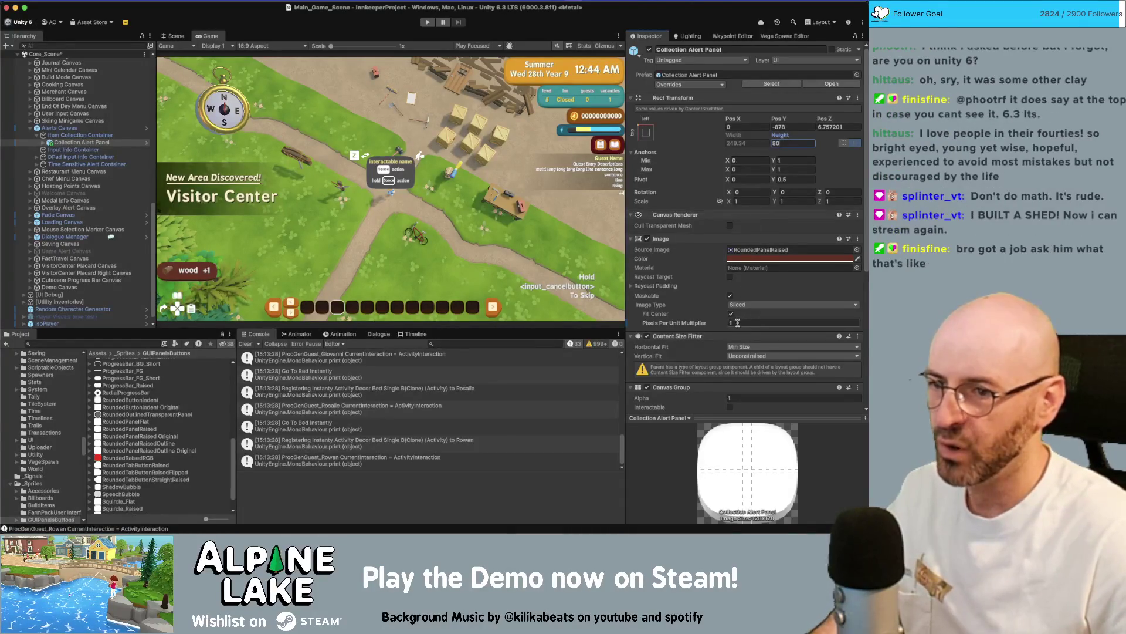
{"action": "left_click", "coordinate": [694, 324]}
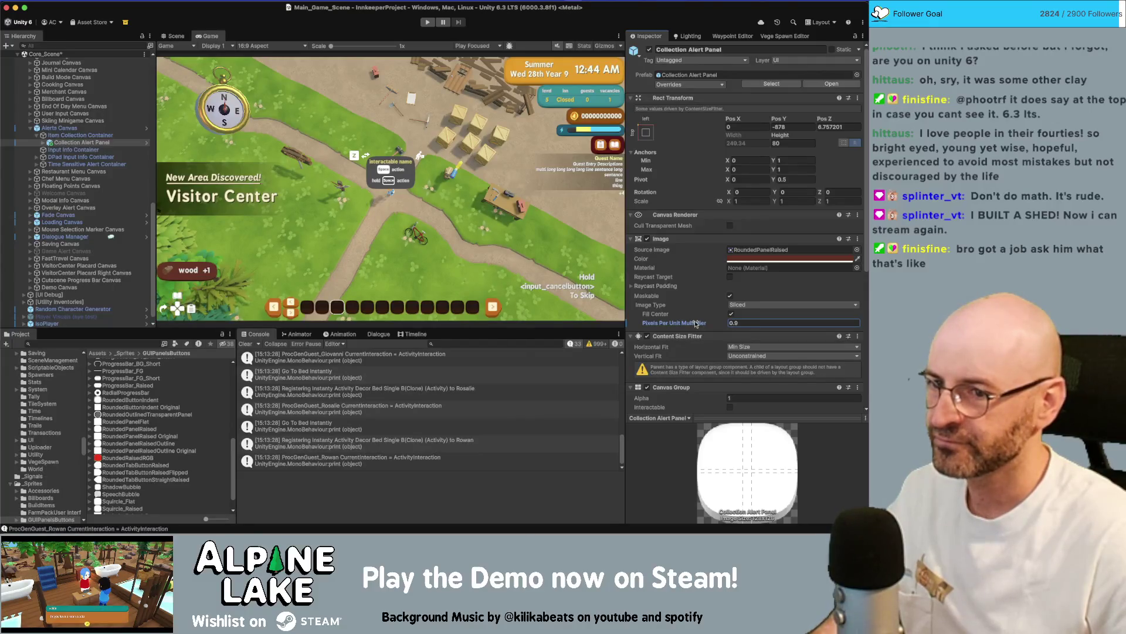
Try pixels-per-unit multipliers of 1.8, 2 and 1.5, and a panel height of 90.
{"action": "key", "text": "BackSpace"}
{"action": "type", "text": "8"}
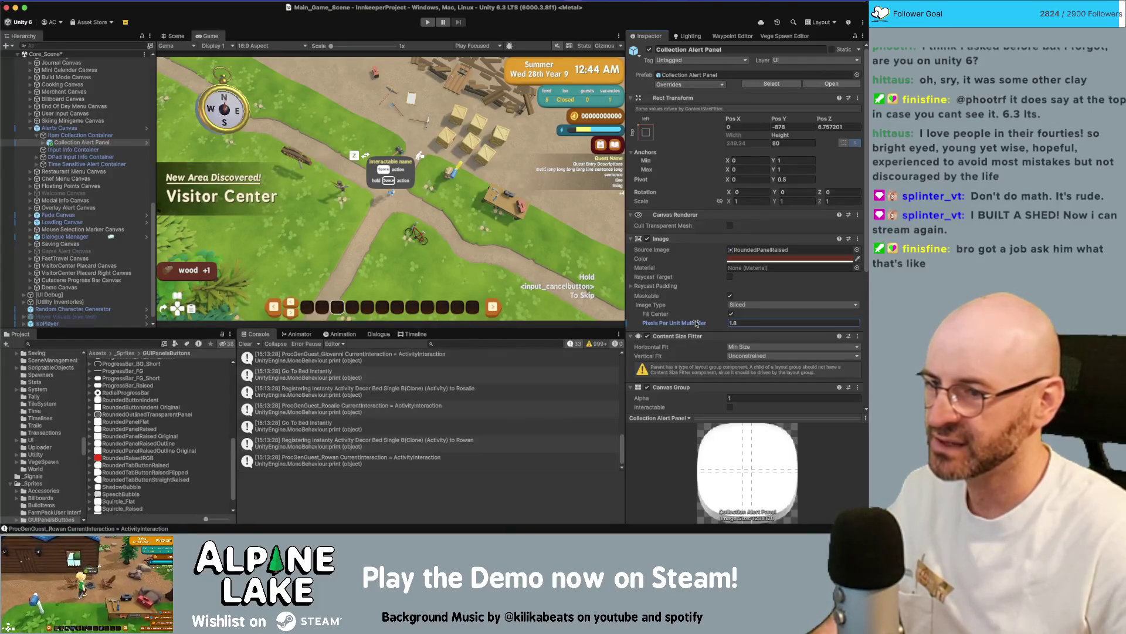
{"action": "key", "text": "BackSpace"}
{"action": "key", "text": "BackSpace"}
{"action": "key", "text": "BackSpace"}
{"action": "type", "text": "2"}
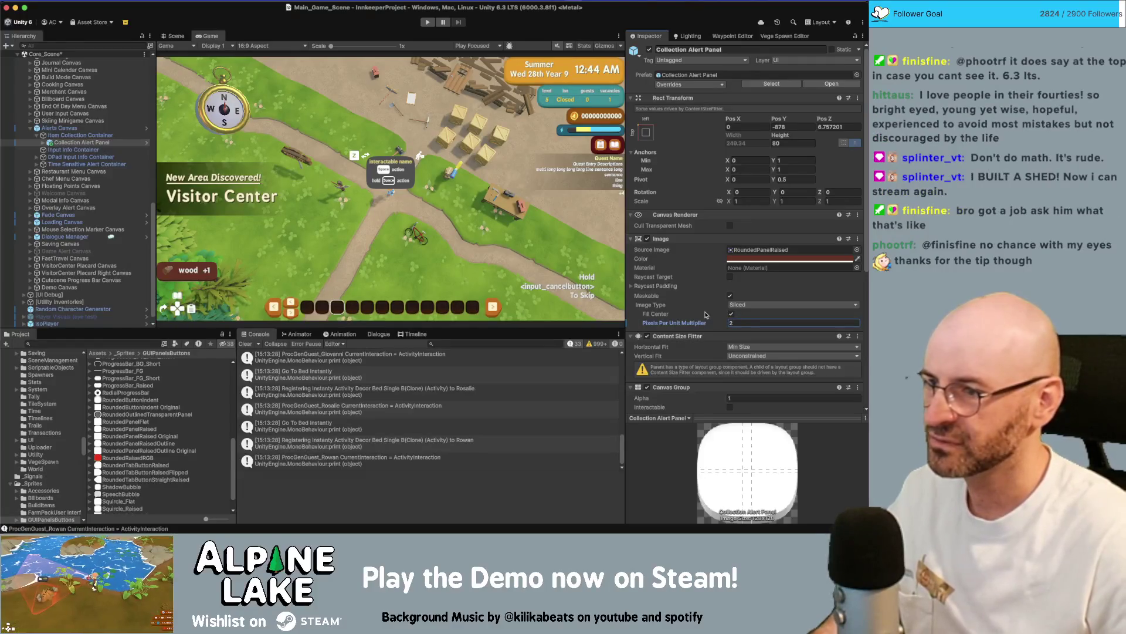
{"action": "key", "text": "BackSpace"}
{"action": "type", "text": "1.5"}
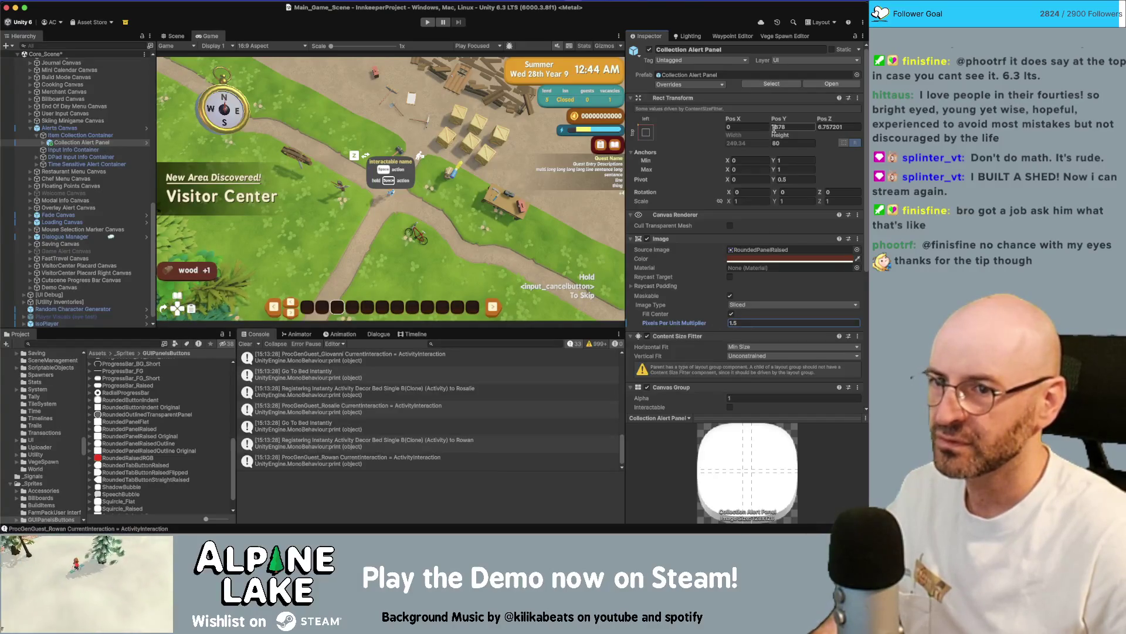
{"action": "left_click_drag", "start_coordinate": [783, 136], "coordinate": [803, 139]}
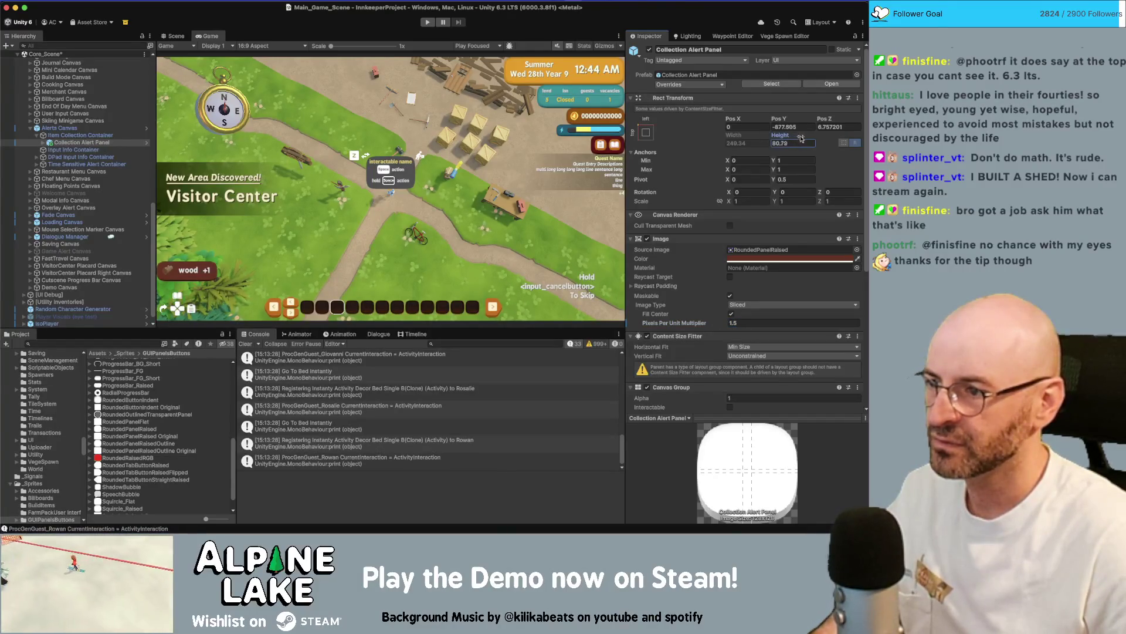
{"action": "key", "text": "Return"}
{"action": "type", "text": "90"}
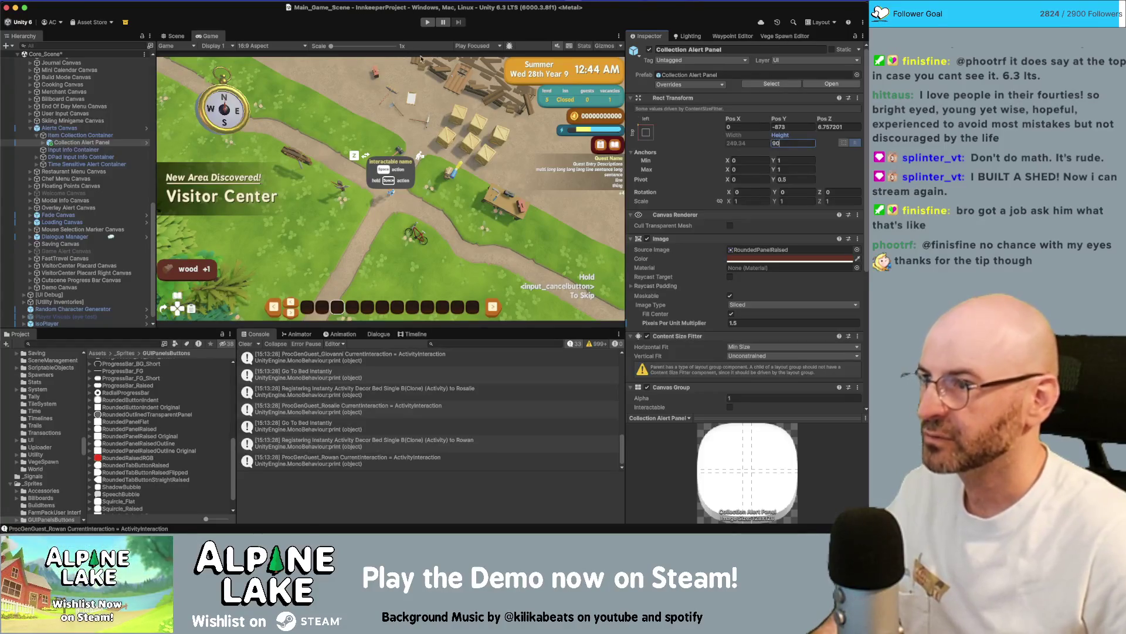
Restore height 80 and multiplier 1, compare Scene and Game views, then select Alerts Canvas.
{"action": "left_click", "coordinate": [181, 39]}
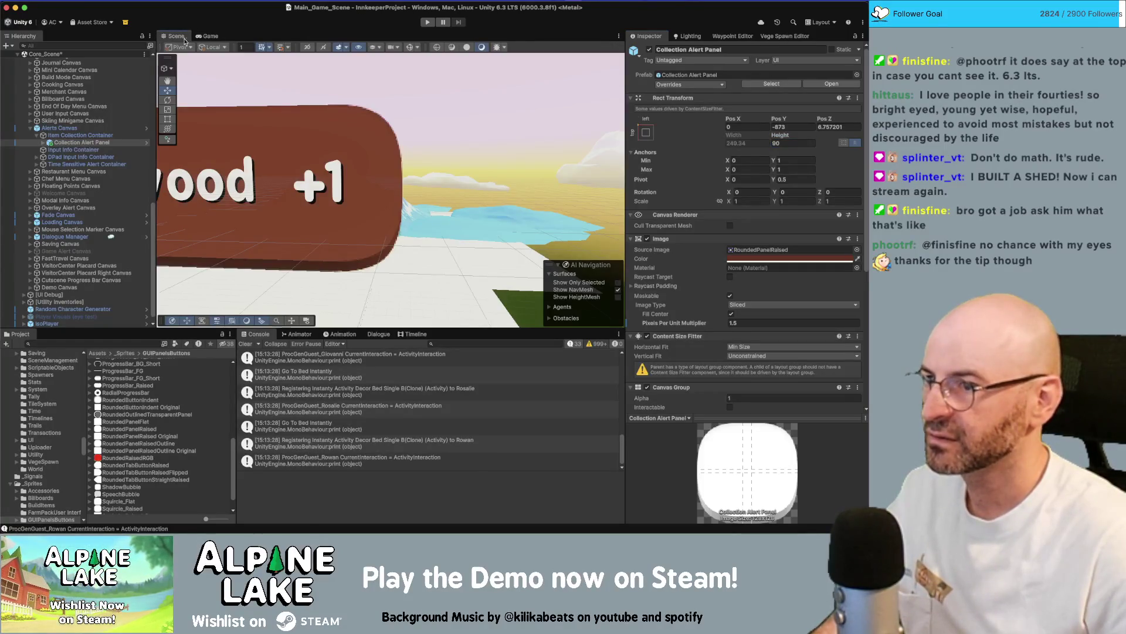
{"action": "left_click", "coordinate": [811, 143]}
{"action": "type", "text": "80"}
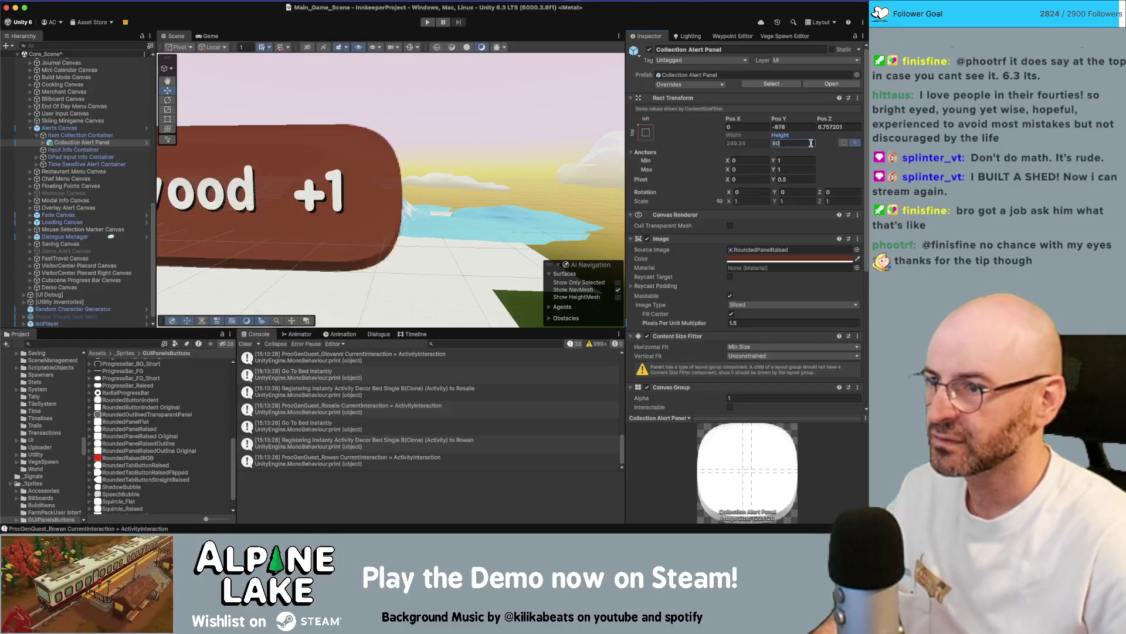
{"action": "left_click", "coordinate": [752, 320]}
{"action": "type", "text": "1"}
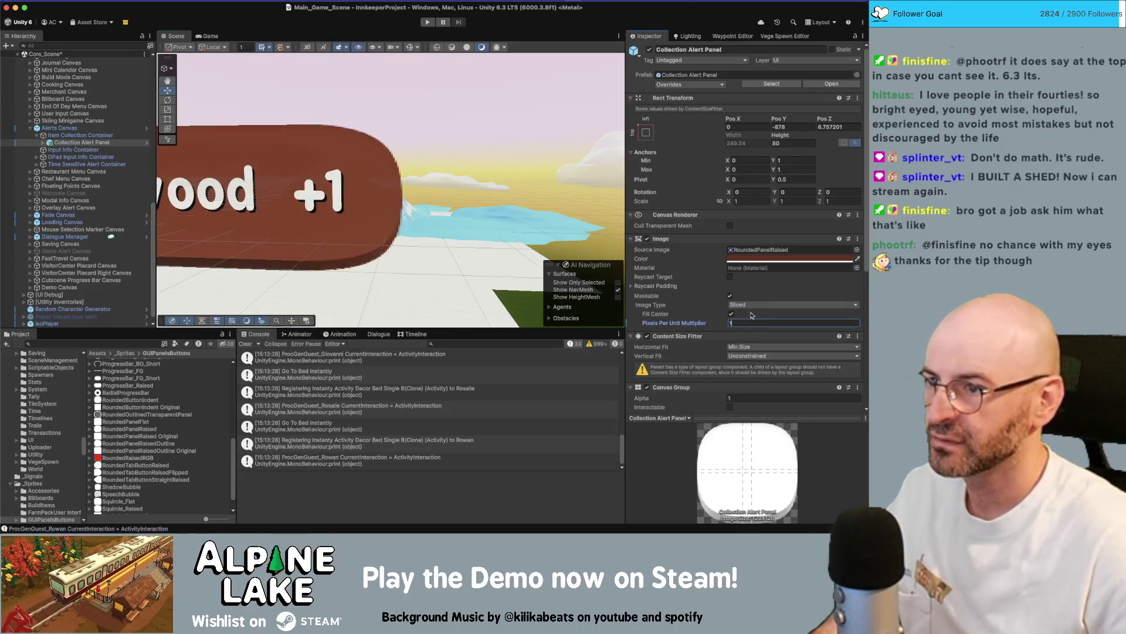
{"action": "mouse_move", "coordinate": [779, 135]}
{"action": "left_mouse_down"}
{"action": "mouse_move", "coordinate": [813, 140]}
{"action": "mouse_move", "coordinate": [741, 147]}
{"action": "left_mouse_up"}
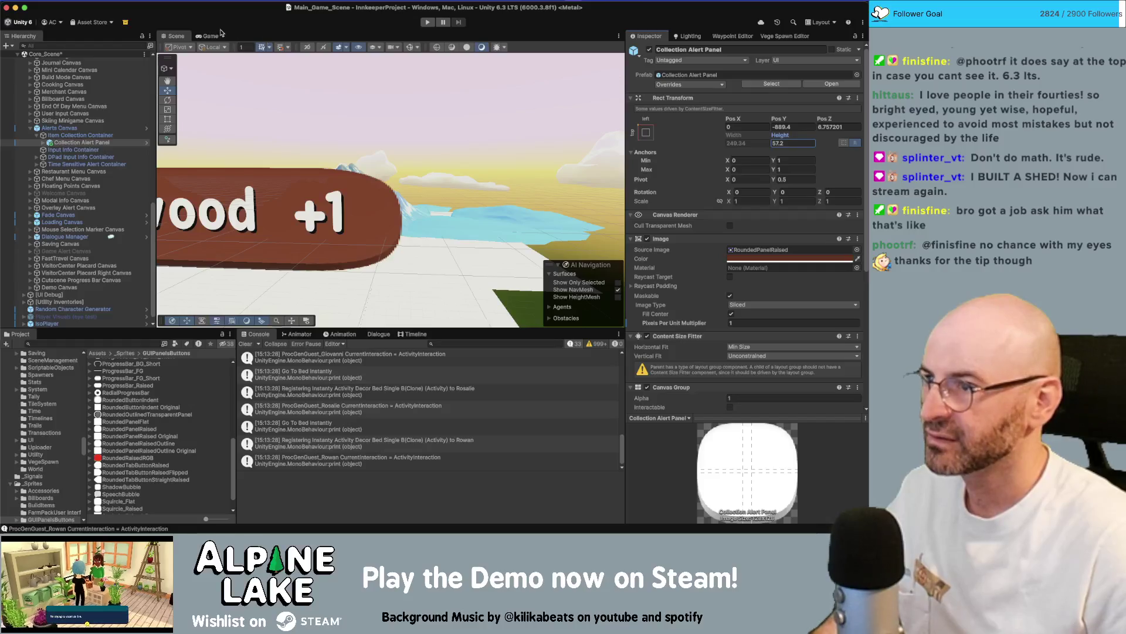
{"action": "left_click", "coordinate": [211, 36]}
{"action": "left_click", "coordinate": [789, 143]}
{"action": "type", "text": "80"}
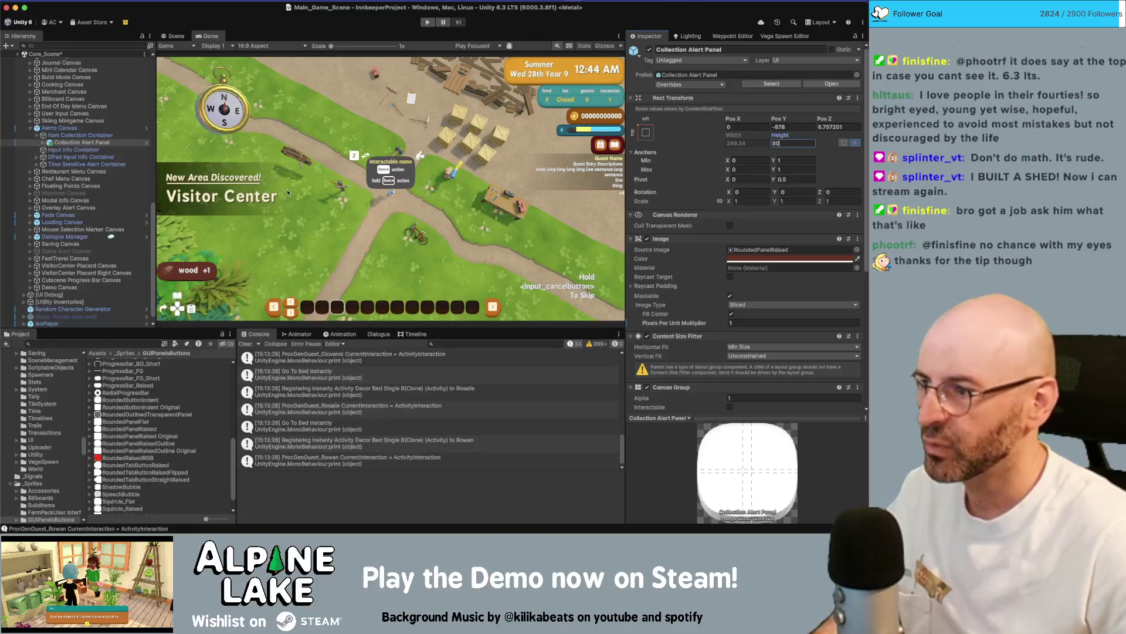
{"action": "left_click", "coordinate": [59, 128]}
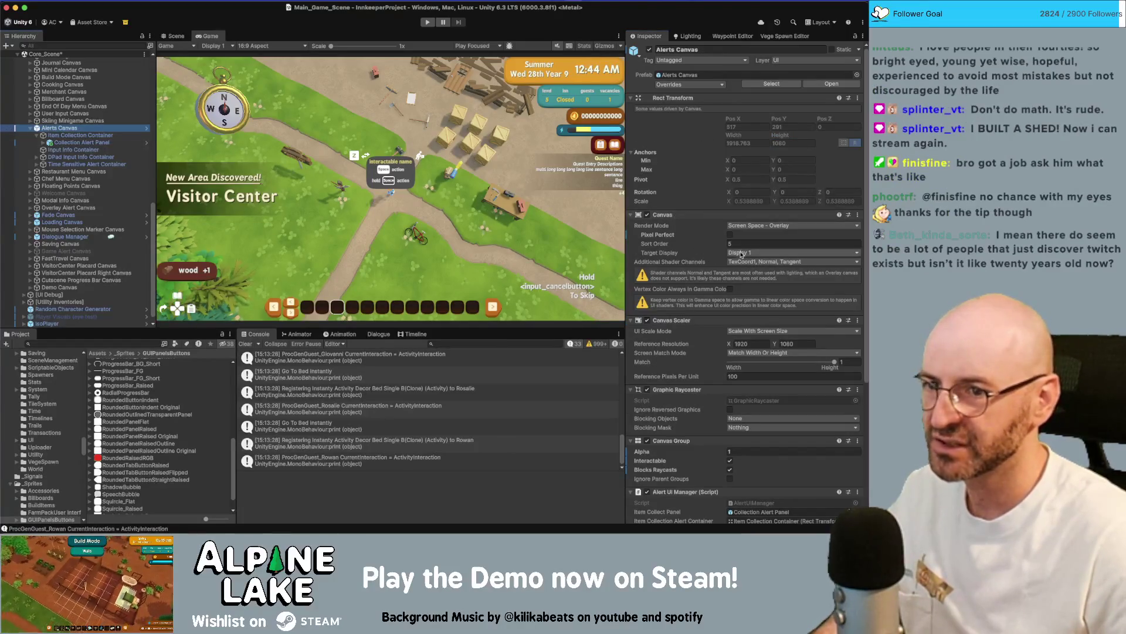
Toggle Pixel Perfect on and off on the Alerts Canvas, then reselect Collection Alert Panel and ping its source image.
{"action": "left_click", "coordinate": [729, 234]}
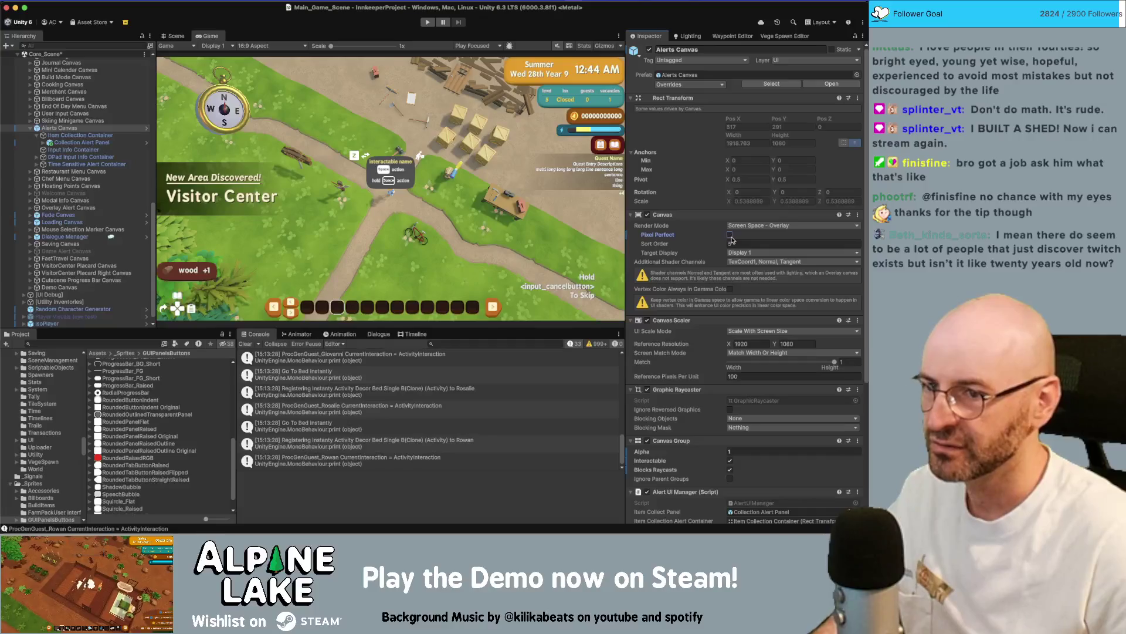
{"action": "left_click", "coordinate": [730, 234]}
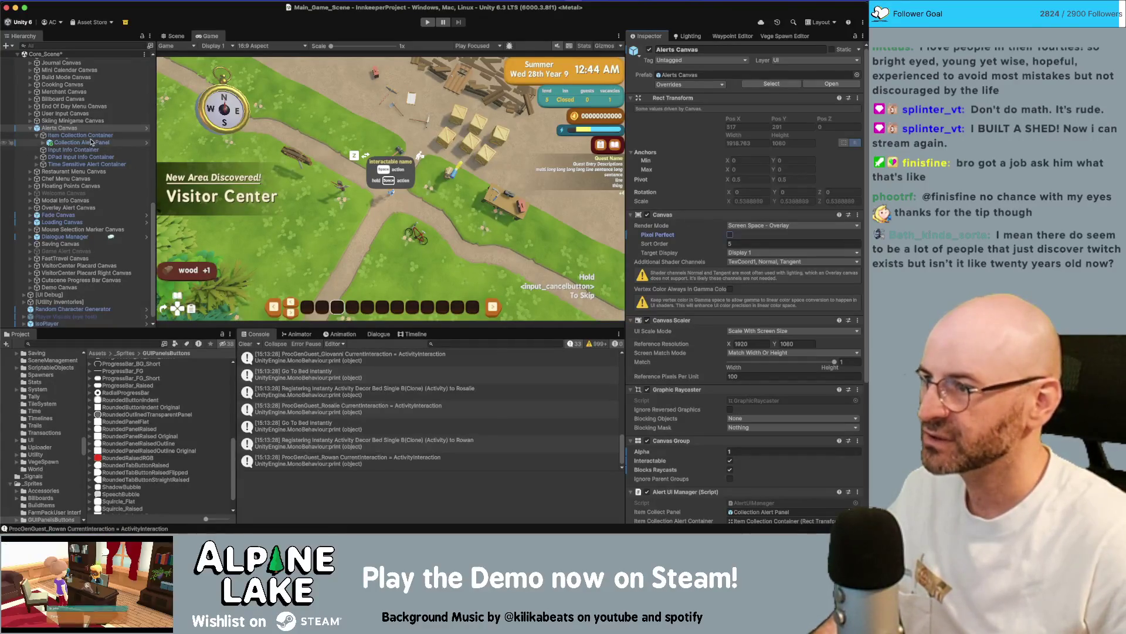
{"action": "left_click", "coordinate": [87, 144]}
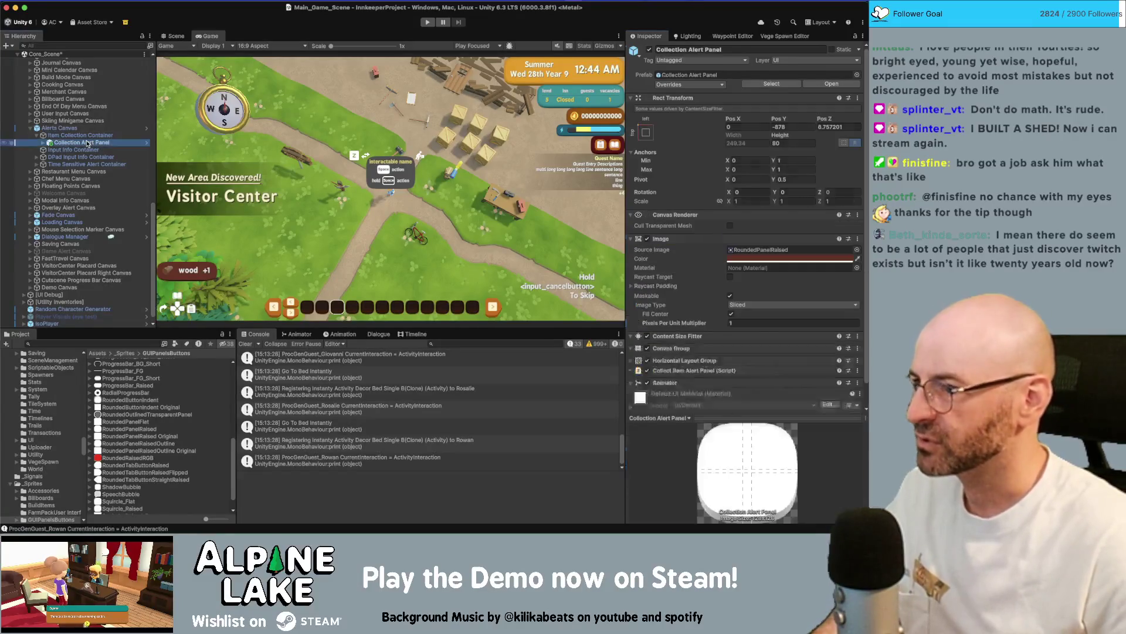
{"action": "left_click", "coordinate": [770, 249]}
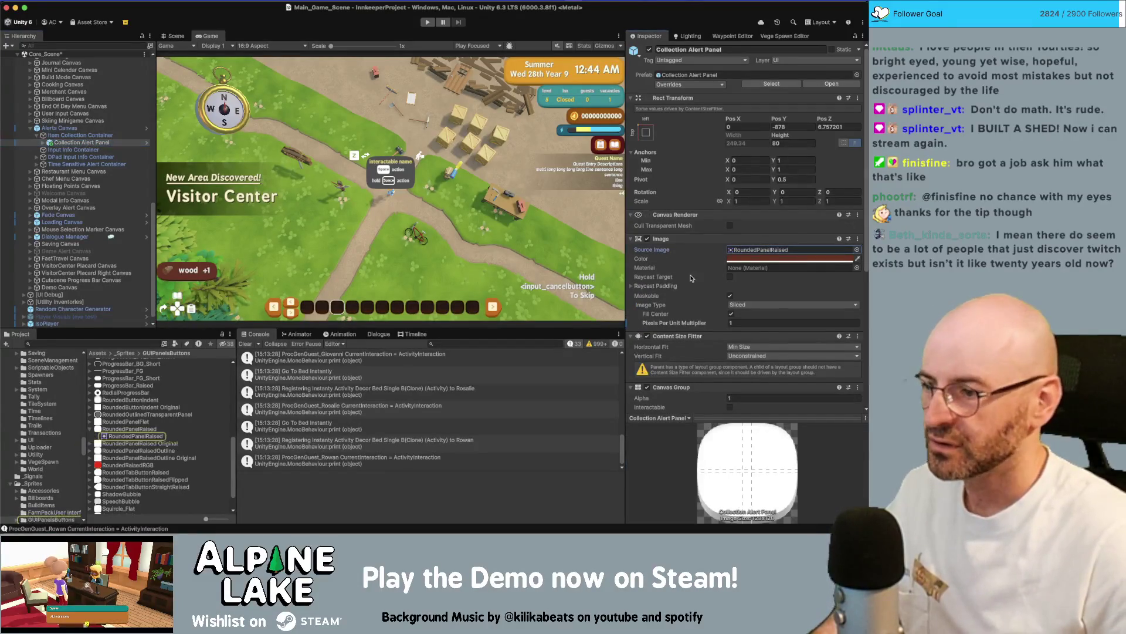
Open RoundedPanelRaised's import settings, choose Bilinear Filter Mode, and apply the change.
{"action": "double_click", "coordinate": [770, 249]}
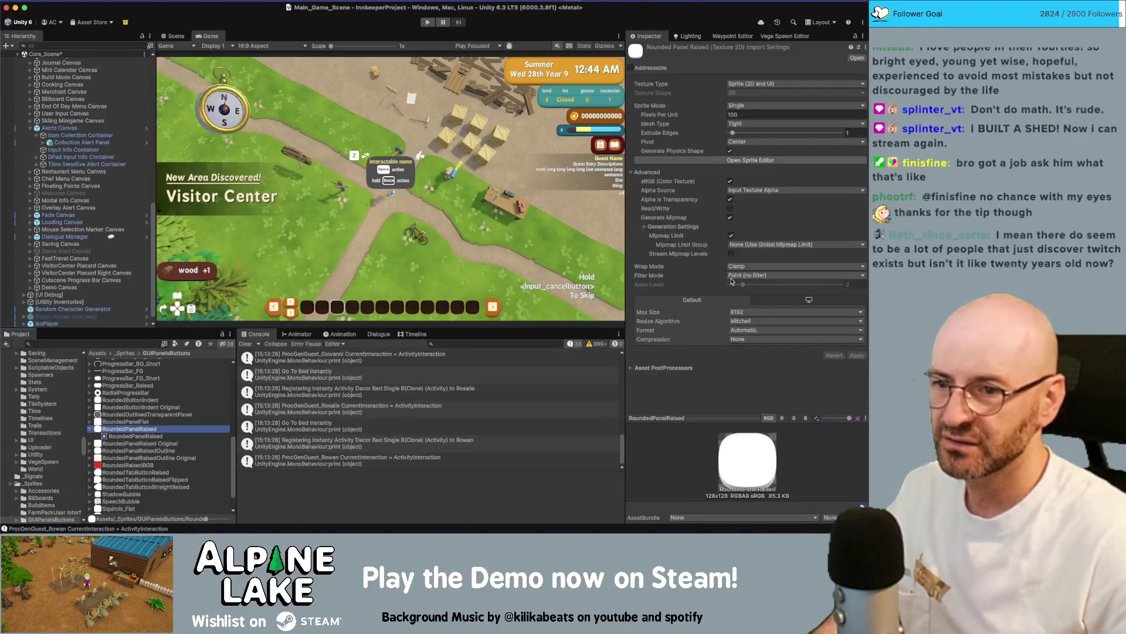
{"action": "left_click", "coordinate": [747, 276]}
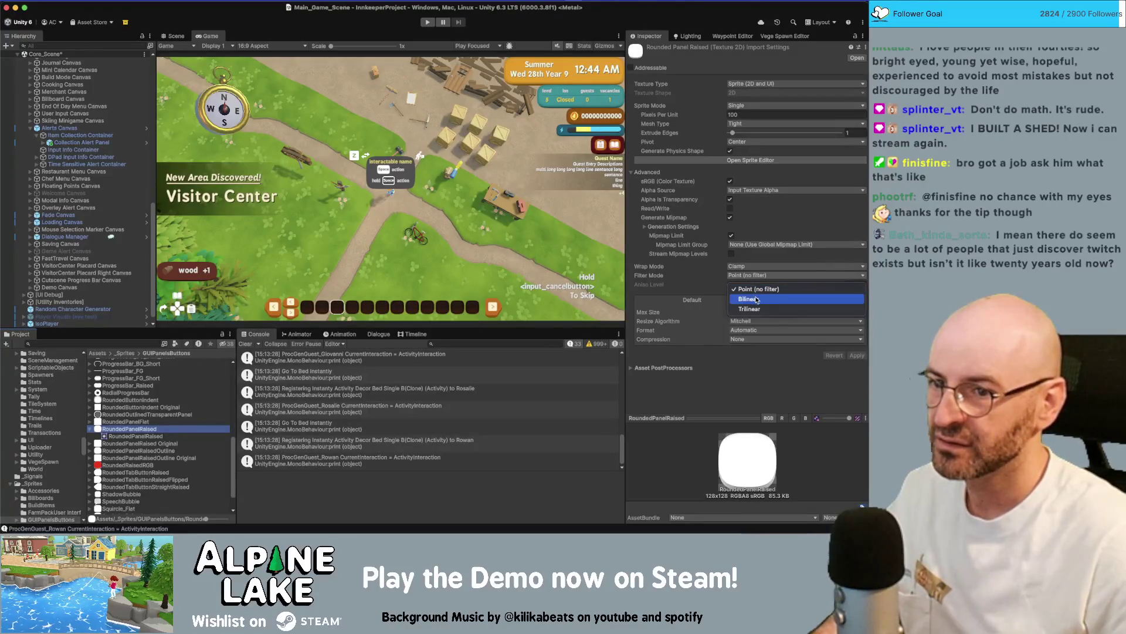
{"action": "left_click", "coordinate": [757, 299]}
{"action": "left_click", "coordinate": [858, 356]}
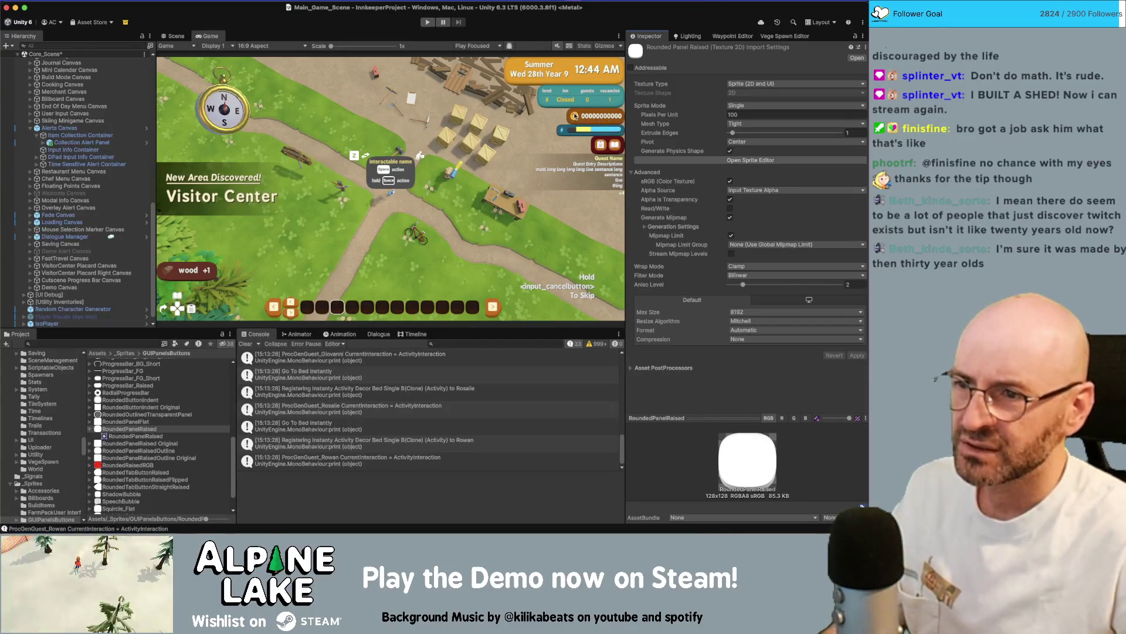
Compare the RoundedPanelRaised and RoundedPanelRaisedOutline texture import settings in the Project window.
{"action": "scroll", "coordinate": [575, 115], "scroll_direction": "up", "scroll_amount": 10}
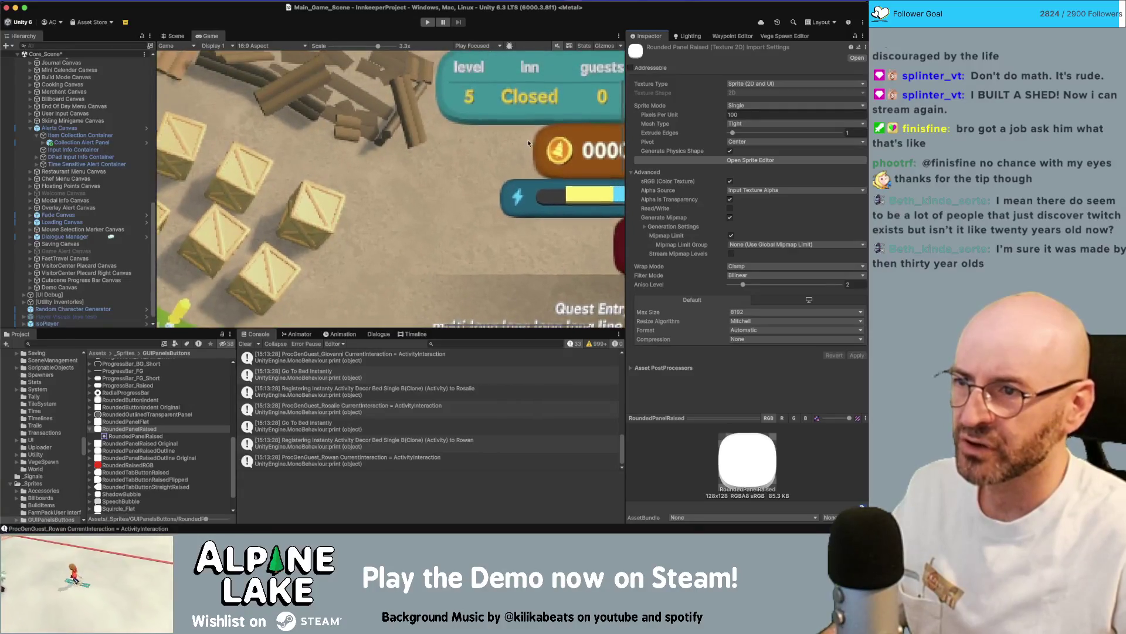
{"action": "scroll", "coordinate": [529, 143], "scroll_direction": "up", "scroll_amount": 5}
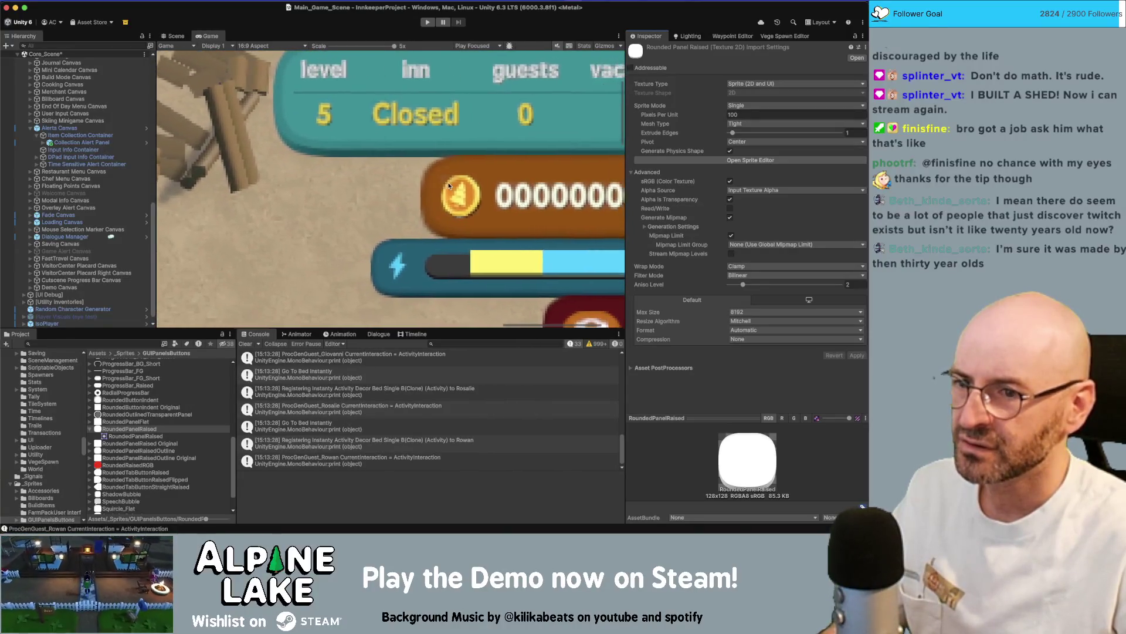
{"action": "scroll", "coordinate": [449, 185], "scroll_direction": "right", "scroll_amount": 2}
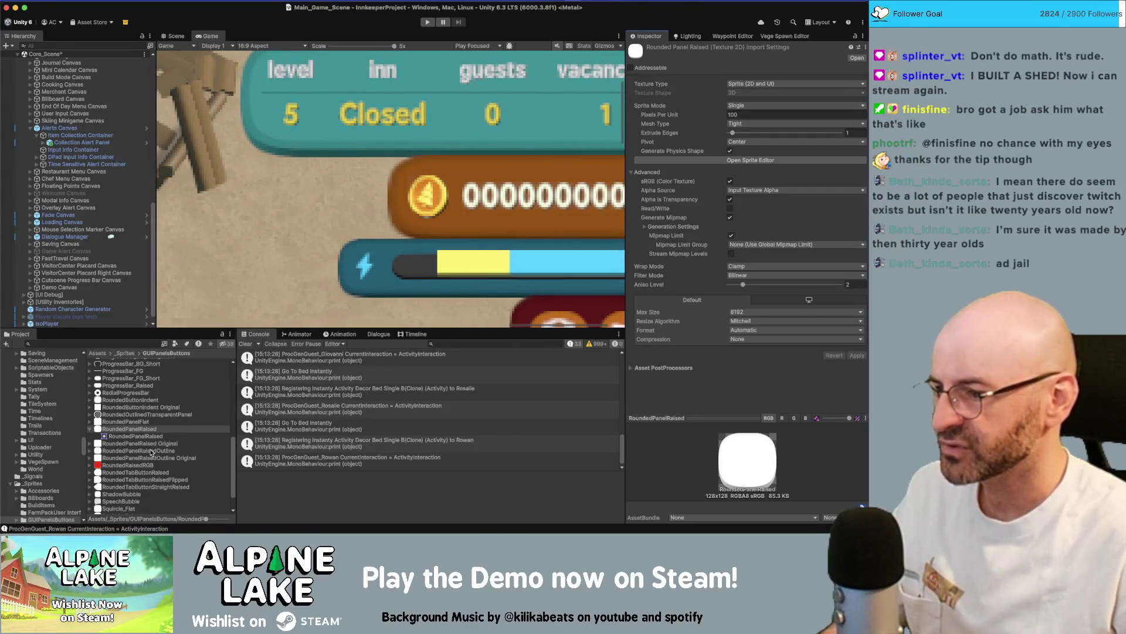
{"action": "left_click", "coordinate": [150, 451]}
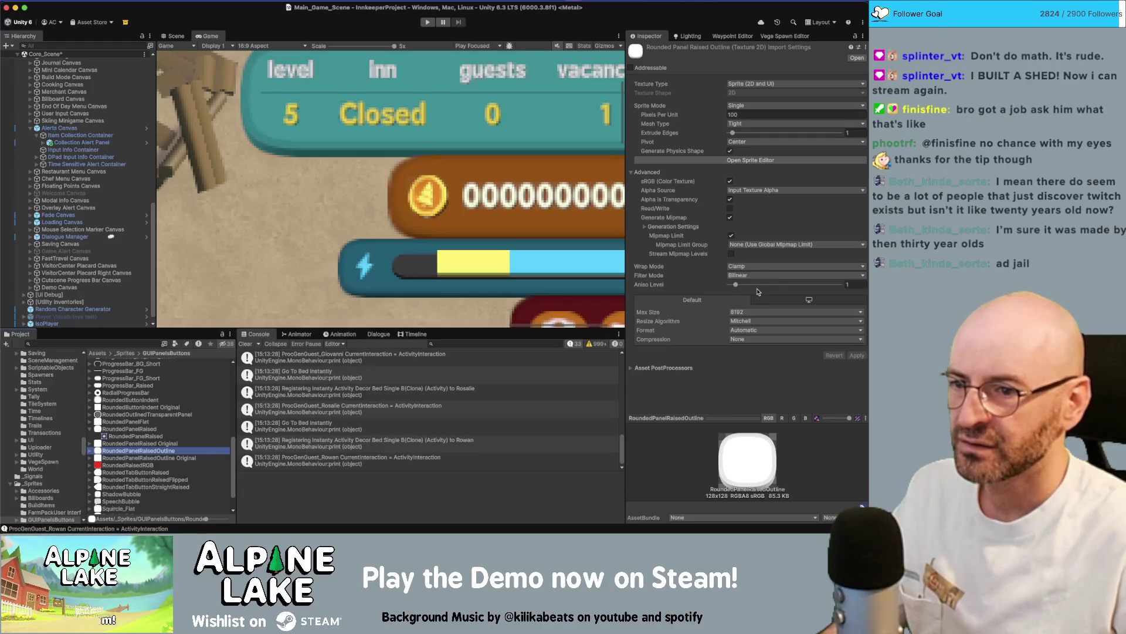
{"action": "left_click", "coordinate": [90, 429]}
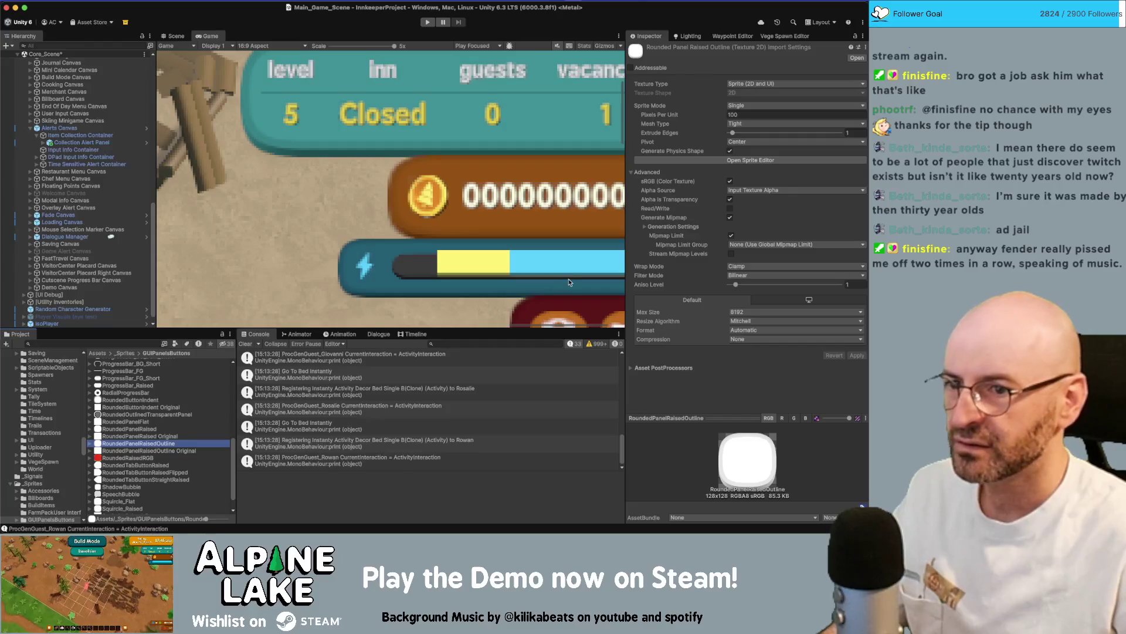
{"action": "left_click", "coordinate": [157, 432]}
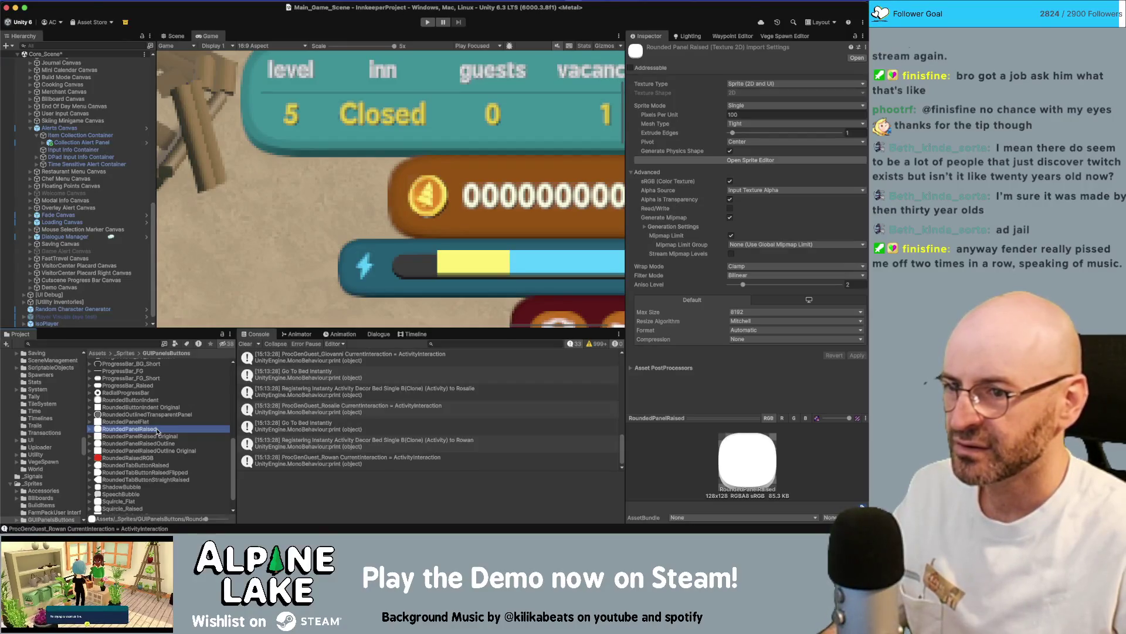
{"action": "left_click", "coordinate": [138, 443]}
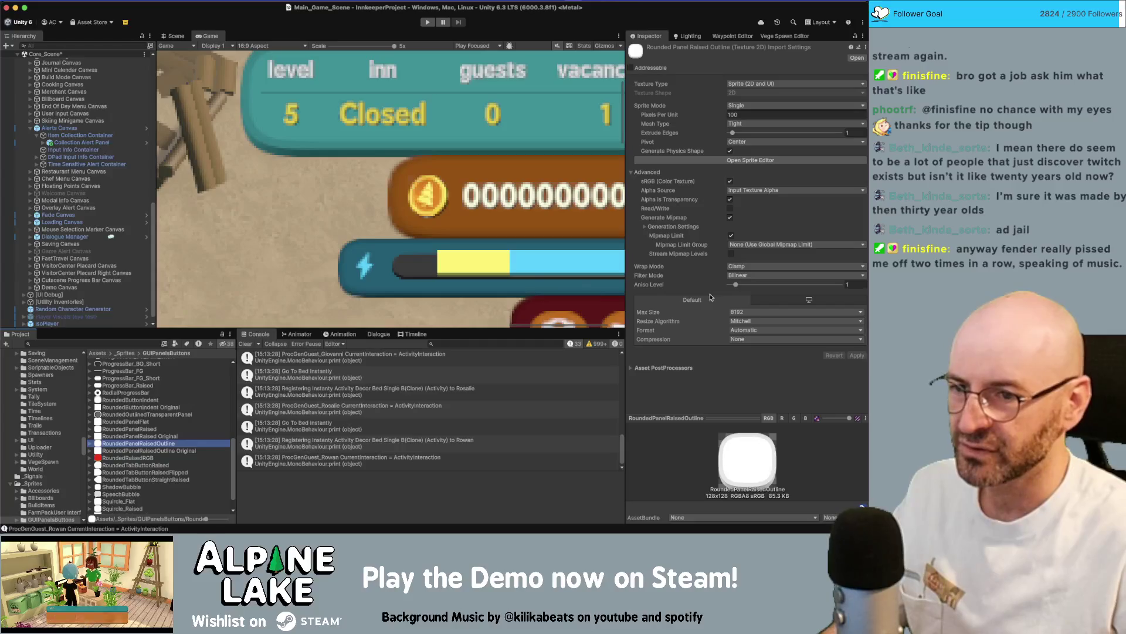
Raise the outline texture's Aniso Level, try 3, and apply a final level of 2.
{"action": "left_click_drag", "start_coordinate": [737, 287], "coordinate": [743, 286]}
{"action": "left_click", "coordinate": [857, 356]}
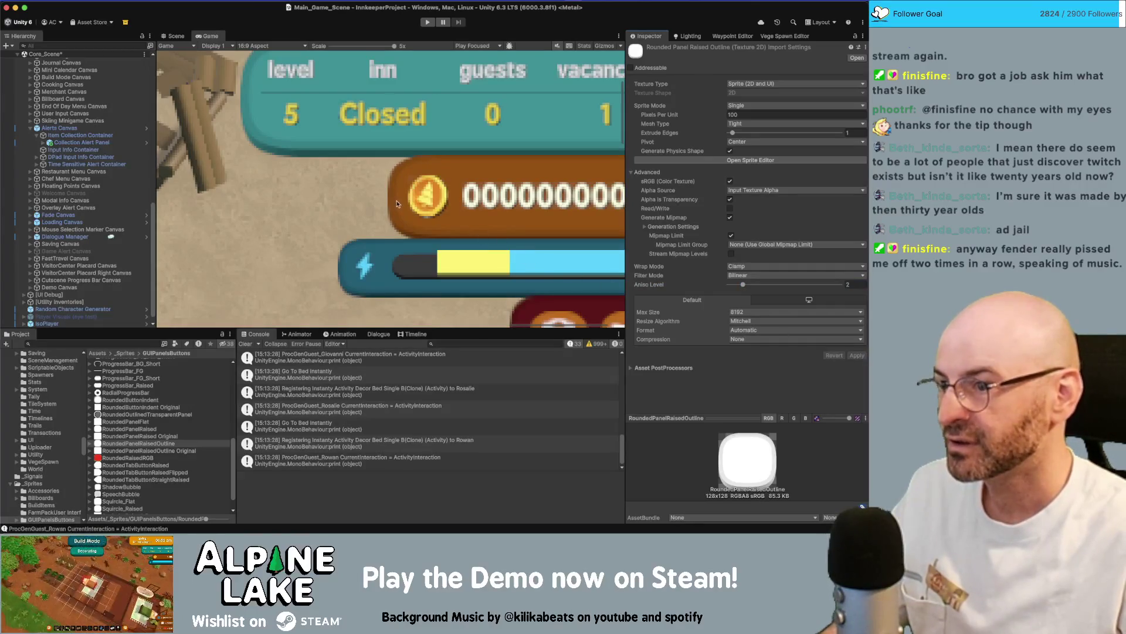
{"action": "left_click_drag", "start_coordinate": [743, 285], "coordinate": [750, 284]}
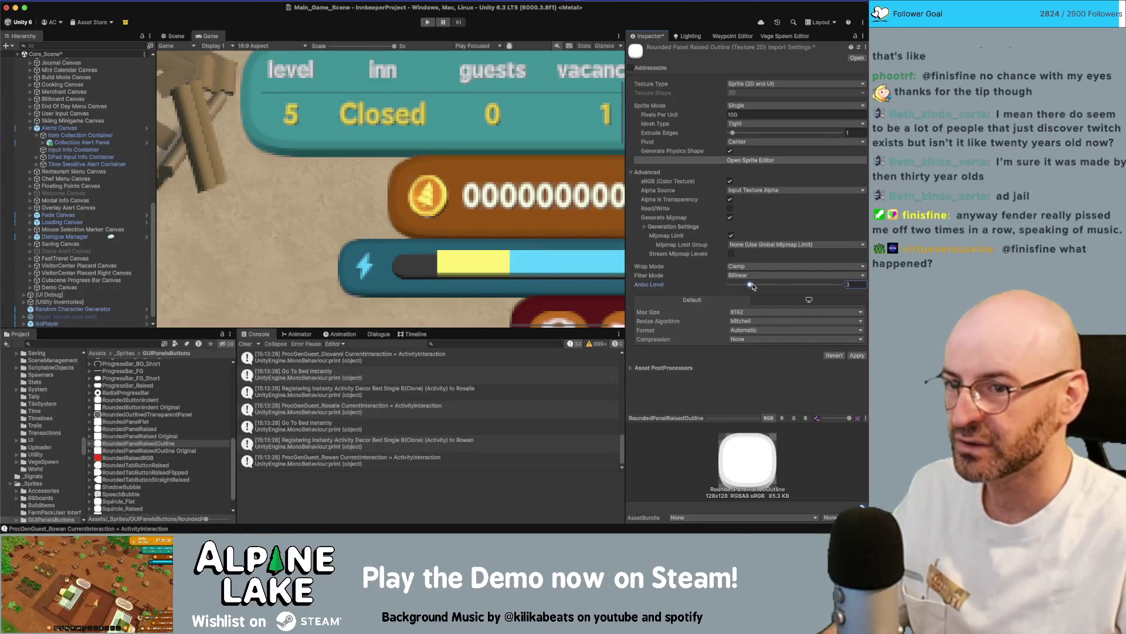
{"action": "left_click", "coordinate": [858, 355]}
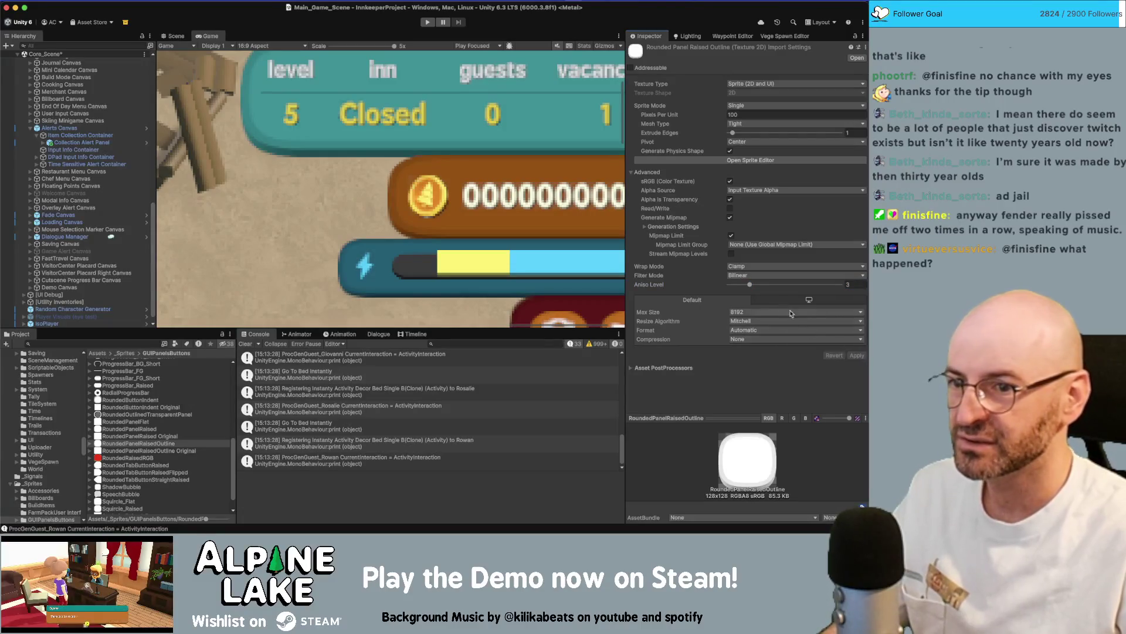
{"action": "left_click", "coordinate": [744, 285]}
{"action": "left_click", "coordinate": [858, 356]}
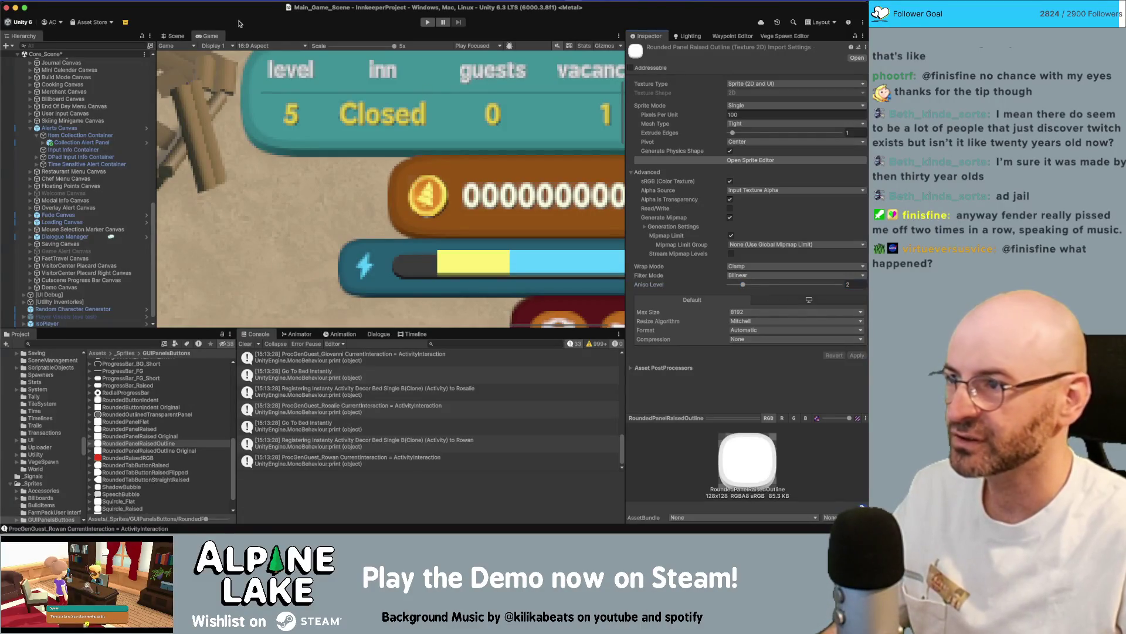
Preview the Game view at Full HD (1920x1080) with 1x scale, then reselect Collection Alert Panel.
{"action": "left_click", "coordinate": [184, 36]}
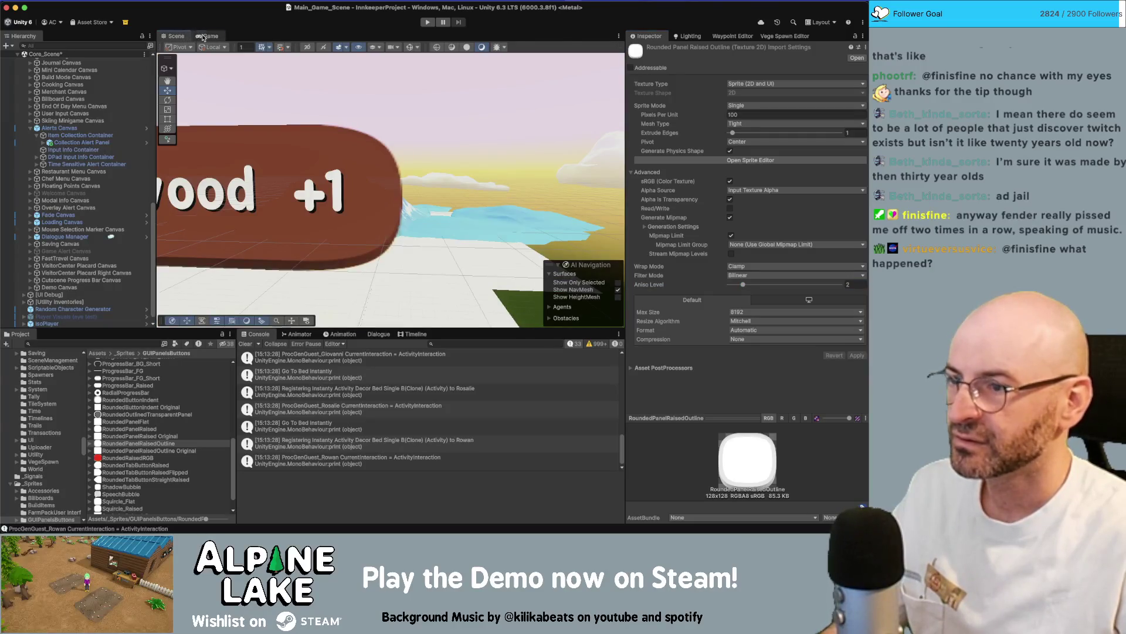
{"action": "left_click", "coordinate": [210, 35]}
{"action": "scroll", "coordinate": [514, 173], "scroll_direction": "down", "scroll_amount": 5}
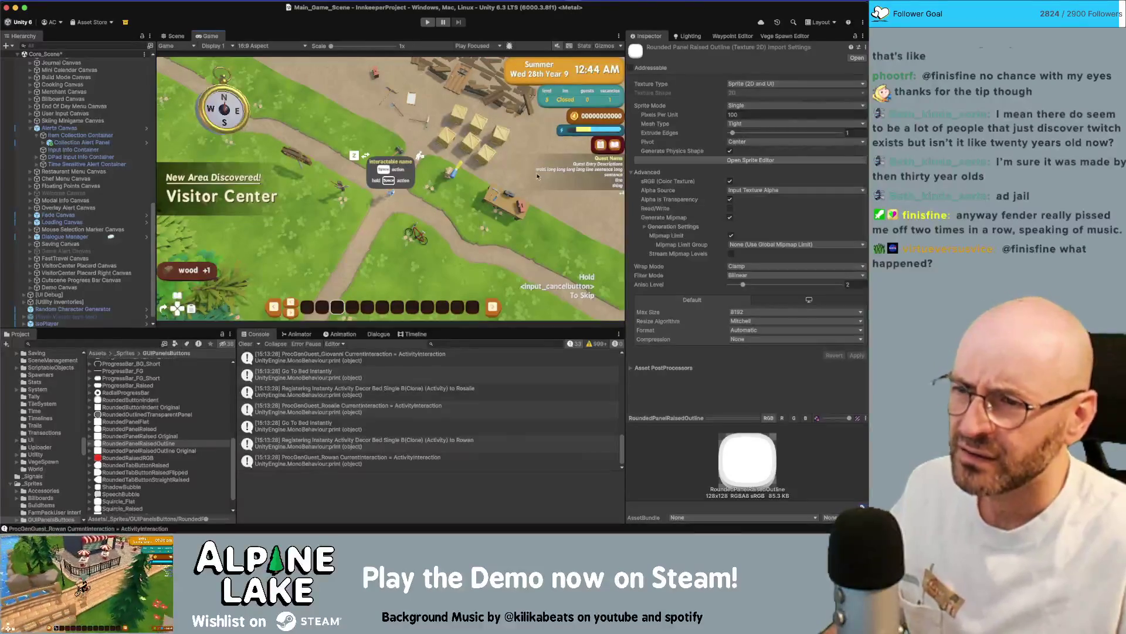
{"action": "scroll", "coordinate": [222, 314], "scroll_direction": "up", "scroll_amount": 5}
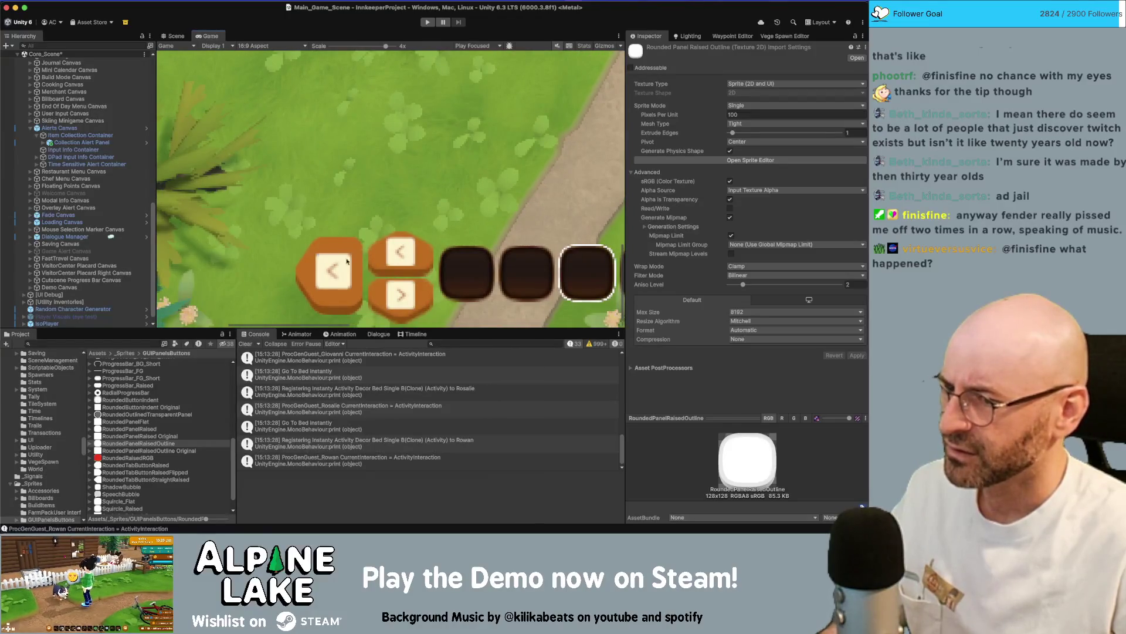
{"action": "scroll", "coordinate": [317, 246], "scroll_direction": "up", "scroll_amount": 1}
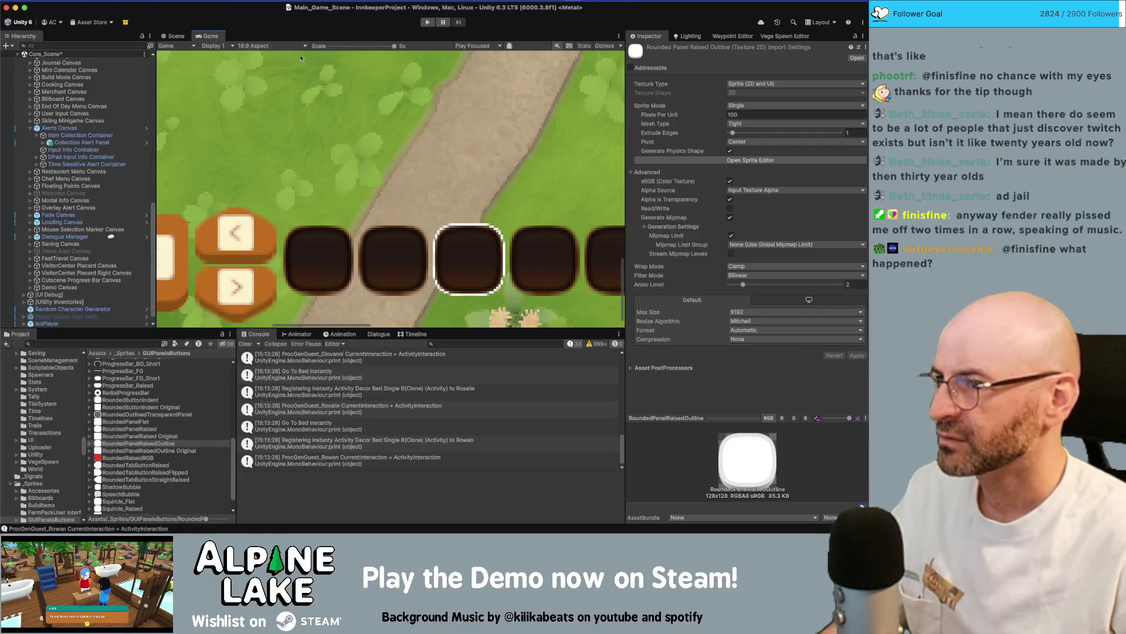
{"action": "left_click", "coordinate": [282, 46]}
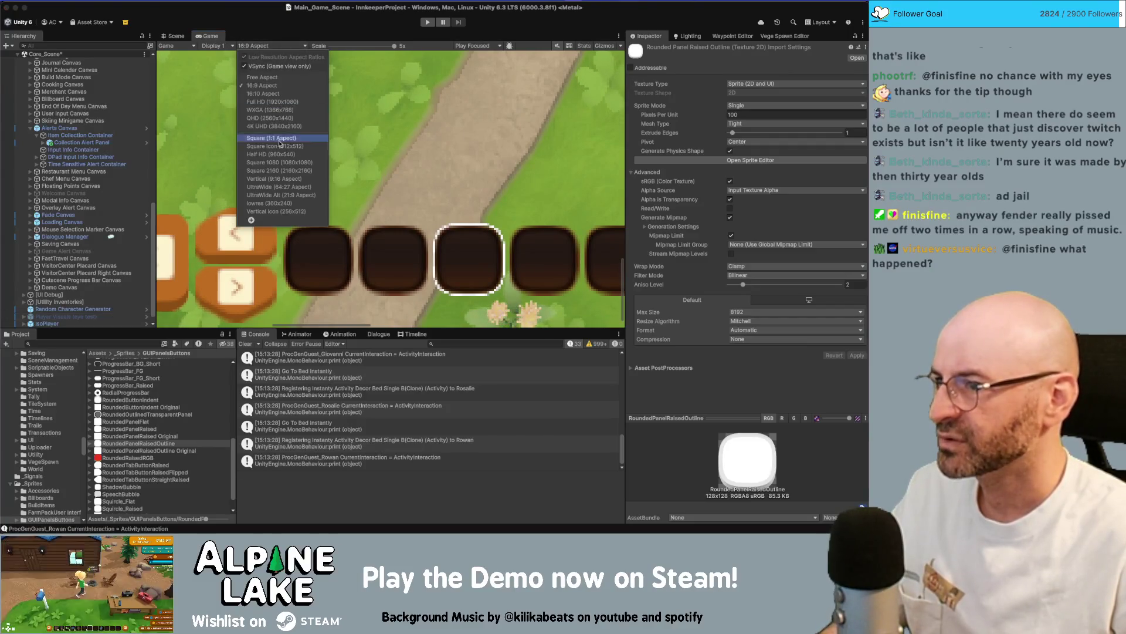
{"action": "left_click", "coordinate": [274, 104]}
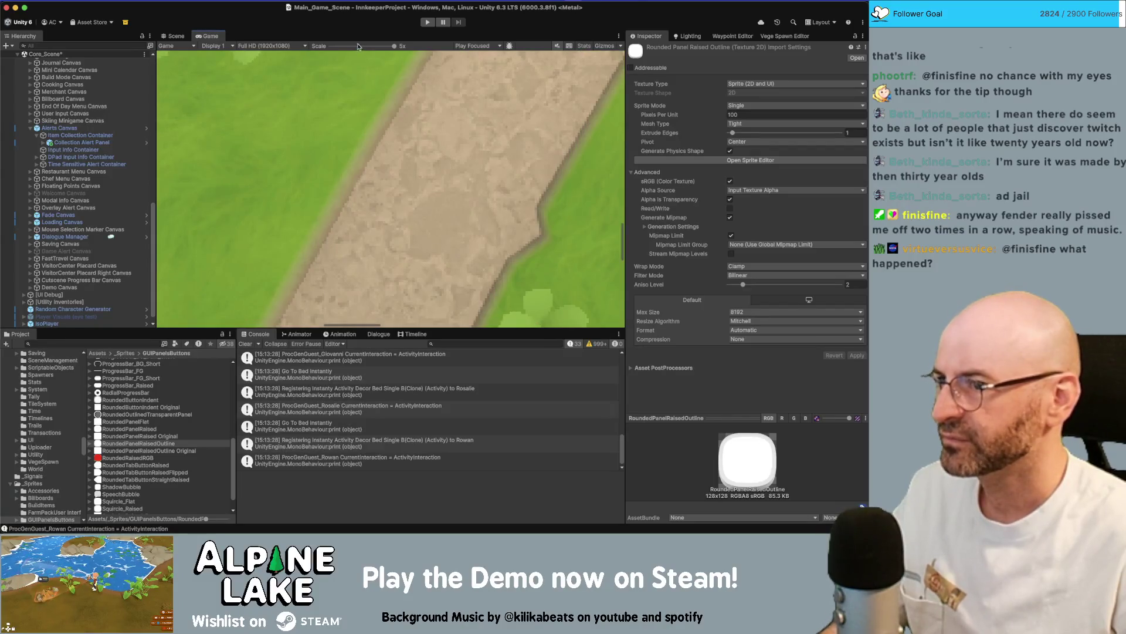
{"action": "left_click_drag", "start_coordinate": [359, 47], "coordinate": [348, 46]}
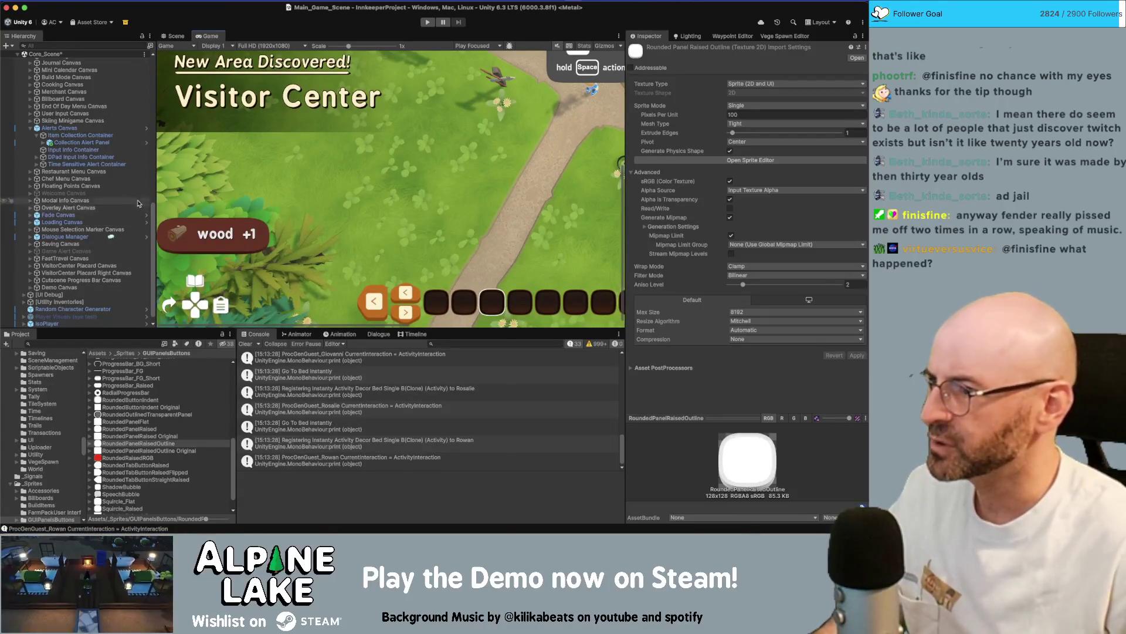
{"action": "left_click", "coordinate": [82, 142]}
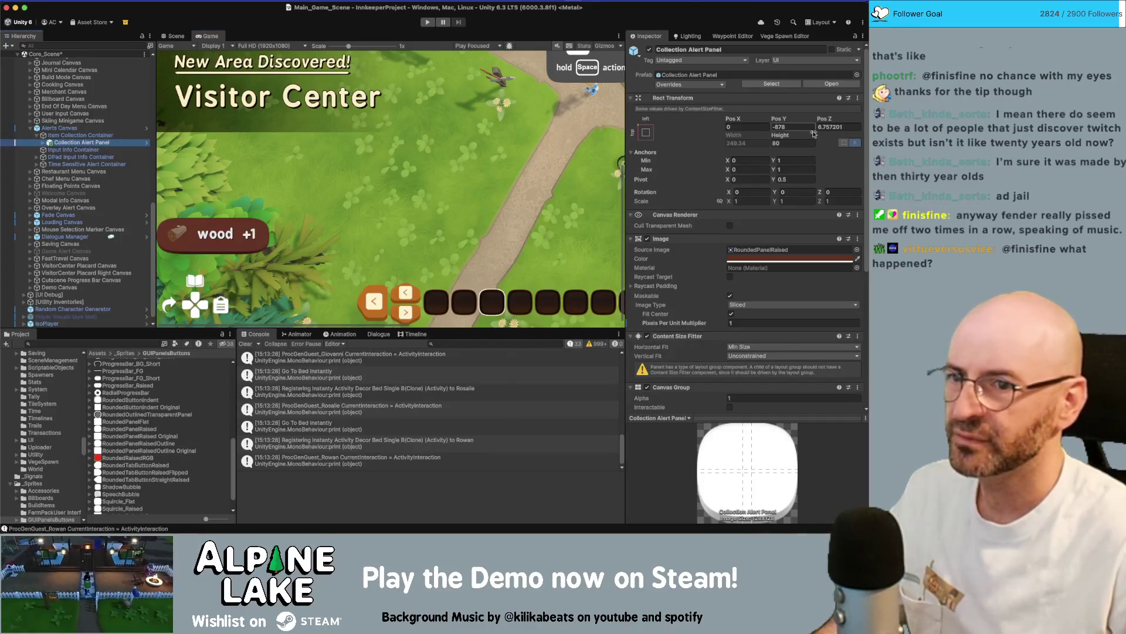
Type 1.5 as Collection Alert Panel's multiplier and drag an Input Info Alert Panel into Input Info Container.
{"action": "left_click", "coordinate": [782, 322]}
{"action": "type", "text": "1.5"}
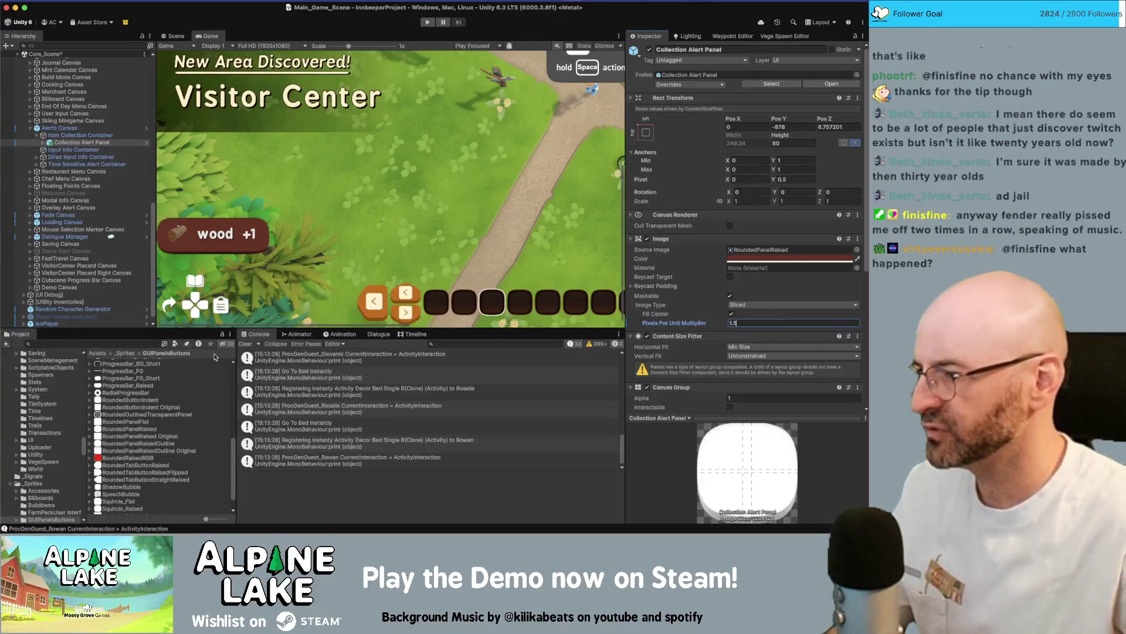
{"action": "left_click", "coordinate": [772, 84]}
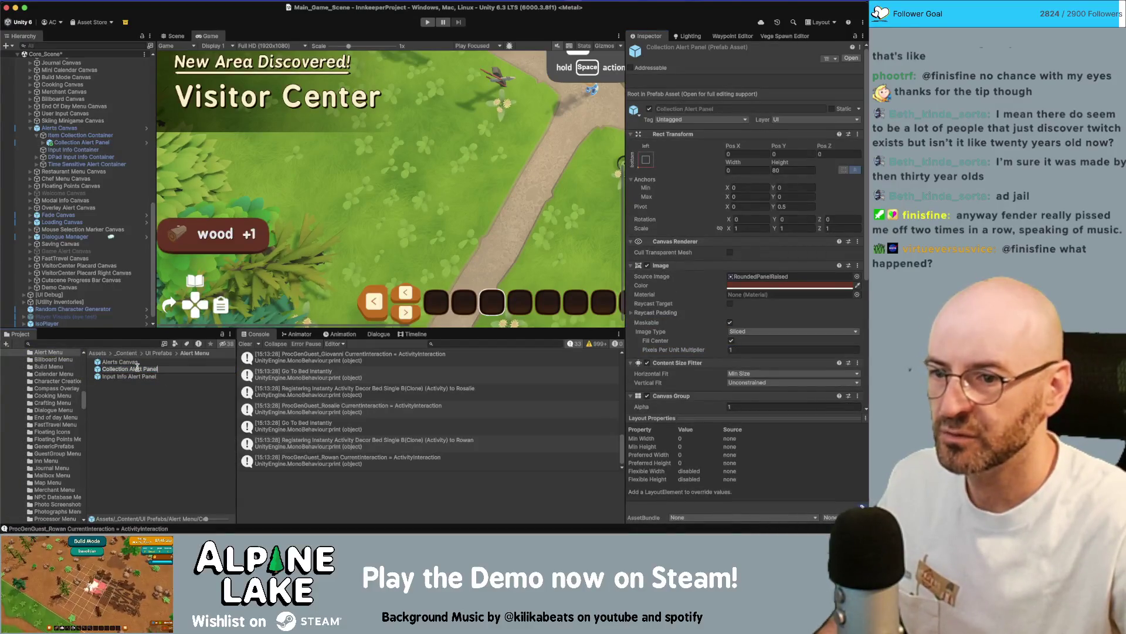
{"action": "left_click", "coordinate": [136, 376]}
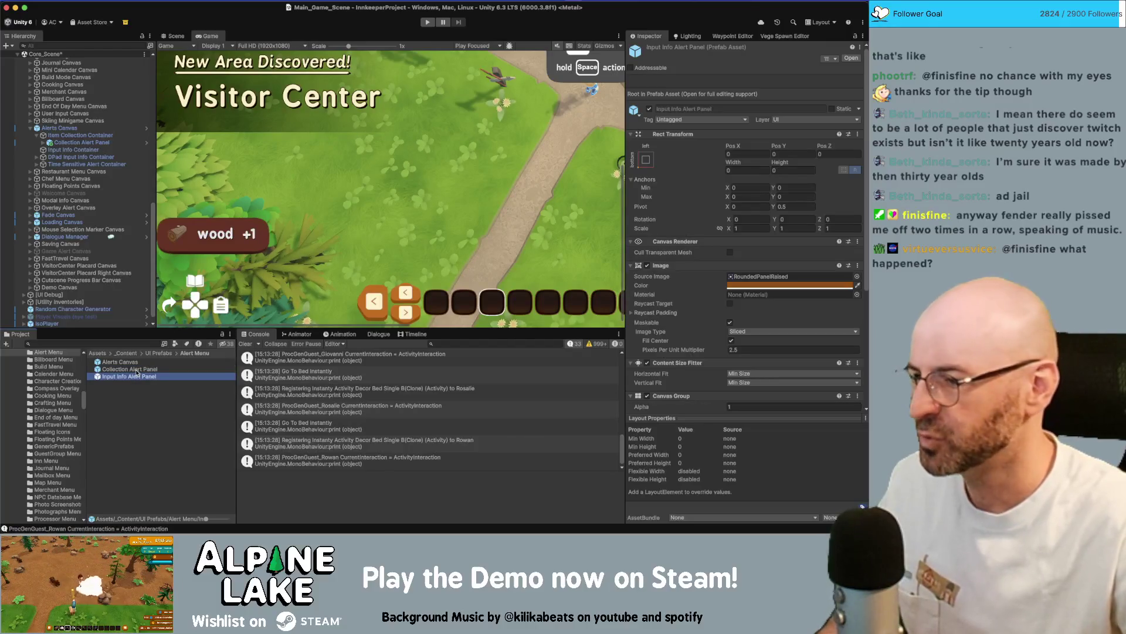
{"action": "left_click", "coordinate": [137, 369]}
{"action": "left_click", "coordinate": [755, 350]}
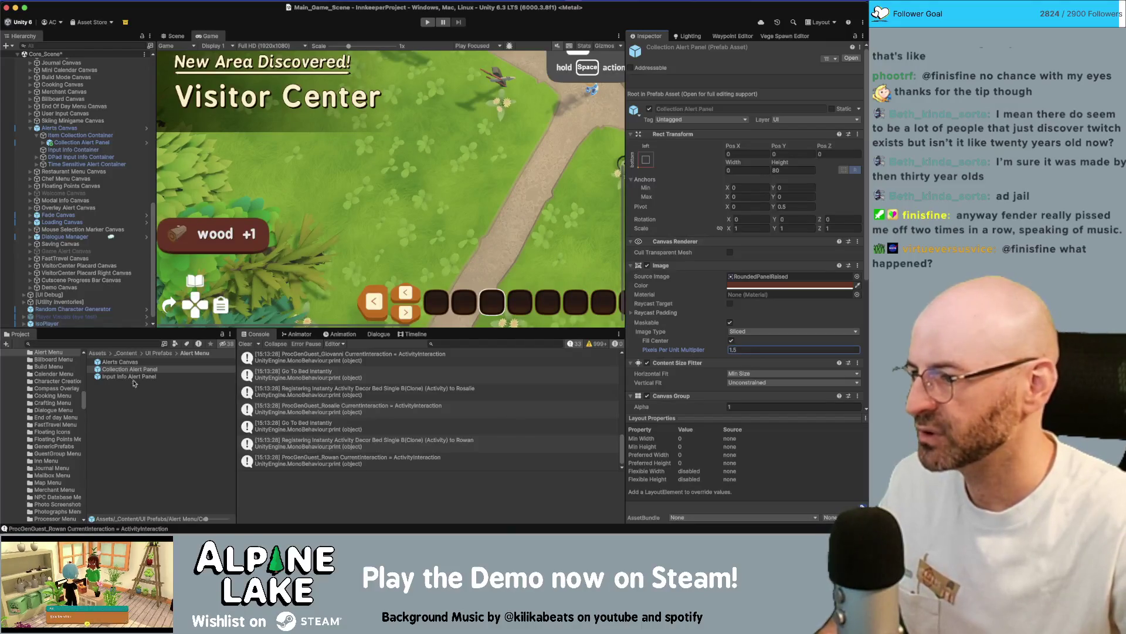
{"action": "mouse_move", "coordinate": [135, 379]}
{"action": "left_mouse_down"}
{"action": "mouse_move", "coordinate": [70, 212]}
{"action": "mouse_move", "coordinate": [76, 153]}
{"action": "left_mouse_up"}
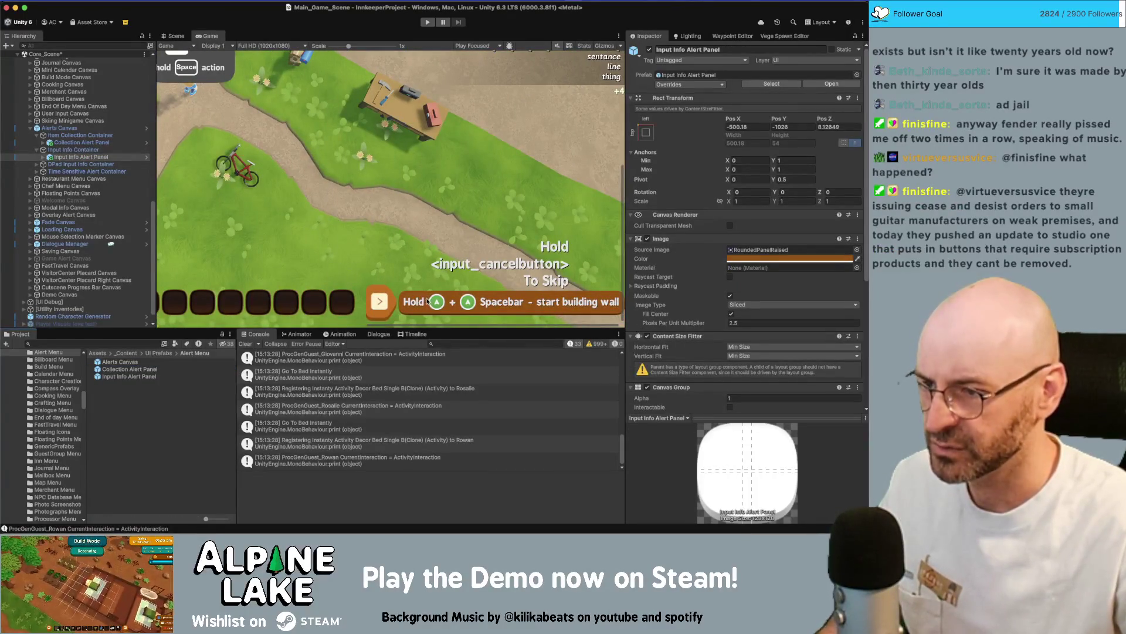
Set the alert panel's Pixels Per Unit Multiplier to 2, then select the Input Info Alert Panel prefab.
{"action": "left_click", "coordinate": [746, 323]}
{"action": "type", "text": "2"}
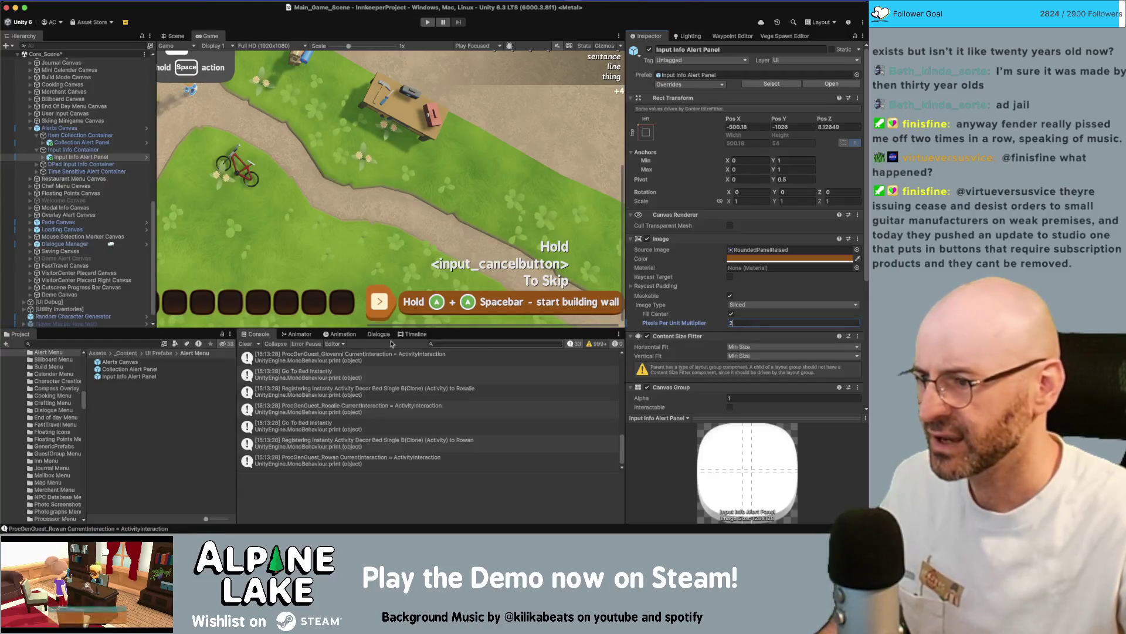
{"action": "left_click", "coordinate": [129, 378]}
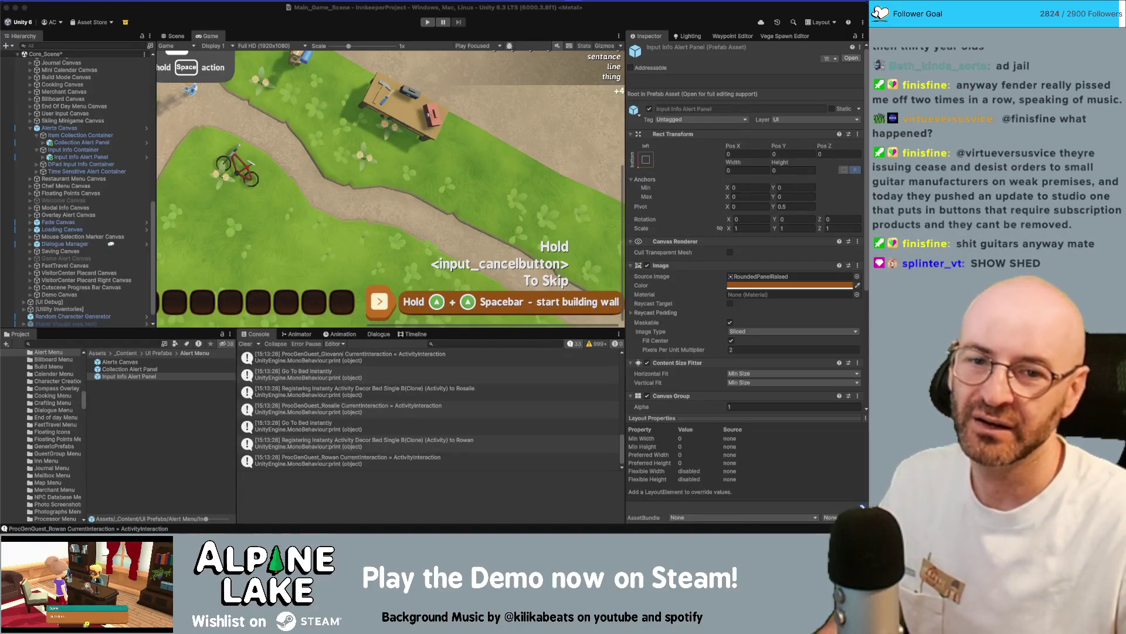
{"action": "key", "text": "super+Tab"}
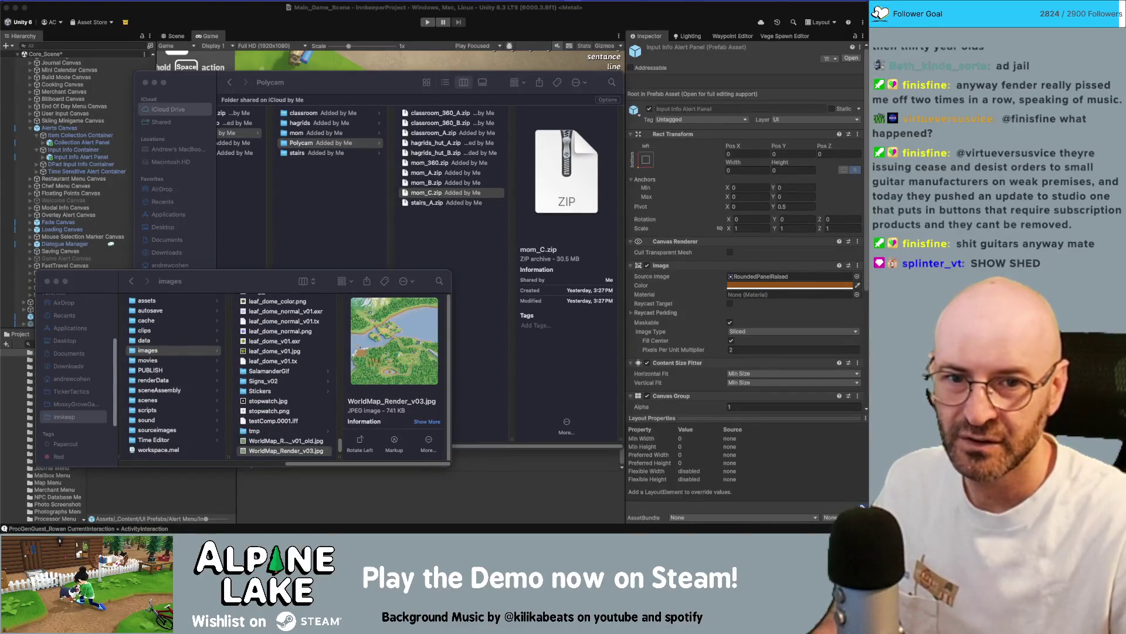
Close the Polycam Finder windows, view an enlarged Quick Look of the shed photo, then close it.
{"action": "left_click", "coordinate": [353, 104]}
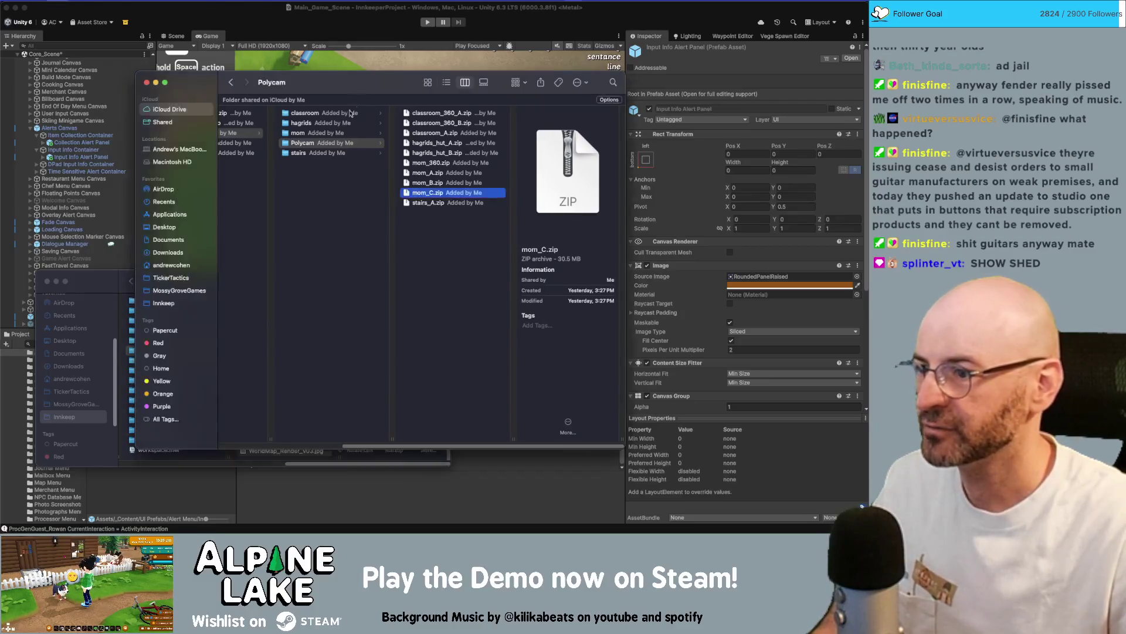
{"action": "key", "text": "super+w"}
{"action": "key", "text": "super+w"}
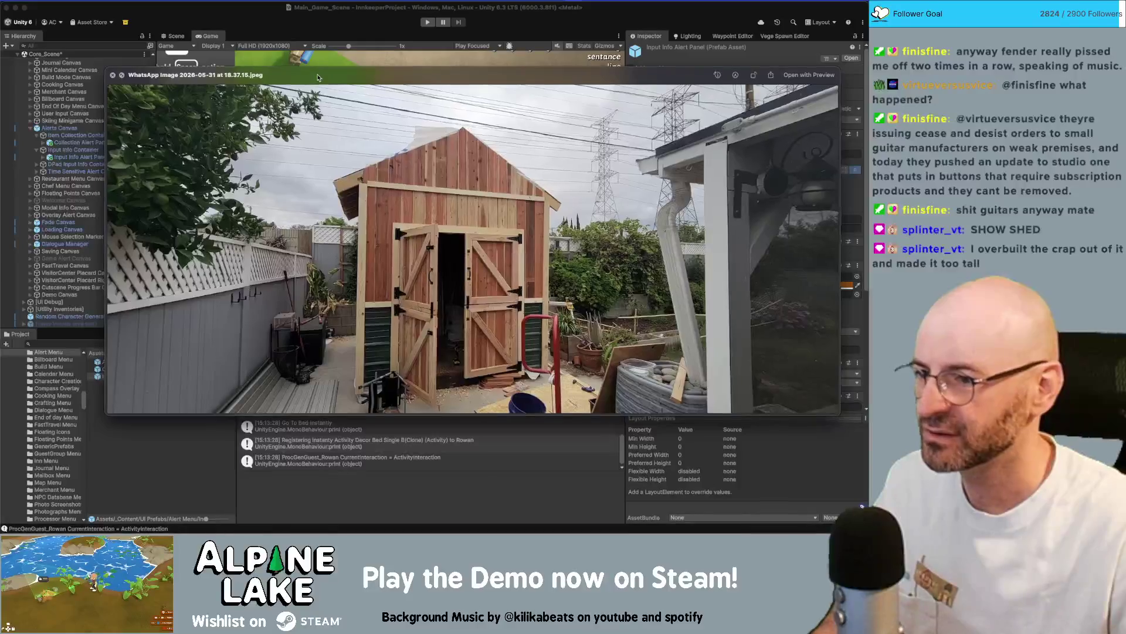
{"action": "left_click_drag", "start_coordinate": [317, 72], "coordinate": [282, 97]}
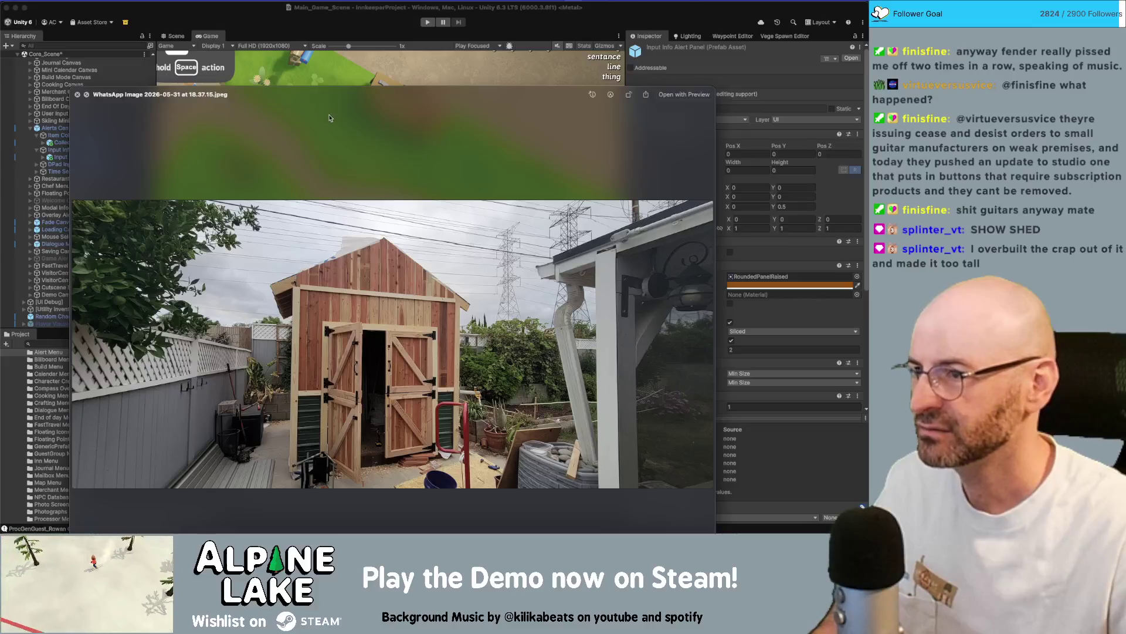
{"action": "mouse_move", "coordinate": [355, 86]}
{"action": "left_mouse_down"}
{"action": "mouse_move", "coordinate": [355, 41]}
{"action": "mouse_move", "coordinate": [355, 146]}
{"action": "mouse_move", "coordinate": [359, 63]}
{"action": "mouse_move", "coordinate": [375, 81]}
{"action": "left_mouse_up"}
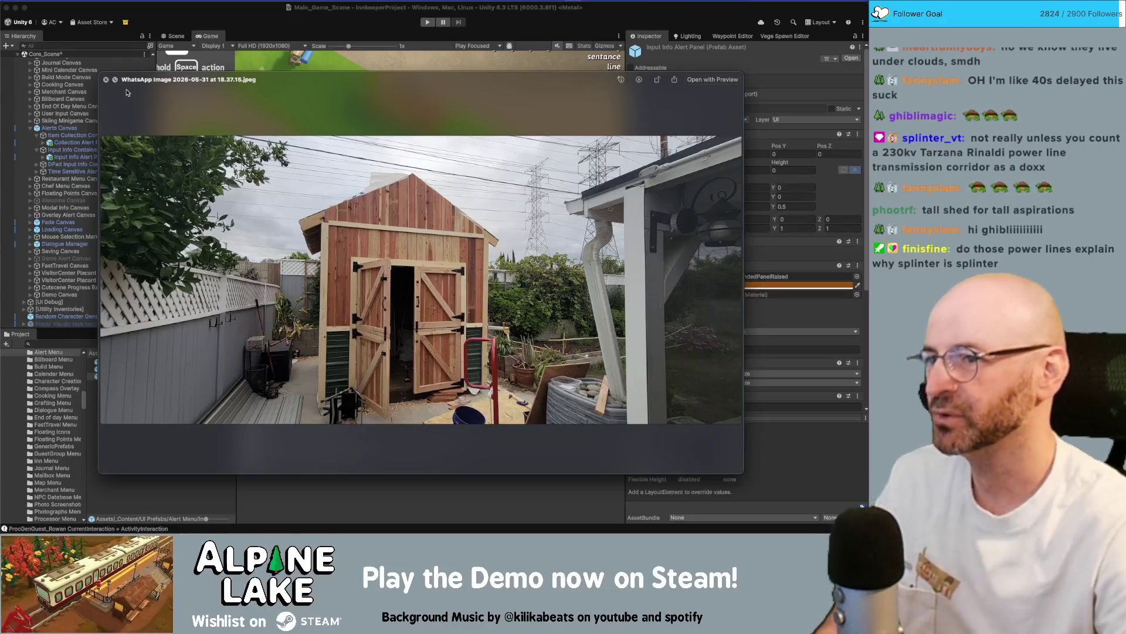
{"action": "left_click", "coordinate": [106, 79]}
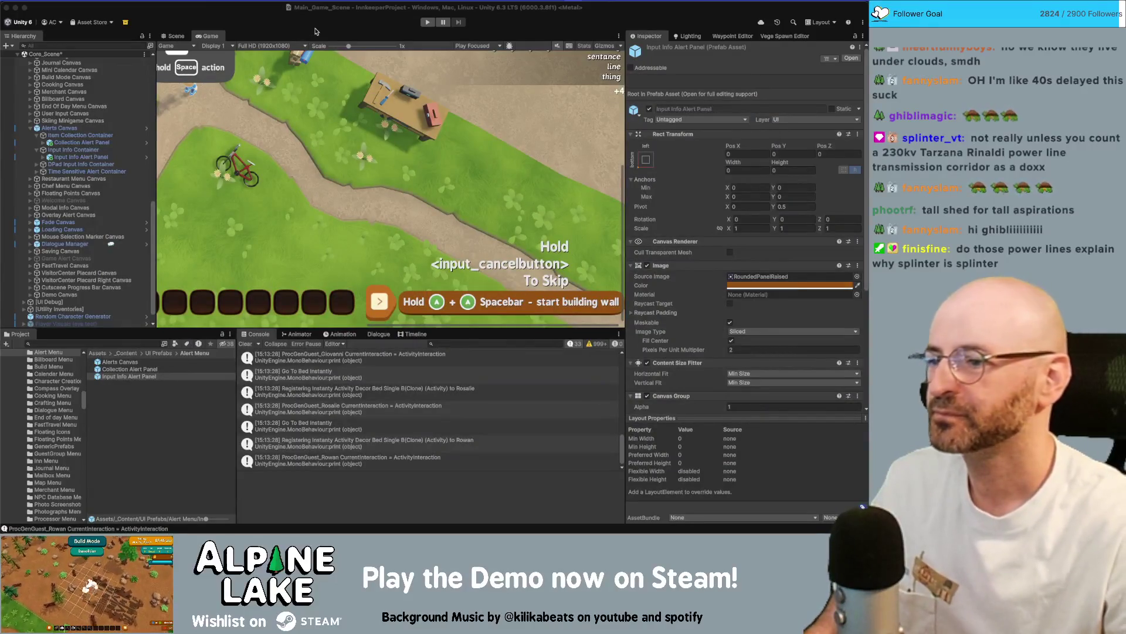
Check the bed registration log's stack trace in the Console and set the Game view to 16:9 Aspect.
{"action": "left_click", "coordinate": [352, 391]}
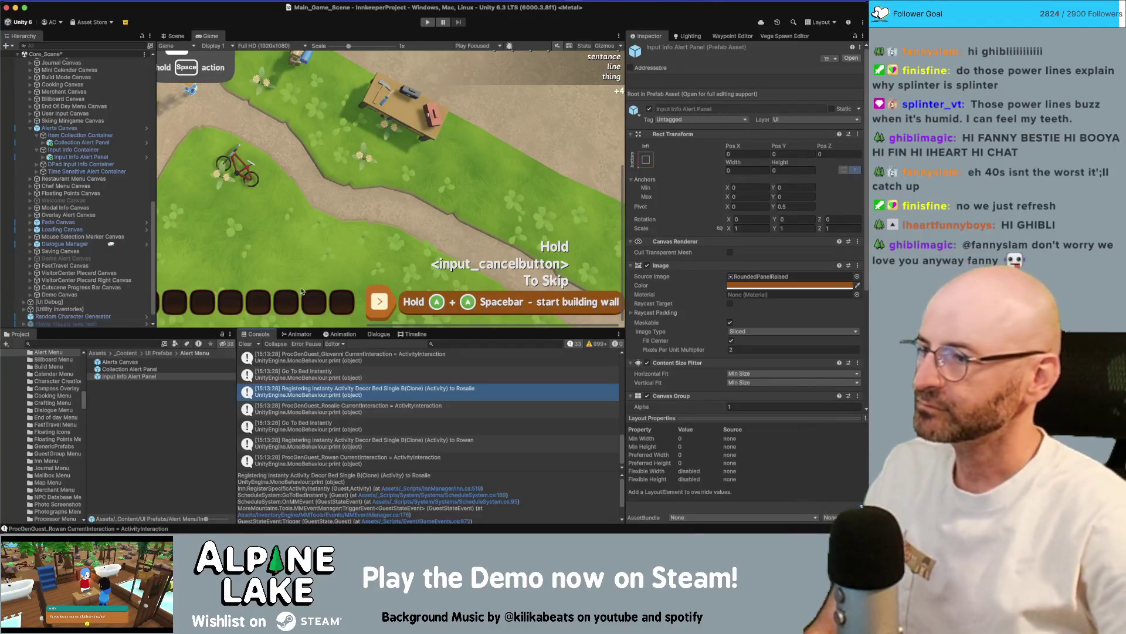
{"action": "left_click", "coordinate": [271, 47]}
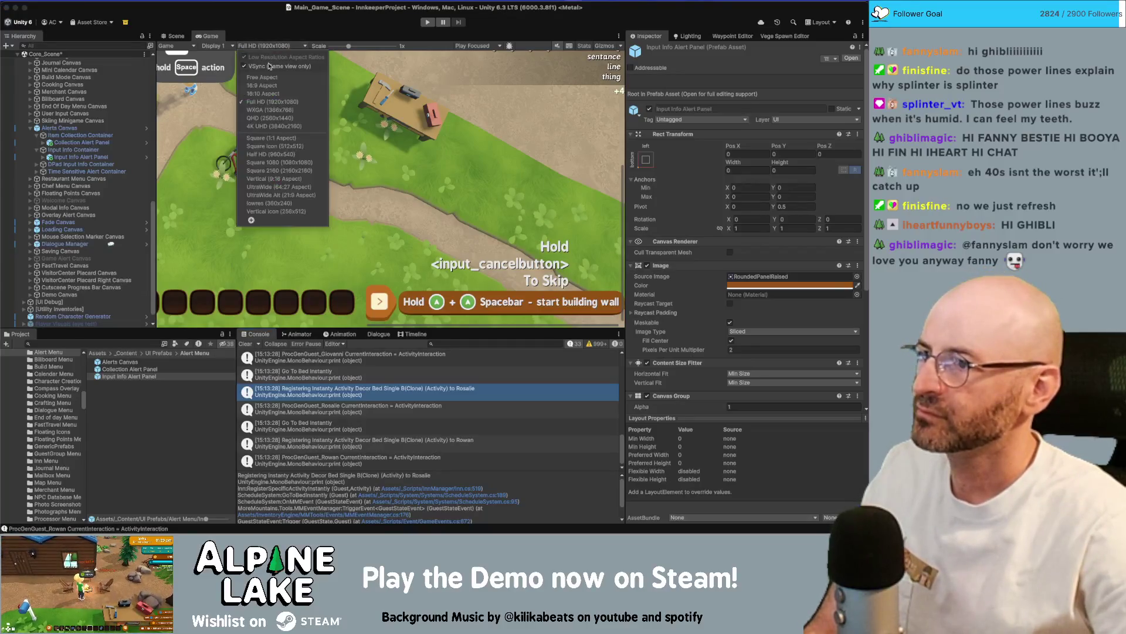
{"action": "left_click", "coordinate": [266, 86]}
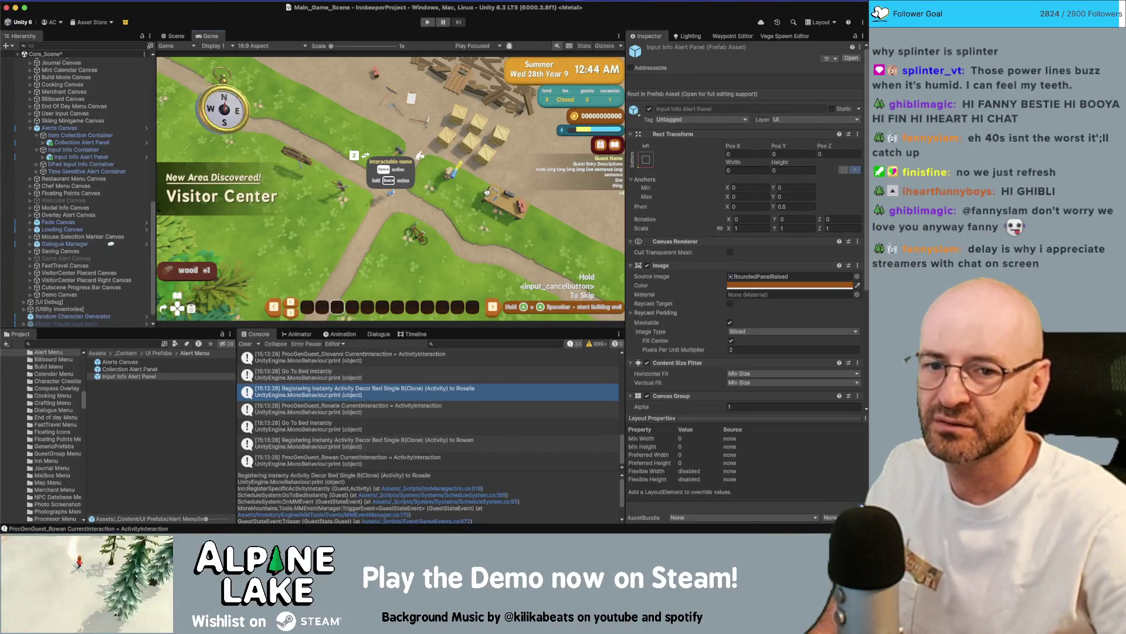
{"action": "key", "text": "super+Tab"}
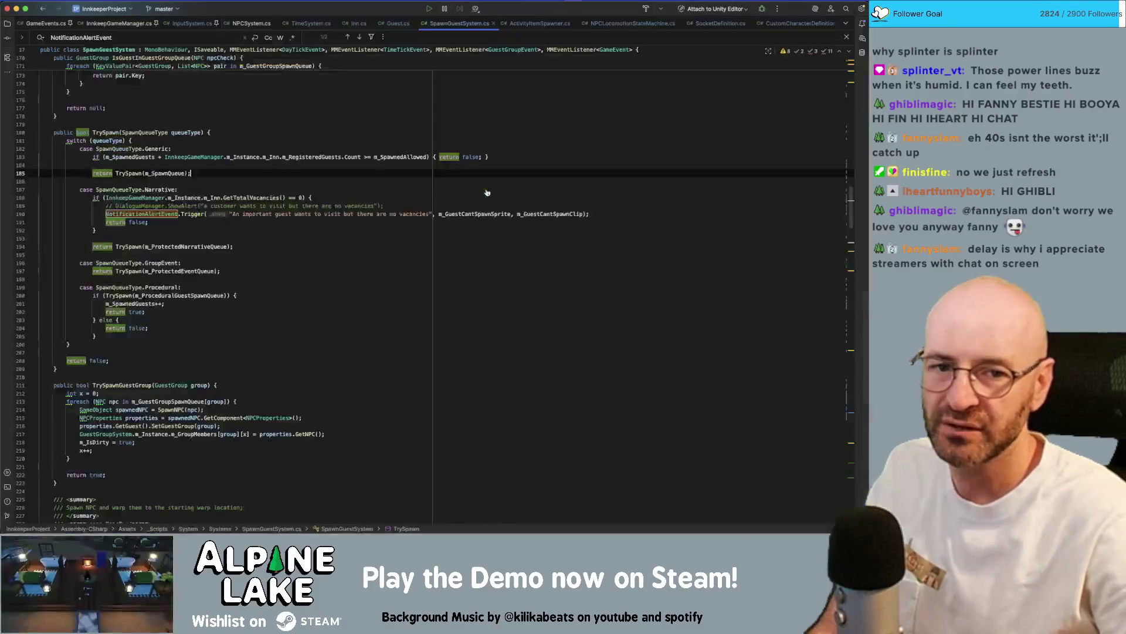
Delete the commented-out DialogueManager.ShowAlert line and its leftover indentation in TrySpawn's Narrative case.
{"action": "left_click", "coordinate": [480, 214]}
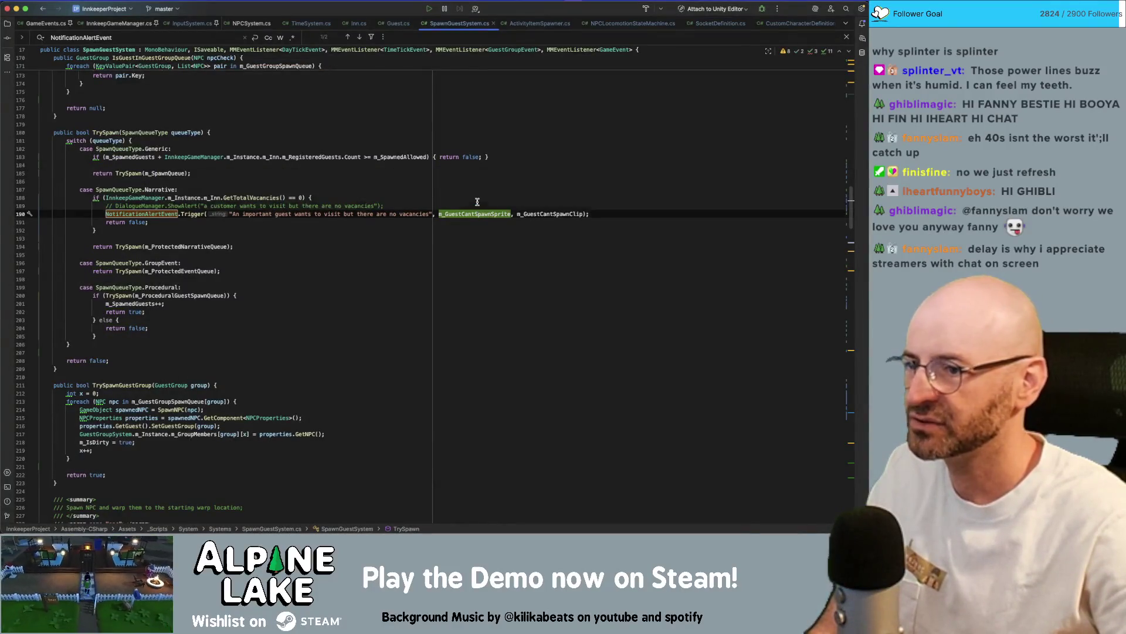
{"action": "key", "text": "Up"}
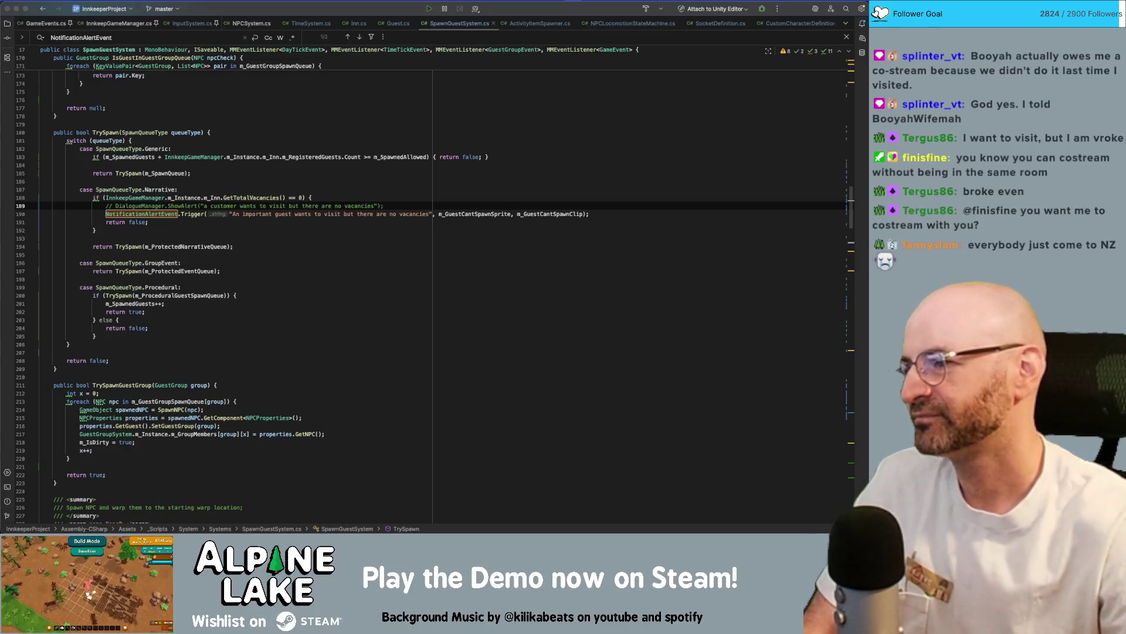
{"action": "left_click", "coordinate": [500, 181]}
{"action": "key", "text": "Down"}
{"action": "key", "text": "Down"}
{"action": "key", "text": "Down"}
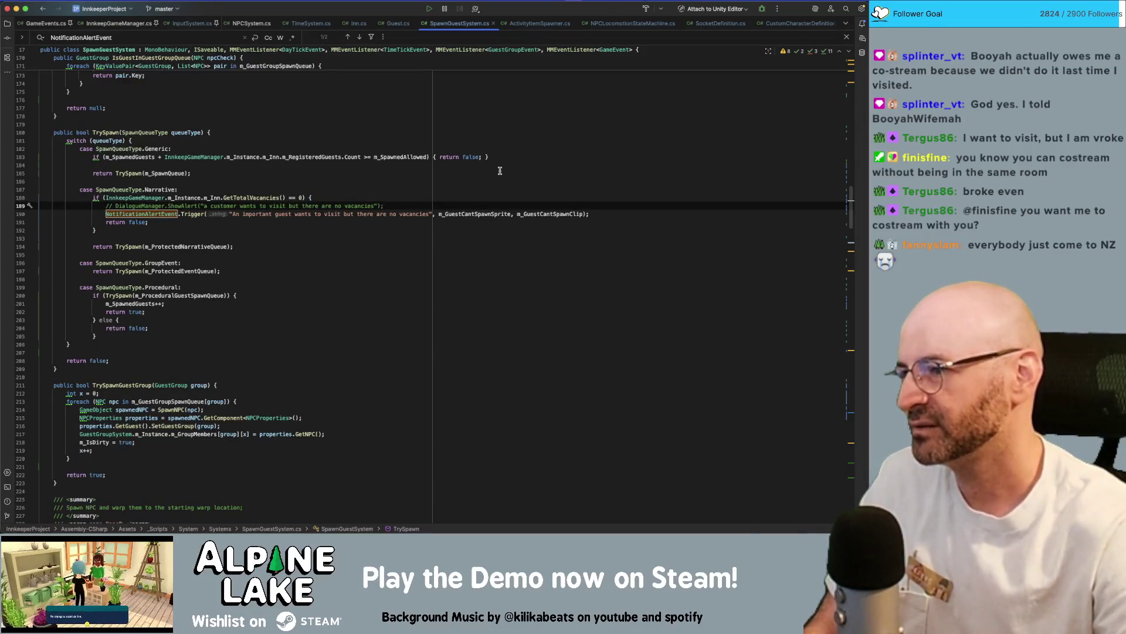
{"action": "key", "text": "shift+Home"}
{"action": "key", "text": "BackSpace"}
{"action": "key", "text": "shift+Home"}
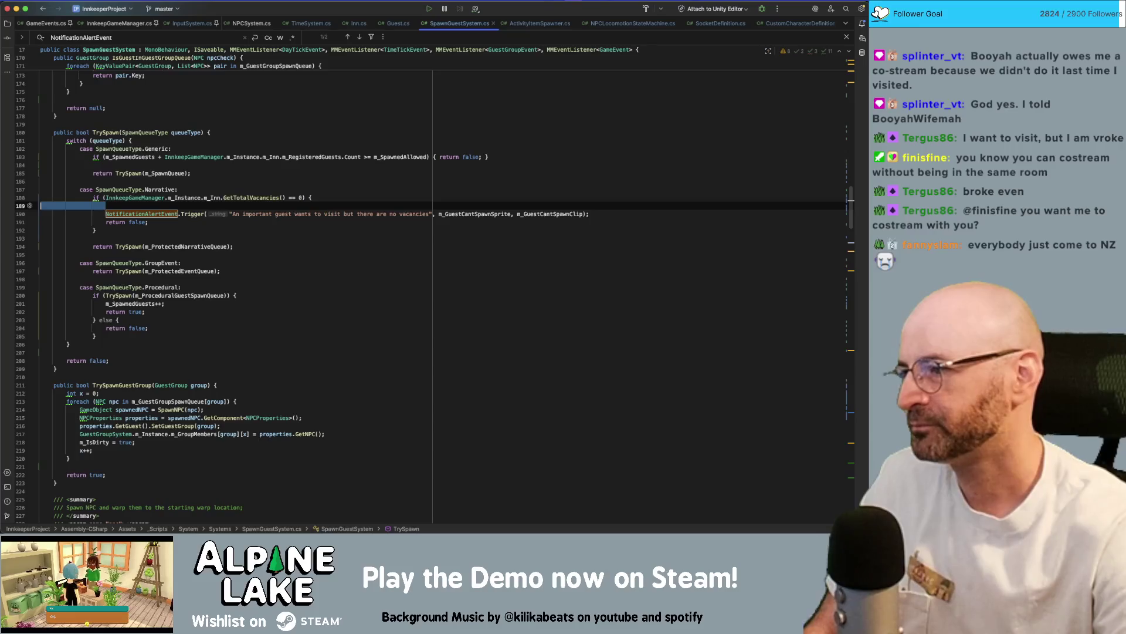
{"action": "key", "text": "BackSpace"}
{"action": "key", "text": "BackSpace"}
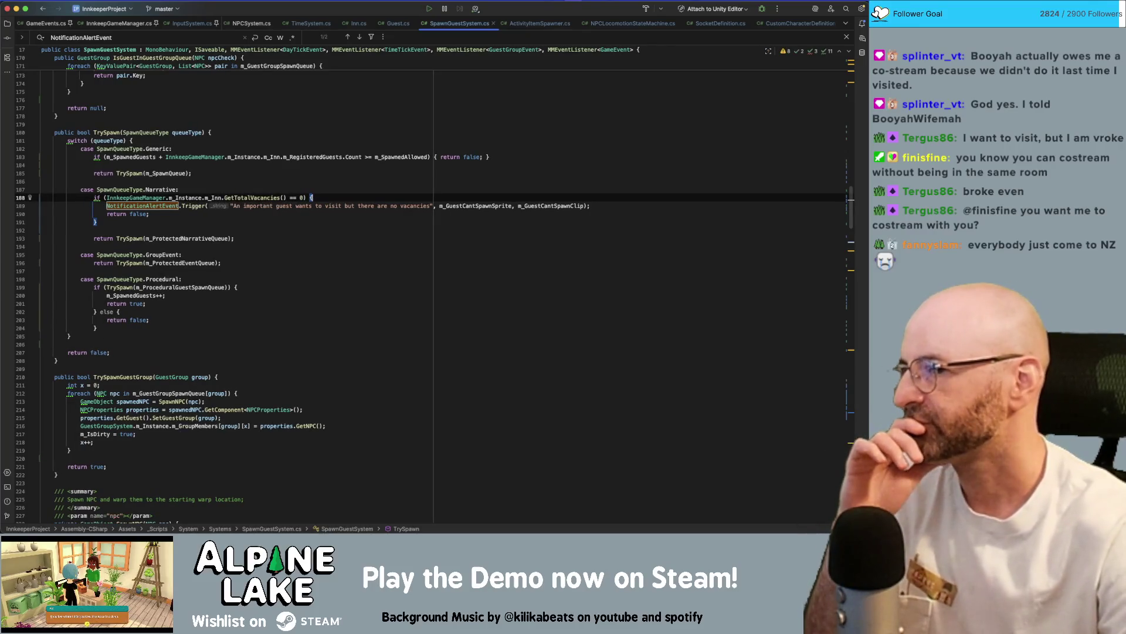
{"action": "key", "text": "super+Tab"}
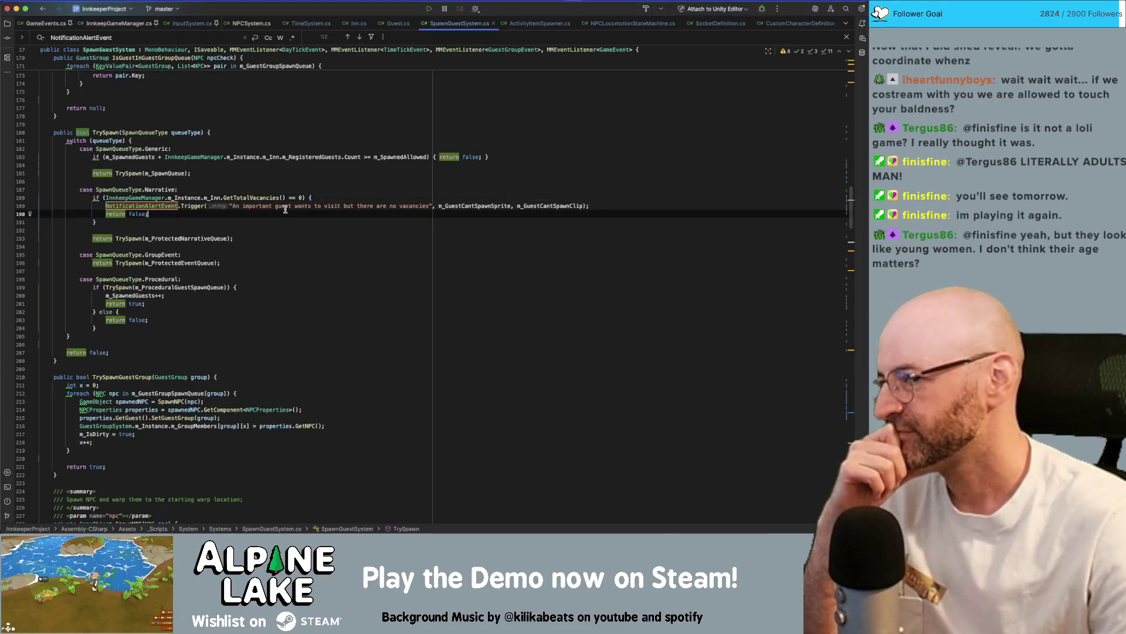
{"action": "left_click", "coordinate": [304, 133]}
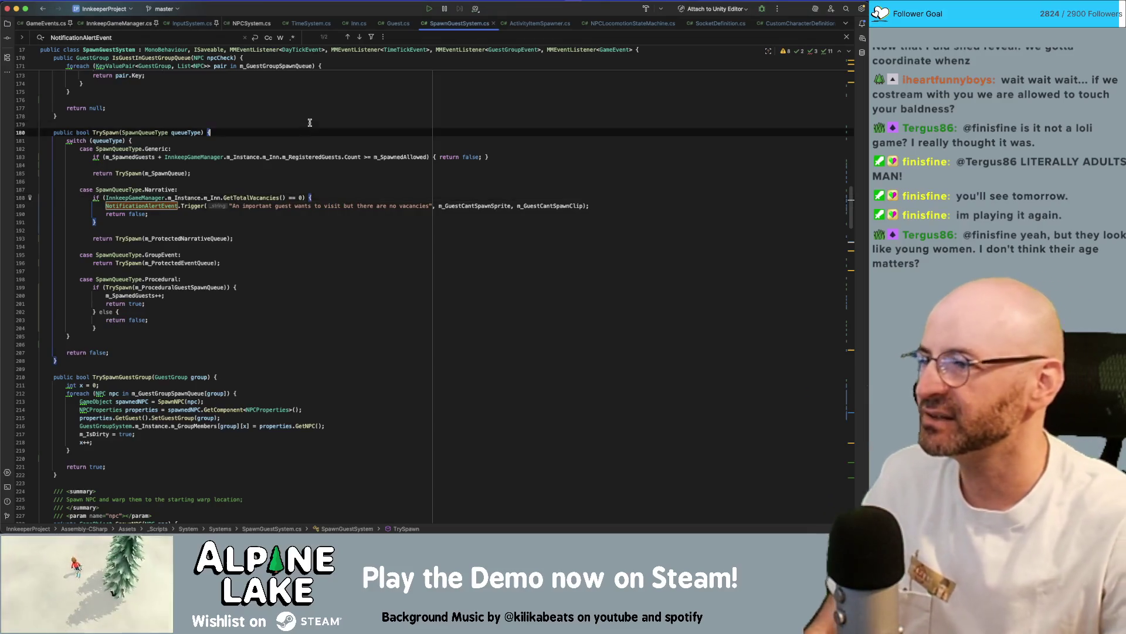
Insert blank lines after the m_GuestCantSpawnClip declaration and save so Unity refreshes the scripts.
{"action": "scroll", "coordinate": [310, 176], "scroll_direction": "up", "scroll_amount": 15}
{"action": "scroll", "coordinate": [310, 243], "scroll_direction": "up", "scroll_amount": 10}
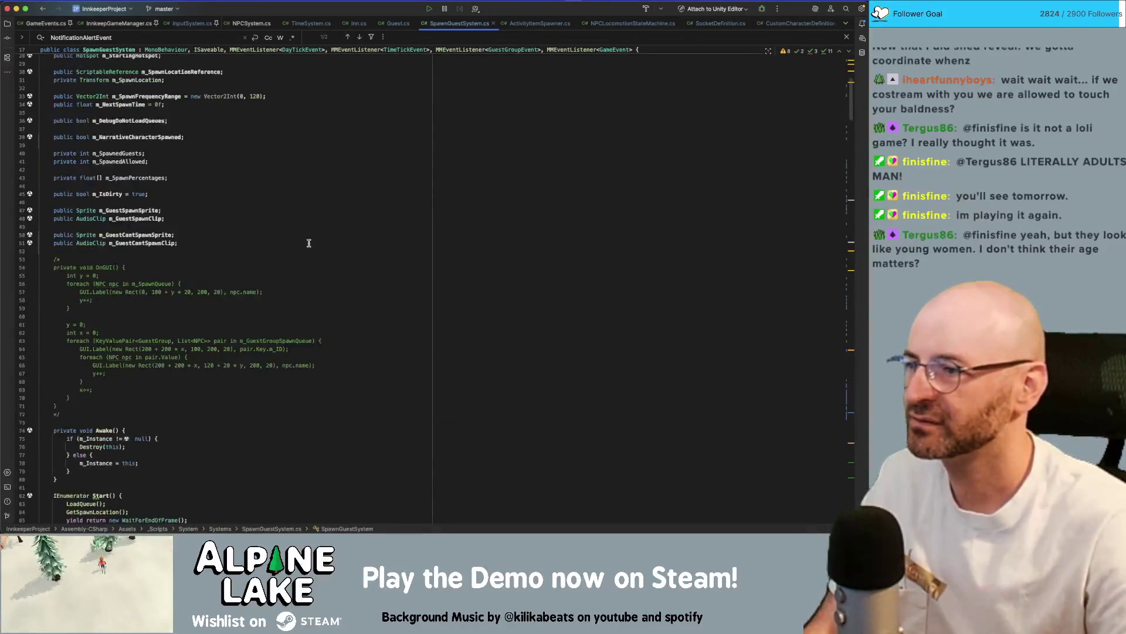
{"action": "left_click", "coordinate": [333, 375]}
{"action": "key", "text": "Return"}
{"action": "key", "text": "Return"}
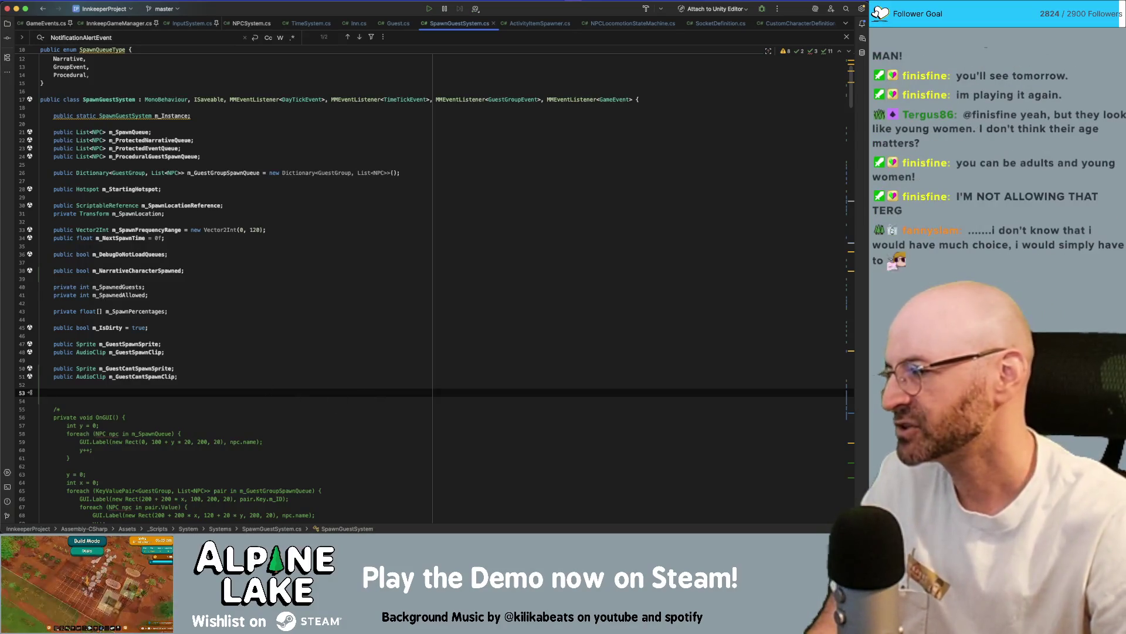
{"action": "key", "text": "super+Tab"}
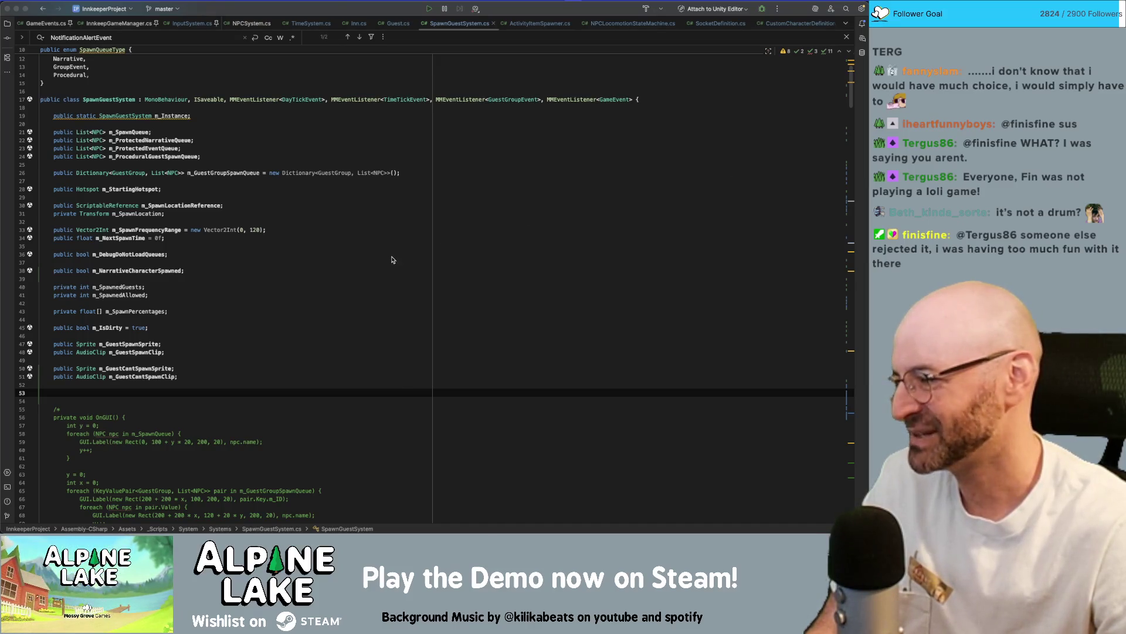
{"action": "scroll", "coordinate": [340, 294], "scroll_direction": "down", "scroll_amount": 9}
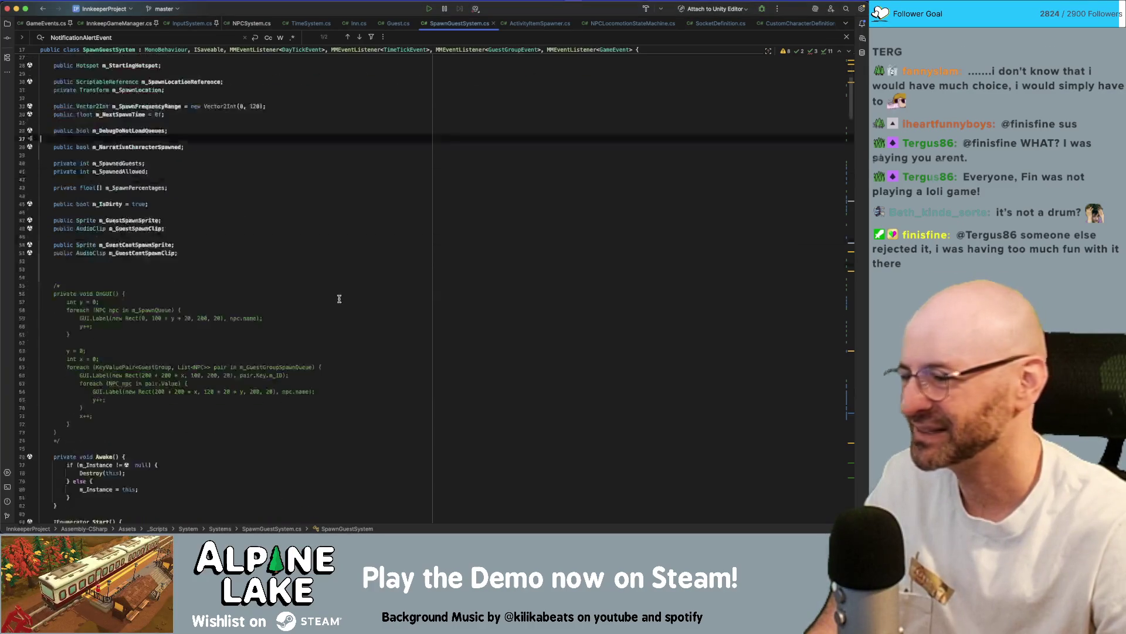
{"action": "scroll", "coordinate": [340, 296], "scroll_direction": "down", "scroll_amount": 1}
{"action": "left_click", "coordinate": [301, 154]}
{"action": "key", "text": "BackSpace"}
{"action": "key", "text": "BackSpace"}
{"action": "scroll", "coordinate": [273, 268], "scroll_direction": "down", "scroll_amount": 12}
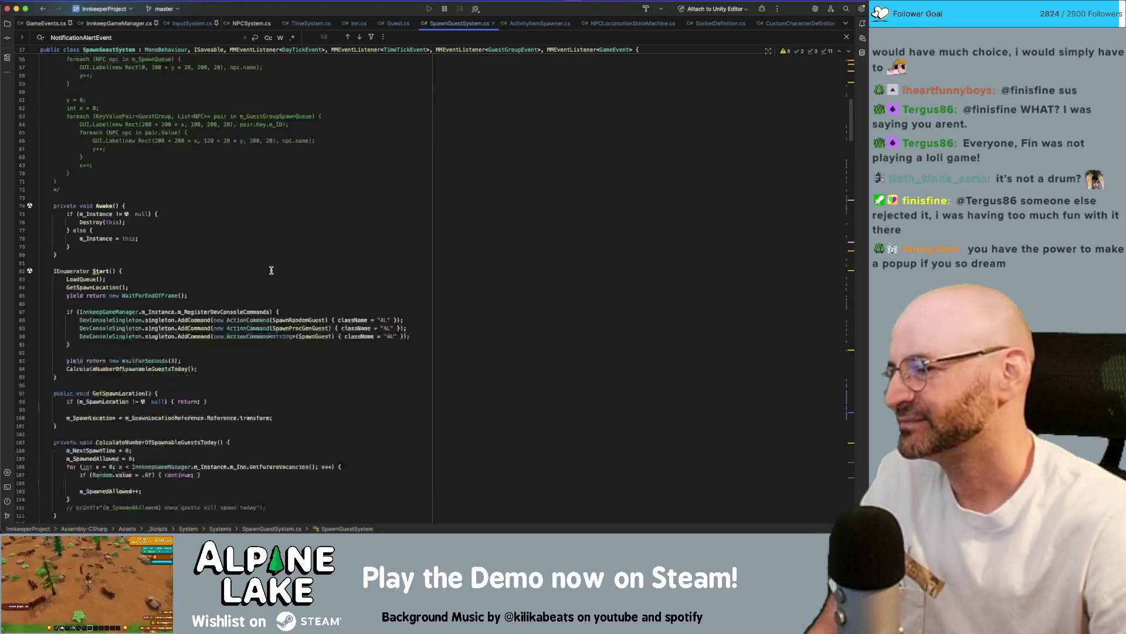
{"action": "scroll", "coordinate": [273, 268], "scroll_direction": "down", "scroll_amount": 10}
{"action": "scroll", "coordinate": [279, 264], "scroll_direction": "down", "scroll_amount": 20}
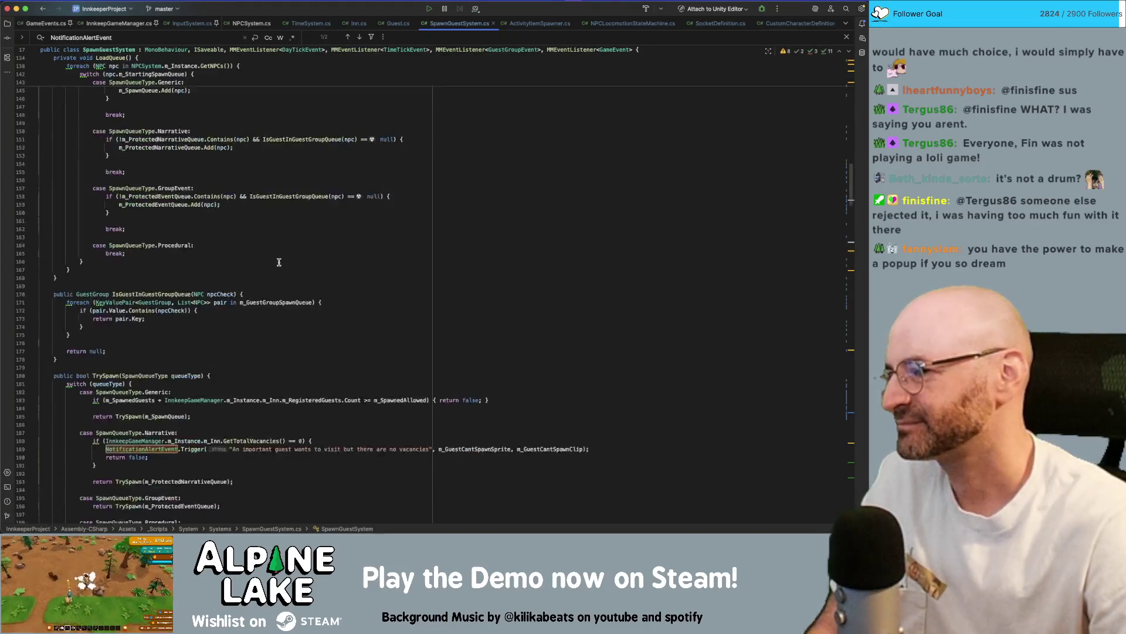
{"action": "scroll", "coordinate": [280, 262], "scroll_direction": "up", "scroll_amount": 20}
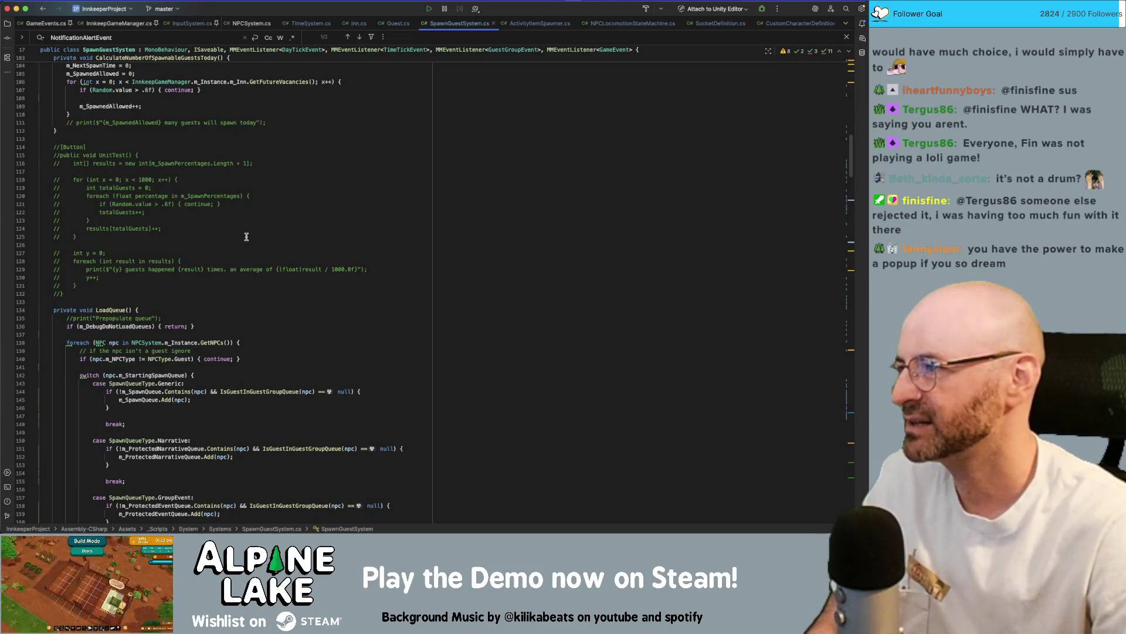
{"action": "double_click", "coordinate": [110, 156]}
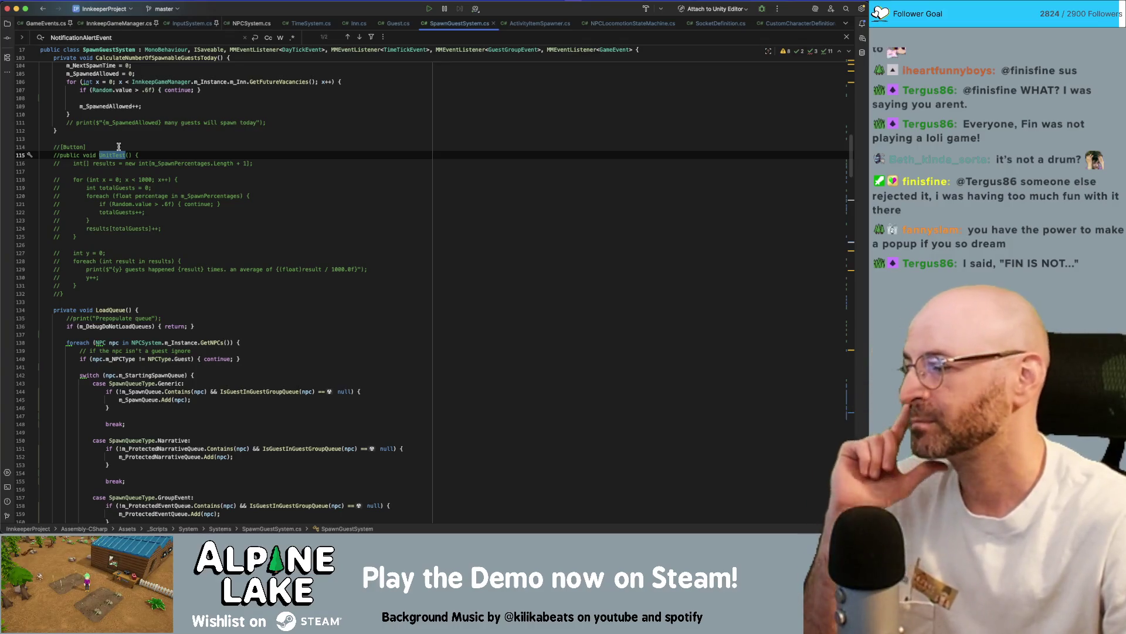
{"action": "scroll", "coordinate": [290, 218], "scroll_direction": "down", "scroll_amount": 2}
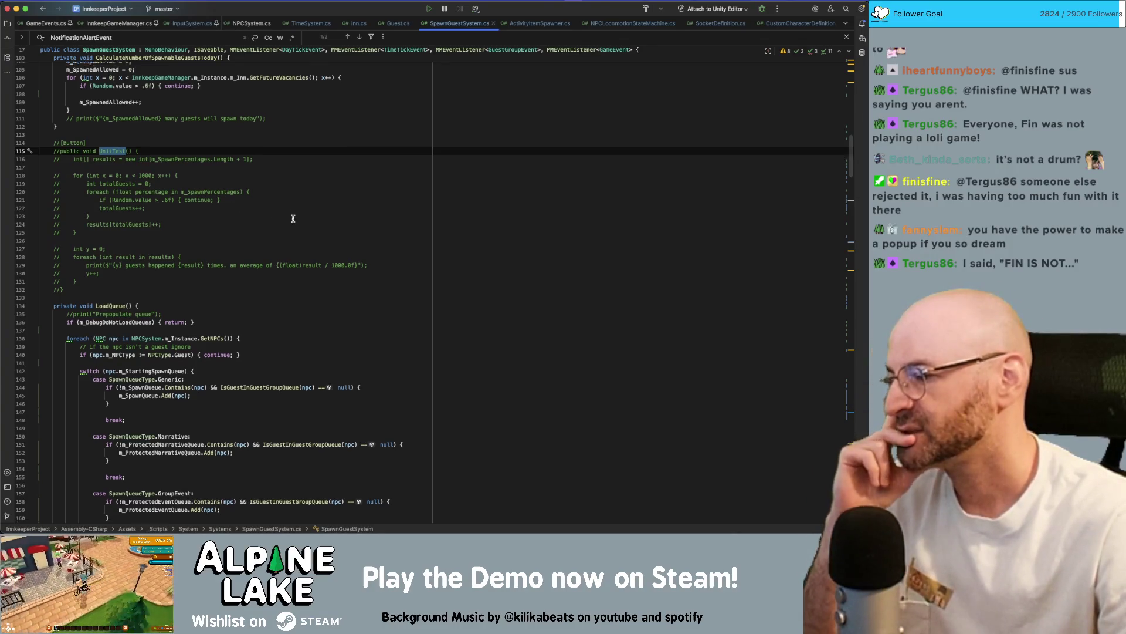
{"action": "scroll", "coordinate": [293, 218], "scroll_direction": "down", "scroll_amount": 15}
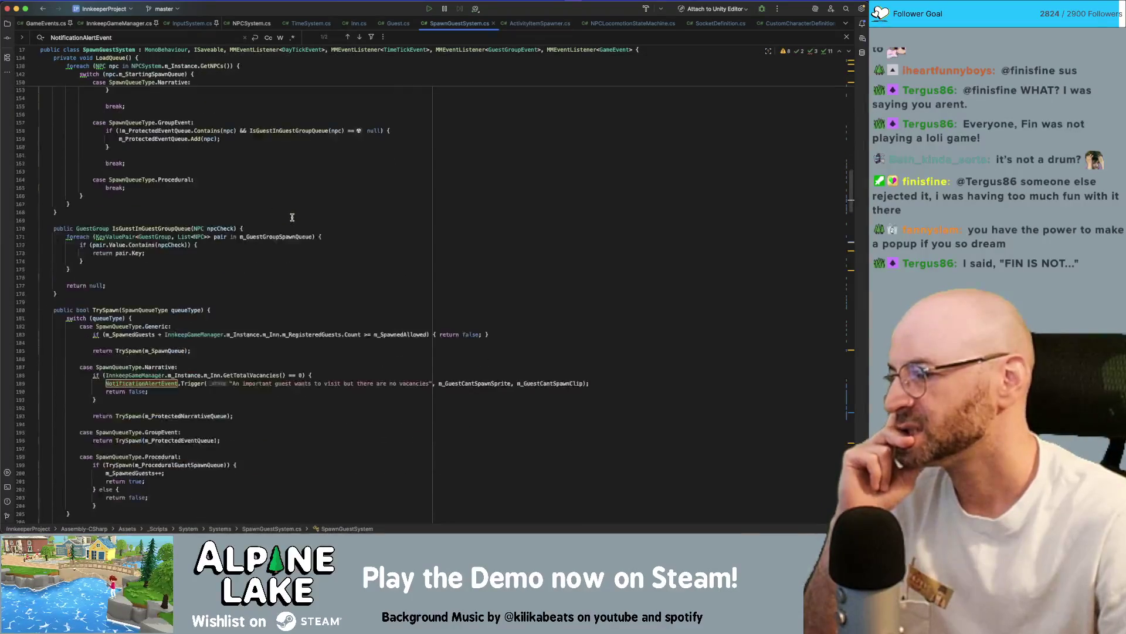
{"action": "scroll", "coordinate": [292, 217], "scroll_direction": "down", "scroll_amount": 1}
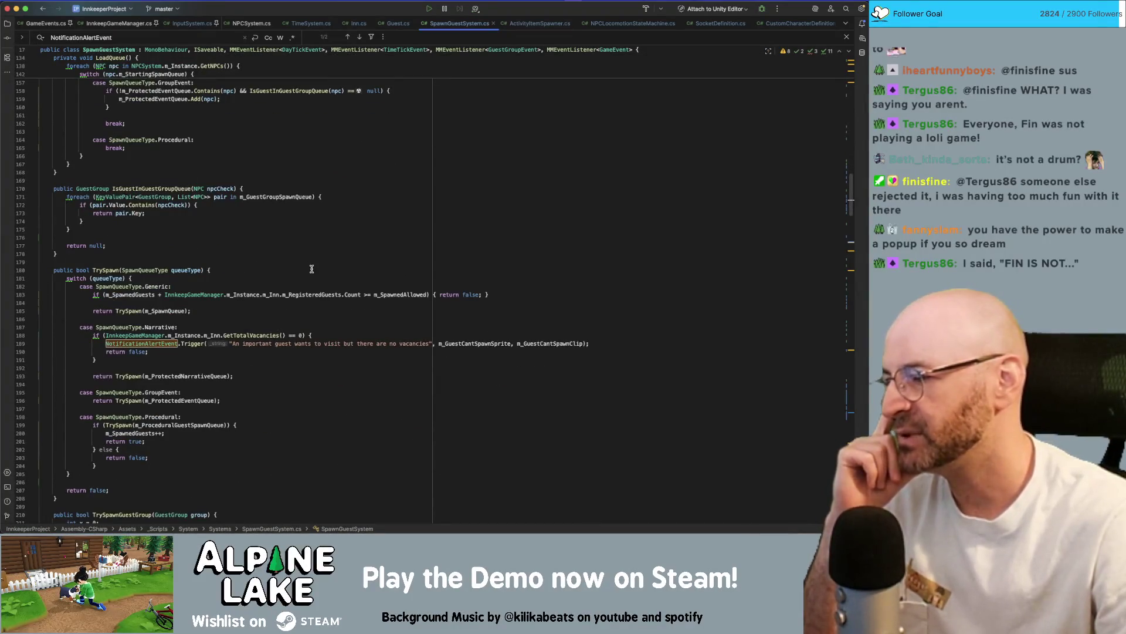
{"action": "scroll", "coordinate": [319, 294], "scroll_direction": "down", "scroll_amount": 5}
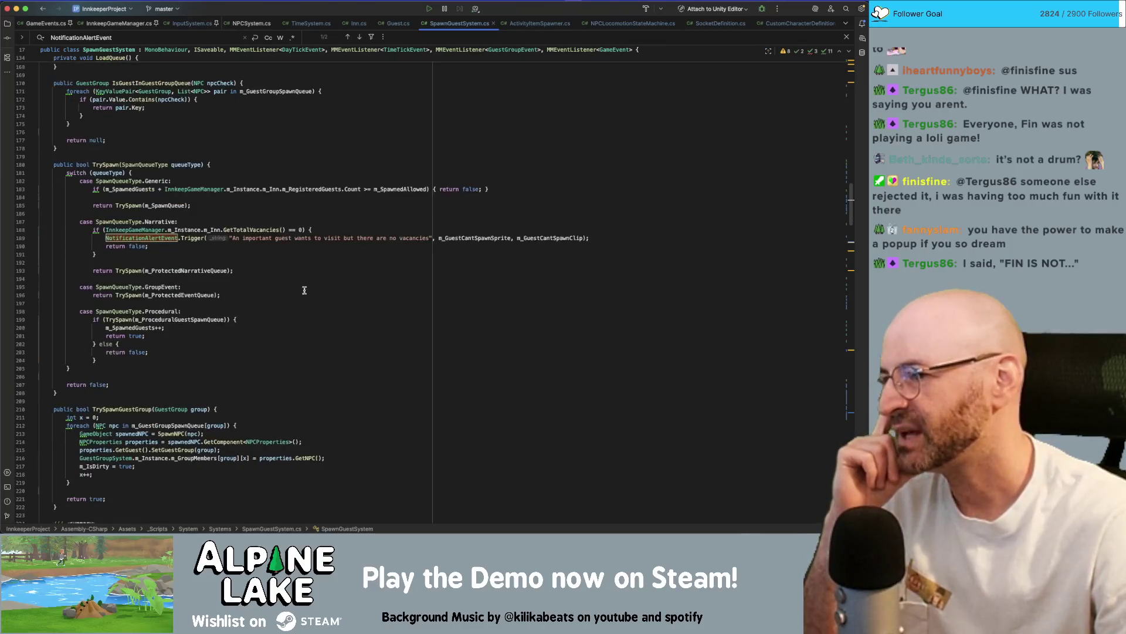
{"action": "left_click", "coordinate": [321, 230]}
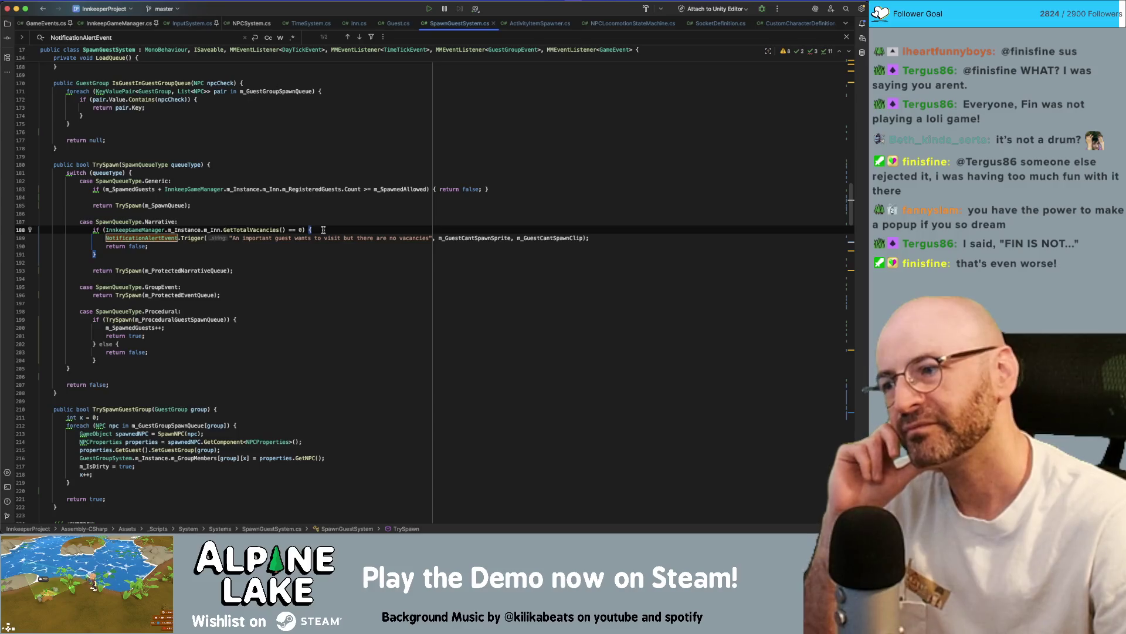
{"action": "scroll", "coordinate": [302, 253], "scroll_direction": "up", "scroll_amount": 15}
{"action": "scroll", "coordinate": [302, 252], "scroll_direction": "up", "scroll_amount": 10}
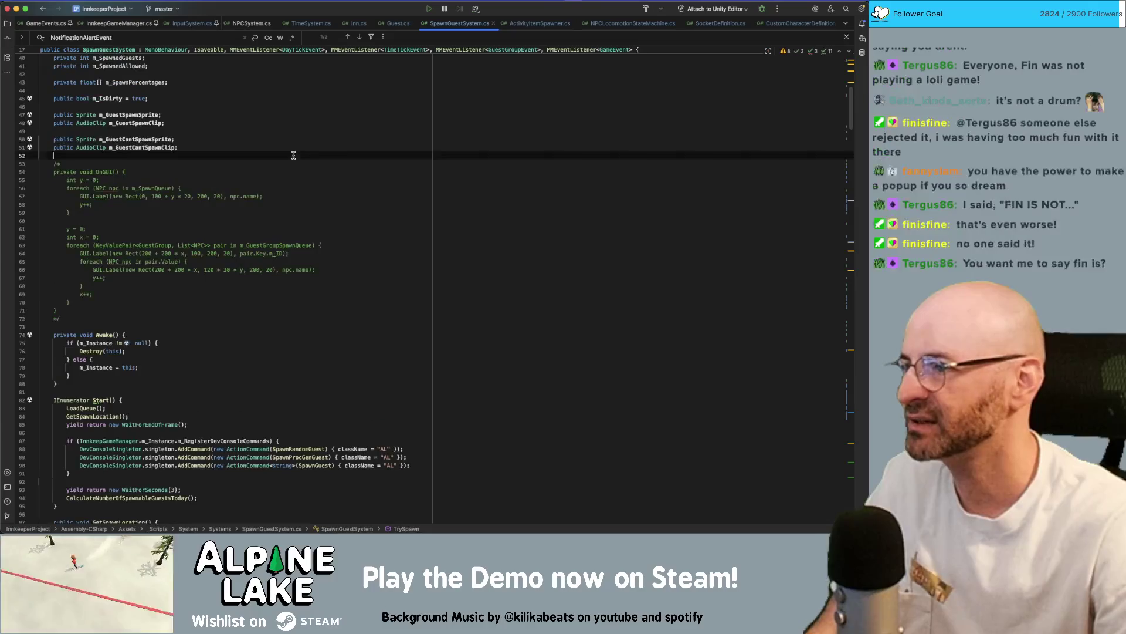
Declare 'public bool m_ShowNoVacanciesAlert = false;' on a new line below m_GuestCantSpawnClip.
{"action": "left_click", "coordinate": [293, 155]}
{"action": "key", "text": "Return"}
{"action": "key", "text": "Return"}
{"action": "key", "text": "Up"}
{"action": "type", "text": "public bool m_Show"}
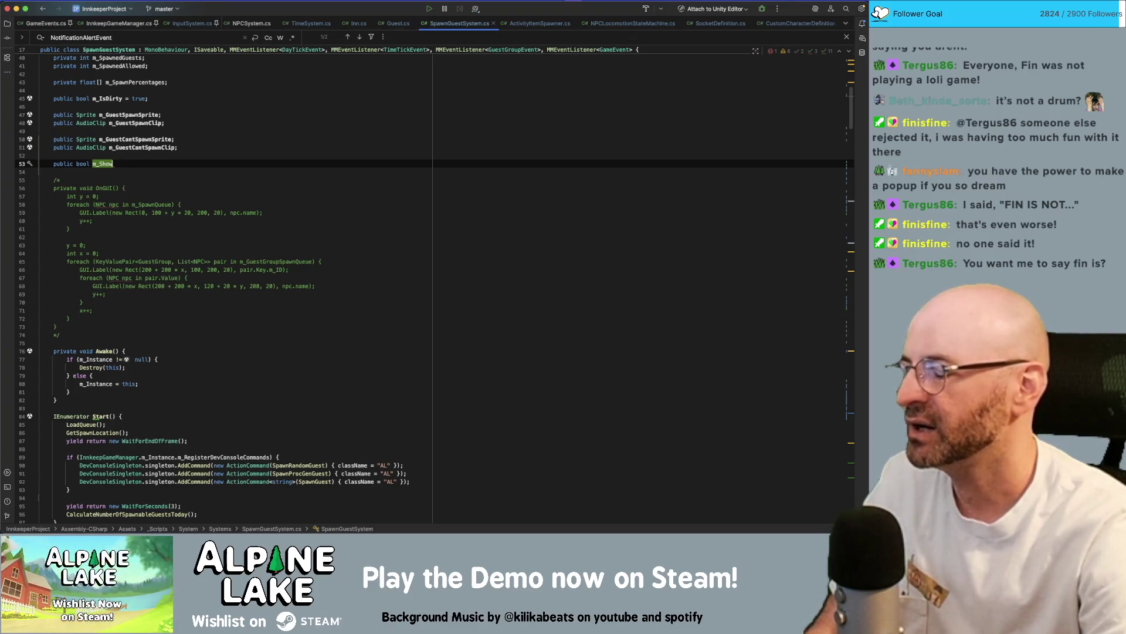
{"action": "type", "text": "NoVacenc"}
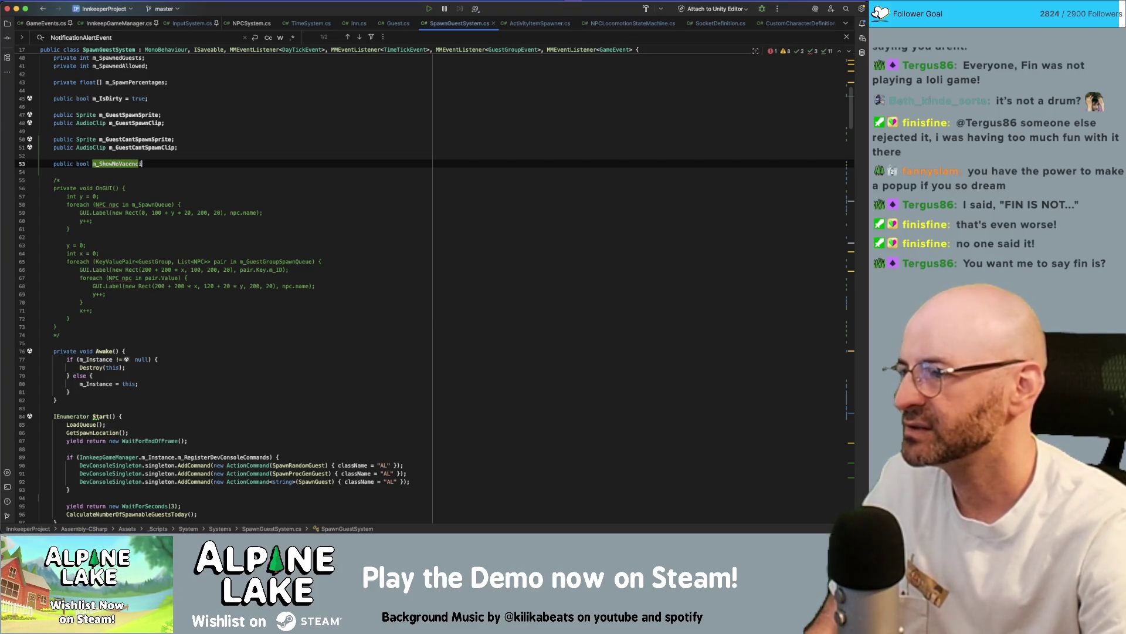
{"action": "key", "text": "BackSpace"}
{"action": "key", "text": "BackSpace"}
{"action": "key", "text": "BackSpace"}
{"action": "type", "text": "iesAler"}
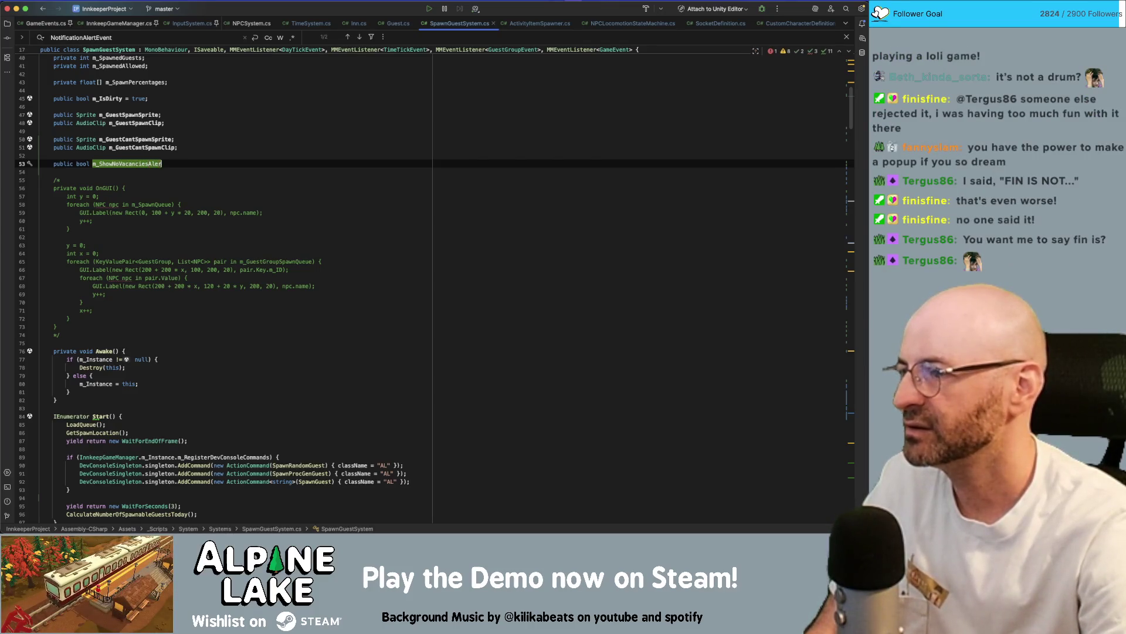
{"action": "type", "text": "t = false;"}
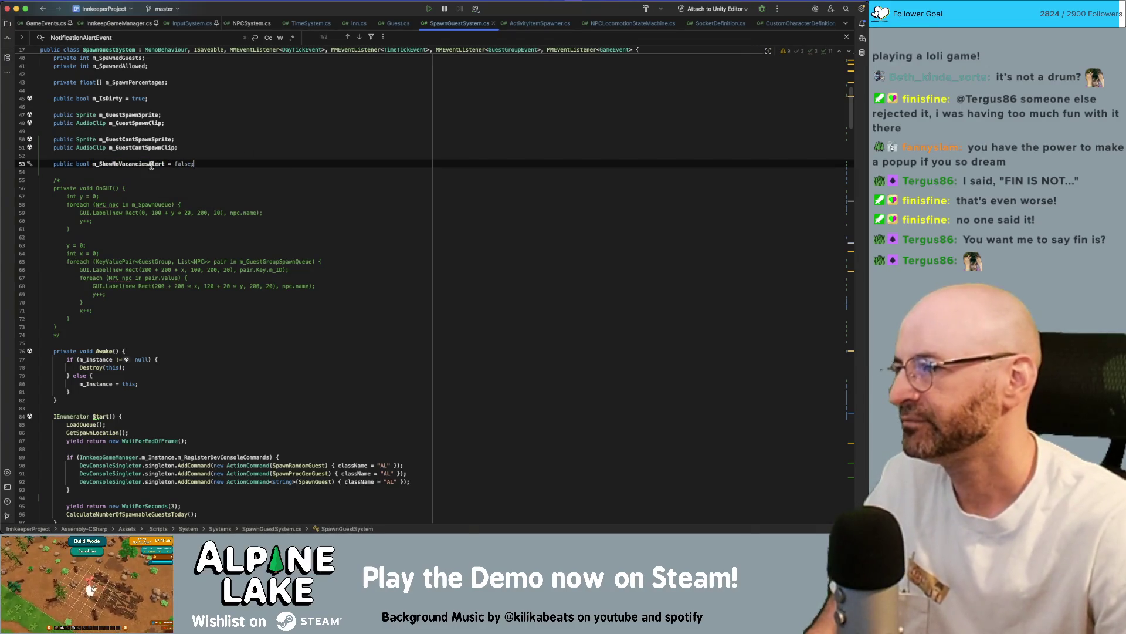
{"action": "scroll", "coordinate": [210, 308], "scroll_direction": "down", "scroll_amount": 15}
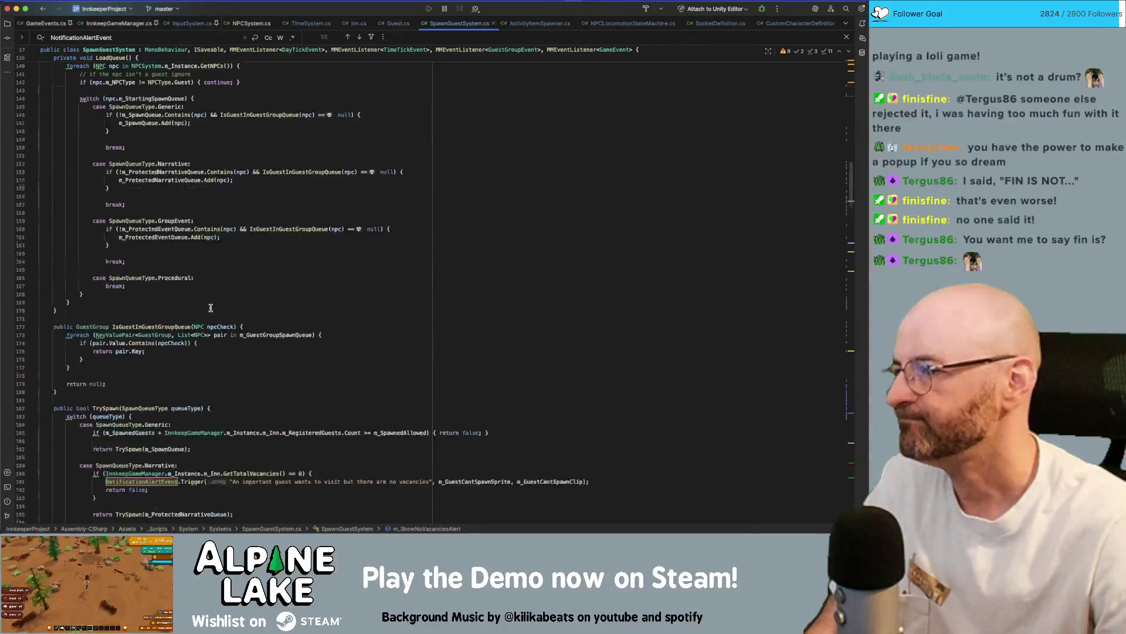
Wrap the NotificationAlertEvent call in an 'if(!m_ShowNoVacanciesAlert)' block inside the zero-vacancies check.
{"action": "scroll", "coordinate": [259, 220], "scroll_direction": "down", "scroll_amount": 5}
{"action": "left_click", "coordinate": [317, 341]}
{"action": "key", "text": "Return"}
{"action": "type", "text": "if(m_Show"}
{"action": "key", "text": "Return"}
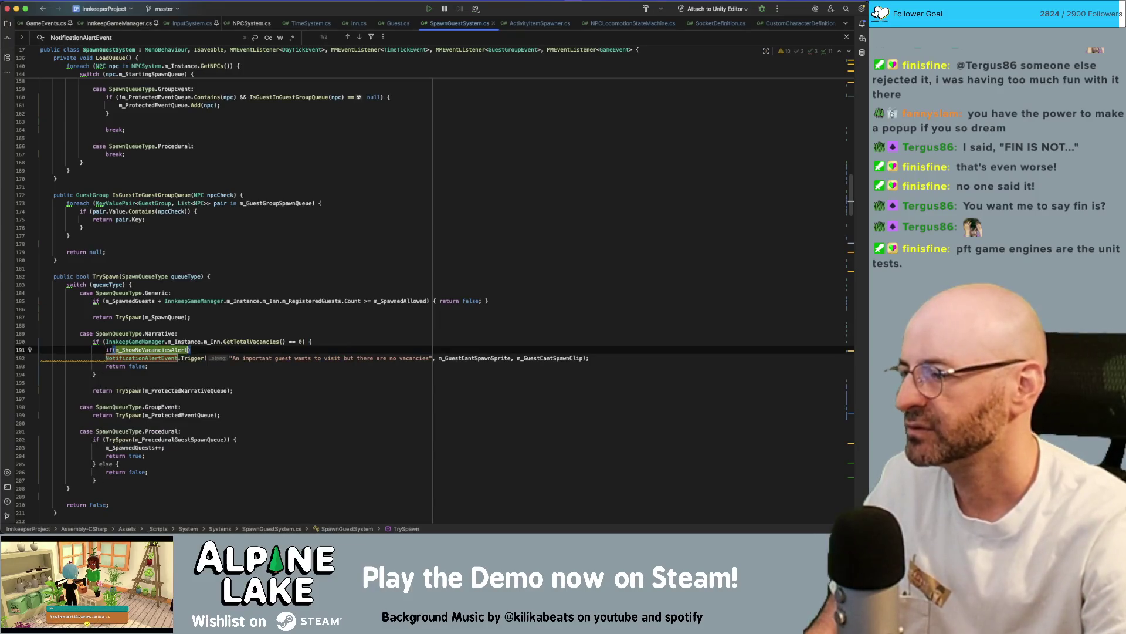
{"action": "type", "text": "{"}
{"action": "key", "text": "Left"}
{"action": "type", "text": "!"}
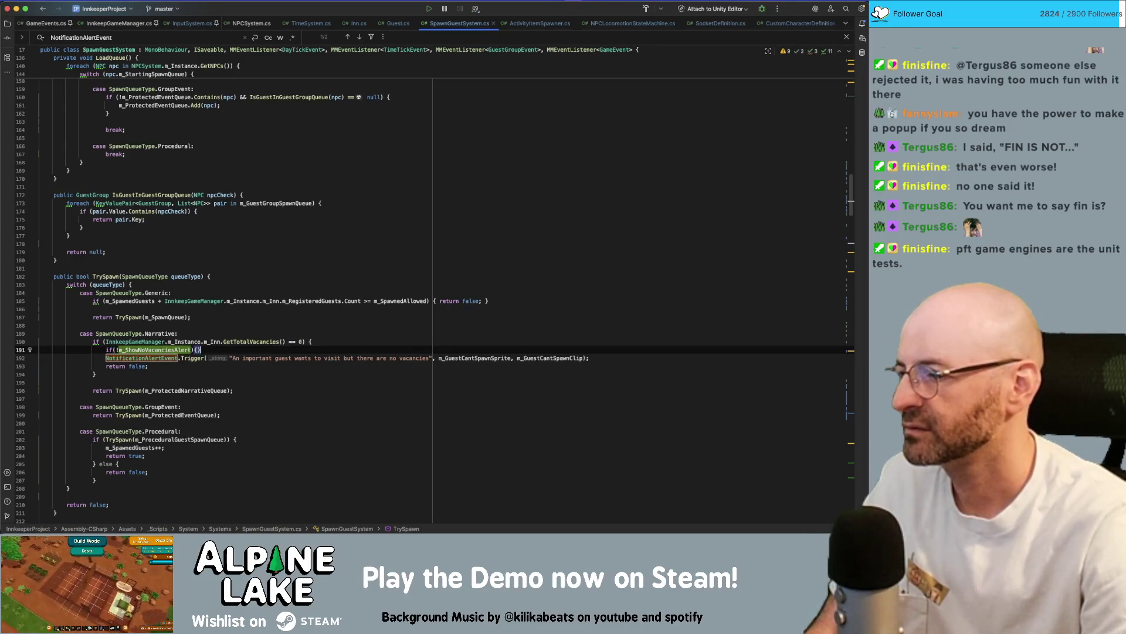
{"action": "key", "text": "Return"}
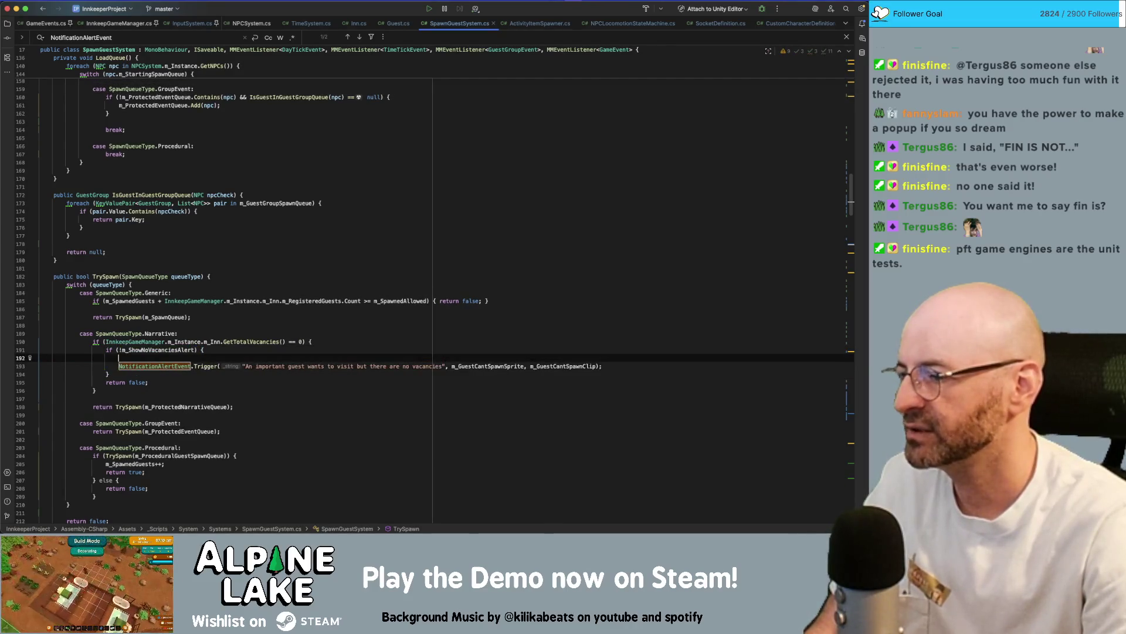
{"action": "key", "text": "BackSpace"}
Add 'm_ShowNoVacanciesAlert = true;' right after the no-vacancies notification call.
{"action": "key", "text": "Return"}
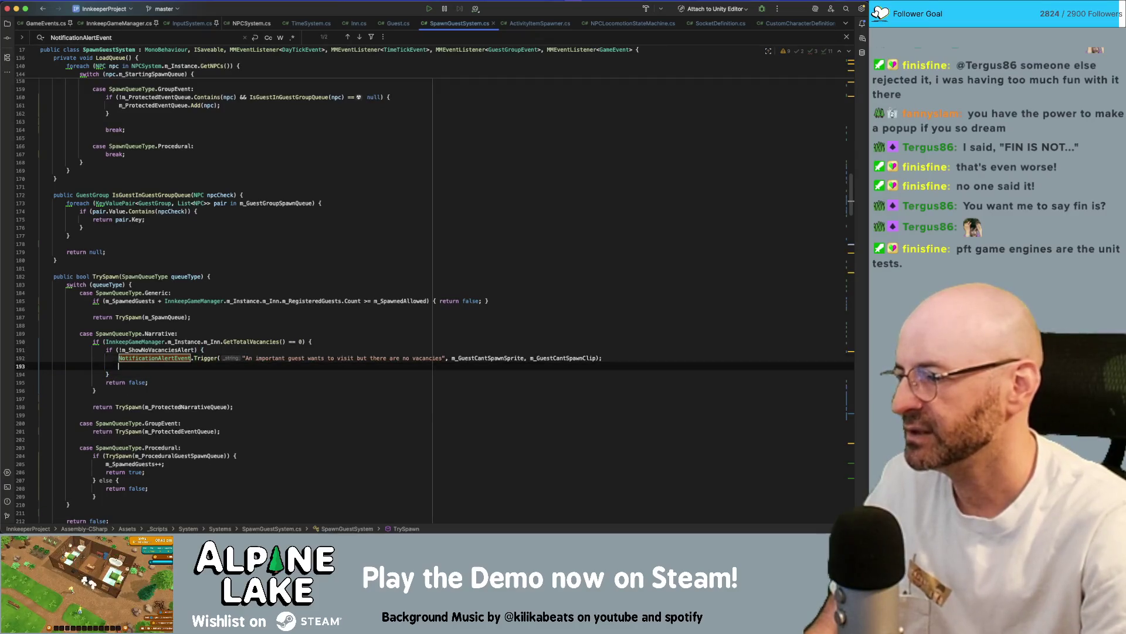
{"action": "type", "text": "m_Show"}
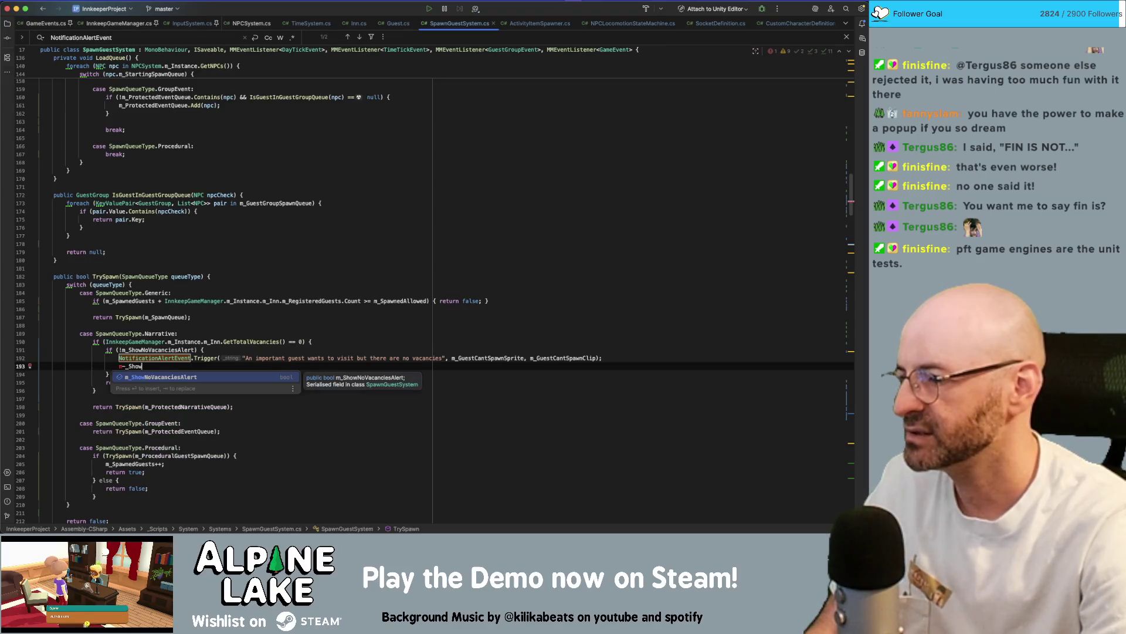
{"action": "key", "text": "Return"}
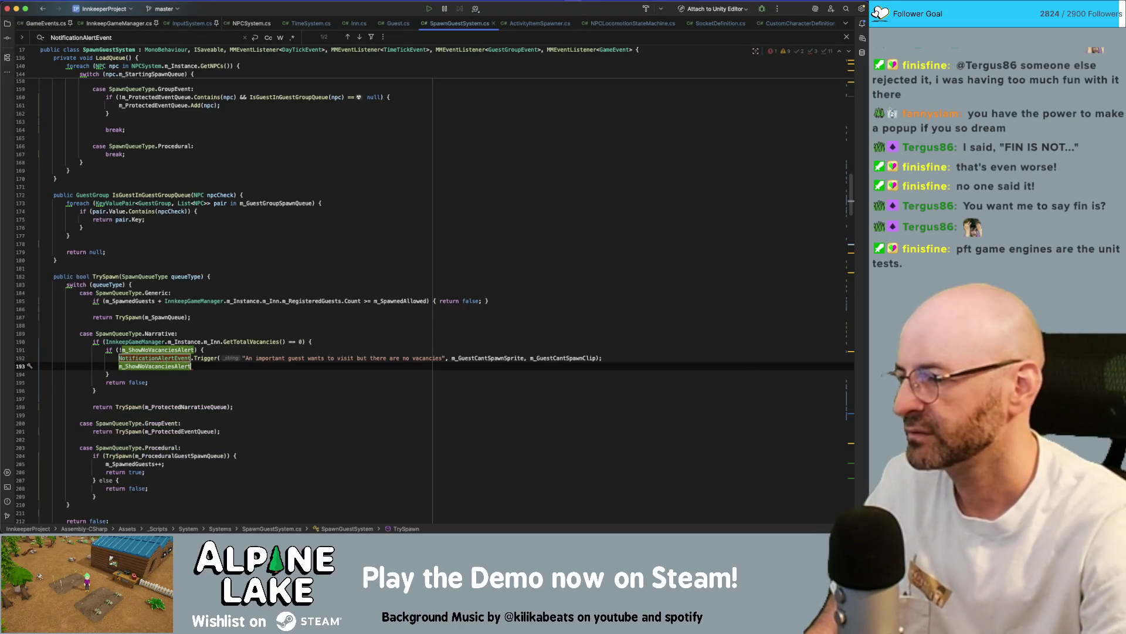
{"action": "type", "text": " = true;"}
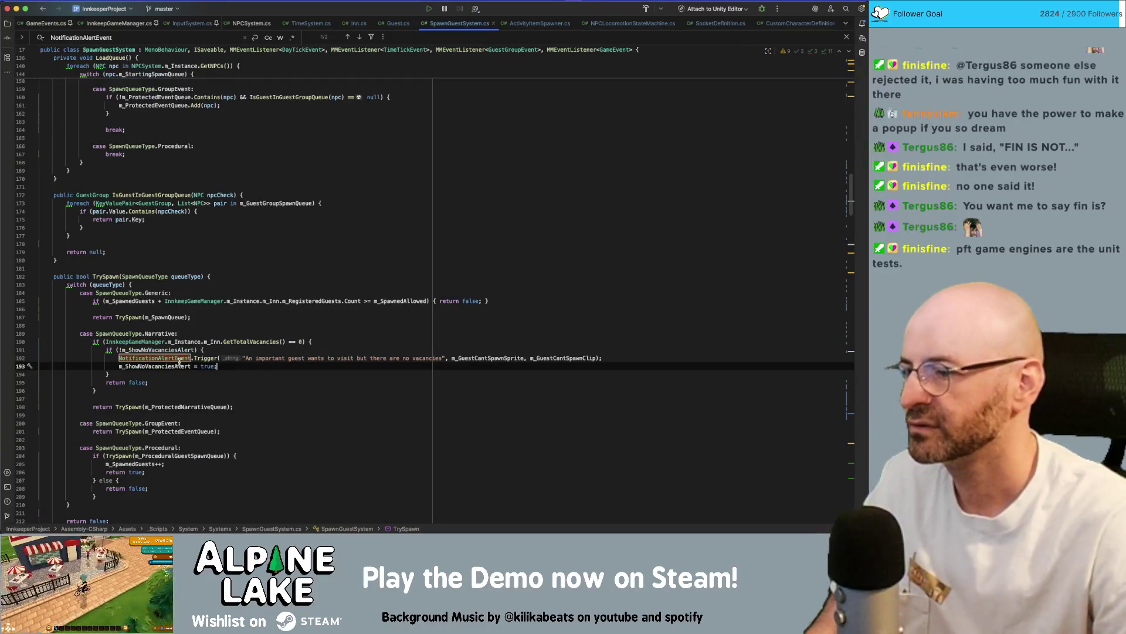
{"action": "scroll", "coordinate": [173, 365], "scroll_direction": "down", "scroll_amount": 20}
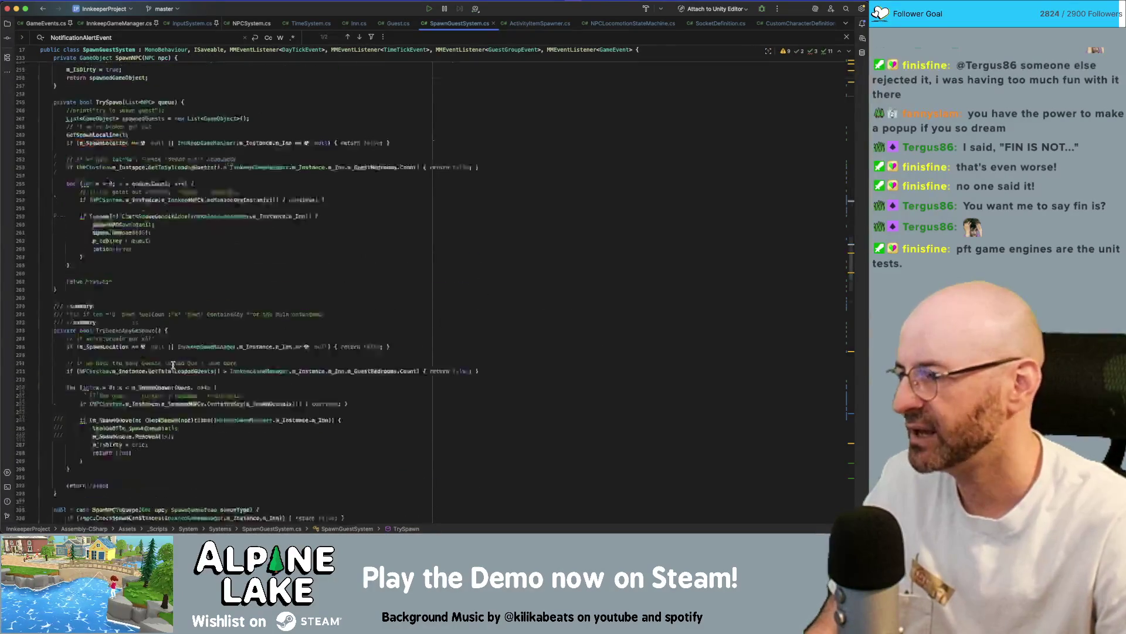
Add 'm_ShowNoVacanciesAlert = false;' as the first line of the OnMMEvent(DayTickEvent e) handler.
{"action": "scroll", "coordinate": [173, 364], "scroll_direction": "down", "scroll_amount": 20}
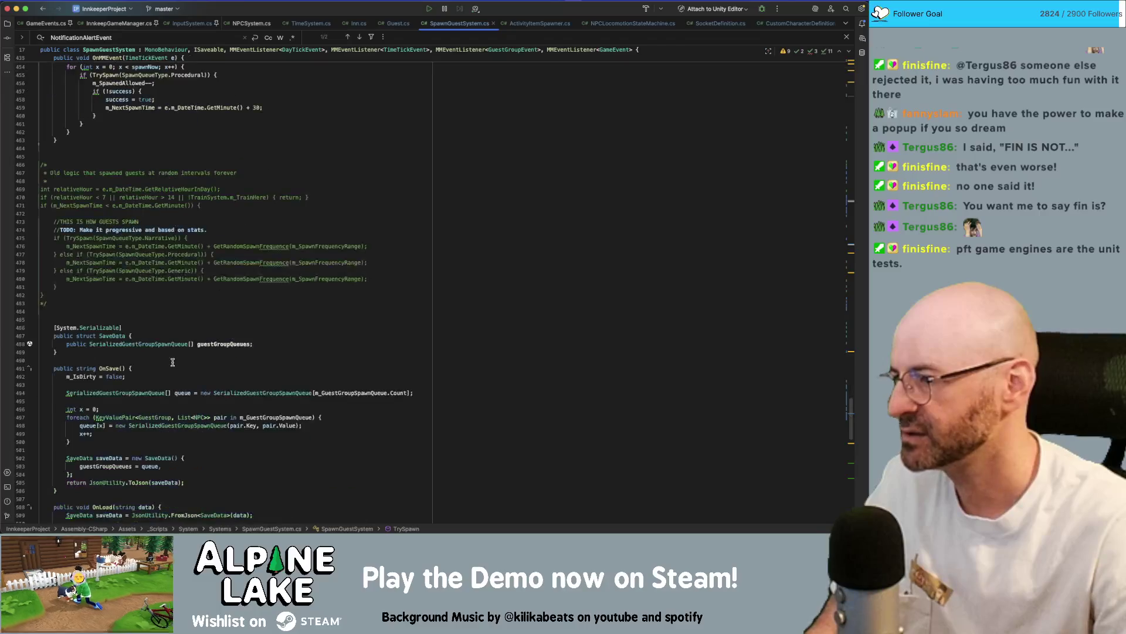
{"action": "scroll", "coordinate": [173, 362], "scroll_direction": "down", "scroll_amount": 15}
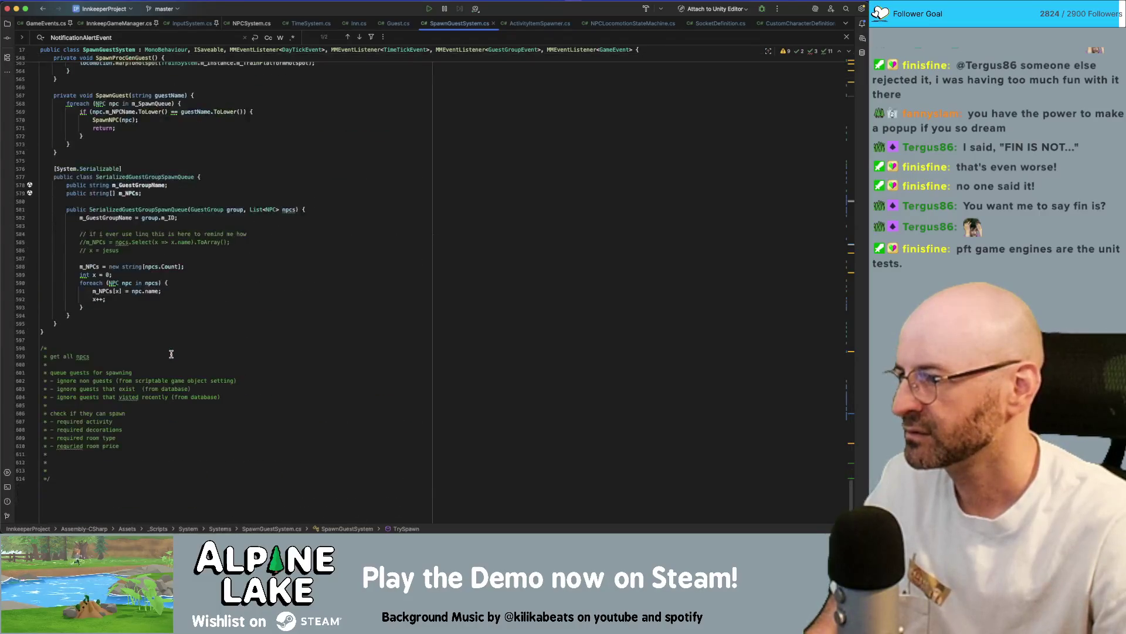
{"action": "scroll", "coordinate": [171, 353], "scroll_direction": "up", "scroll_amount": 8}
{"action": "scroll", "coordinate": [174, 321], "scroll_direction": "up", "scroll_amount": 15}
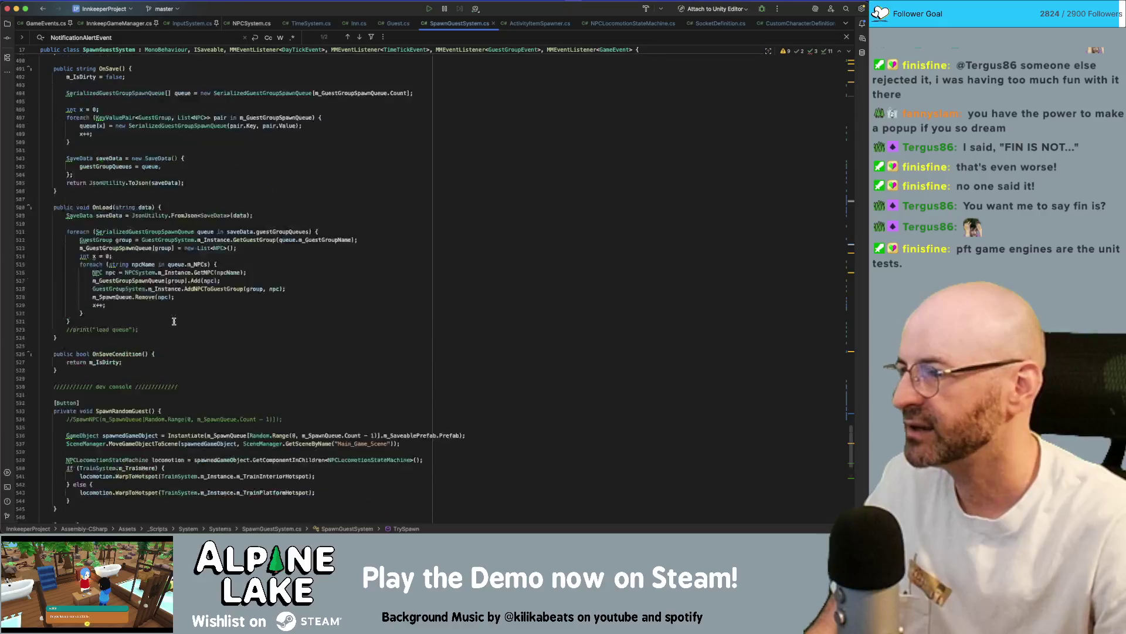
{"action": "scroll", "coordinate": [170, 319], "scroll_direction": "up", "scroll_amount": 10}
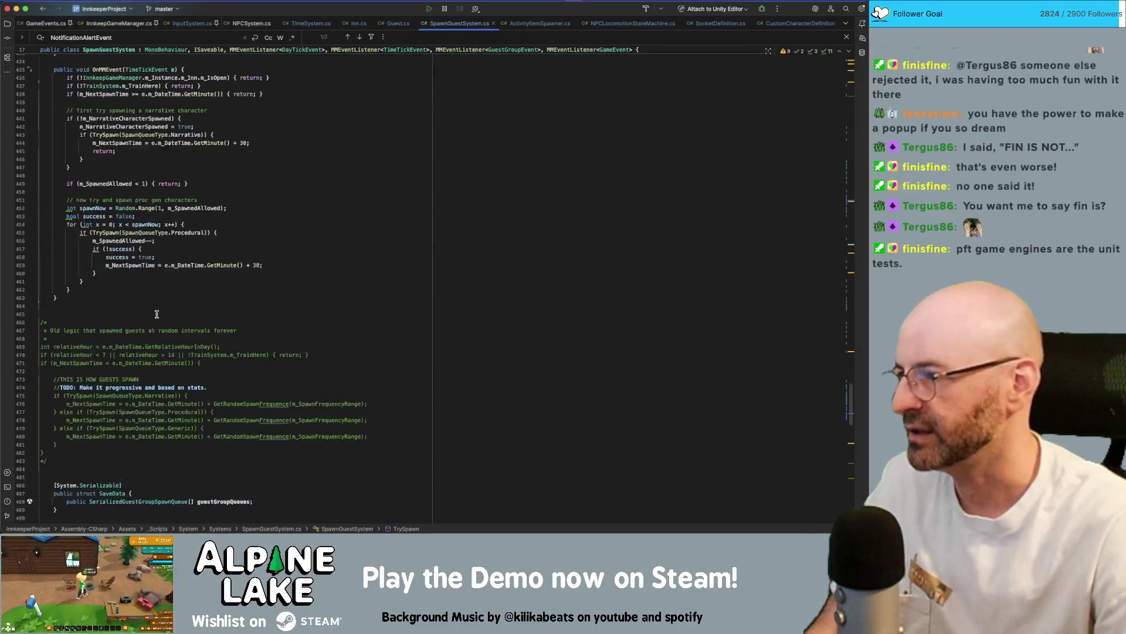
{"action": "scroll", "coordinate": [191, 189], "scroll_direction": "up", "scroll_amount": 6}
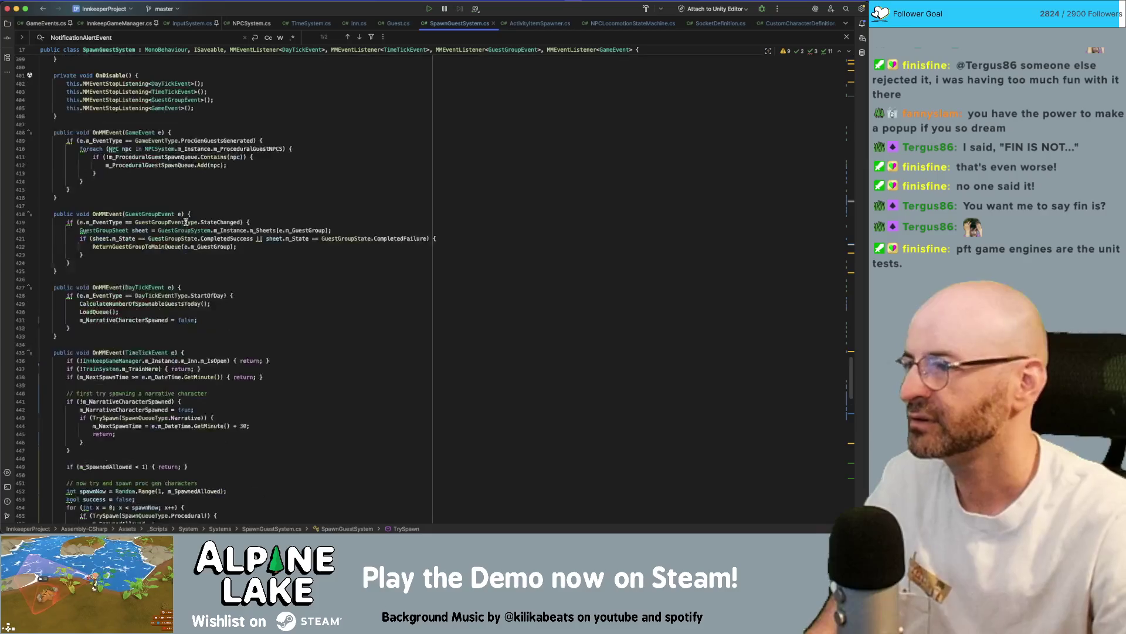
{"action": "left_click", "coordinate": [267, 168]}
{"action": "key", "text": "Down"}
{"action": "key", "text": "Down"}
{"action": "key", "text": "Down"}
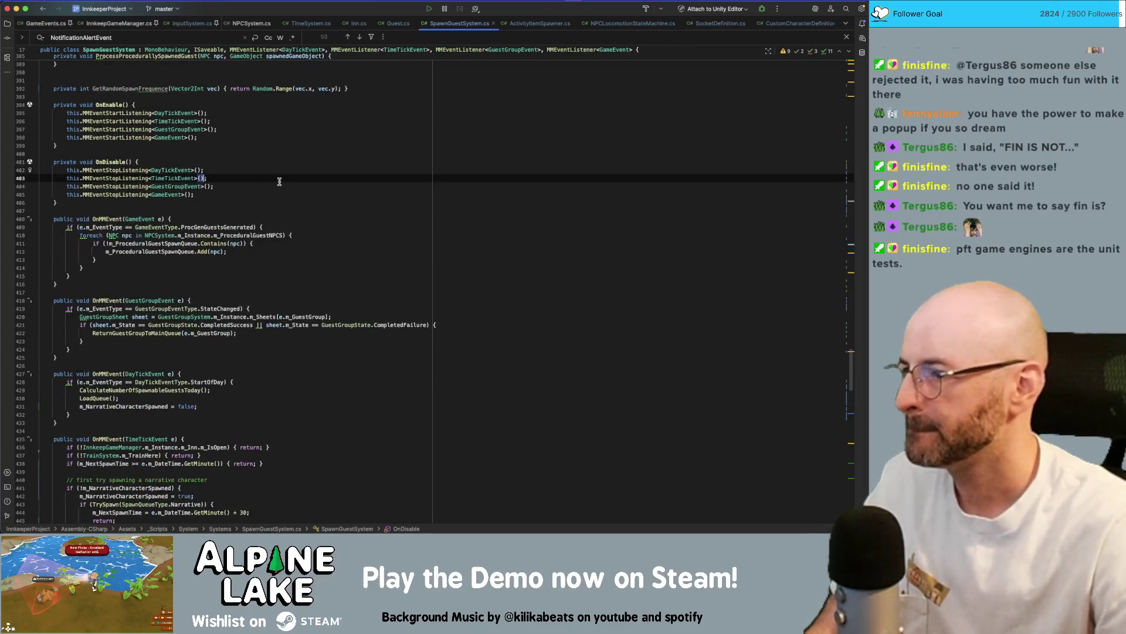
{"action": "left_click", "coordinate": [272, 391]}
{"action": "key", "text": "Up"}
{"action": "key", "text": "Up"}
{"action": "key", "text": "Return"}
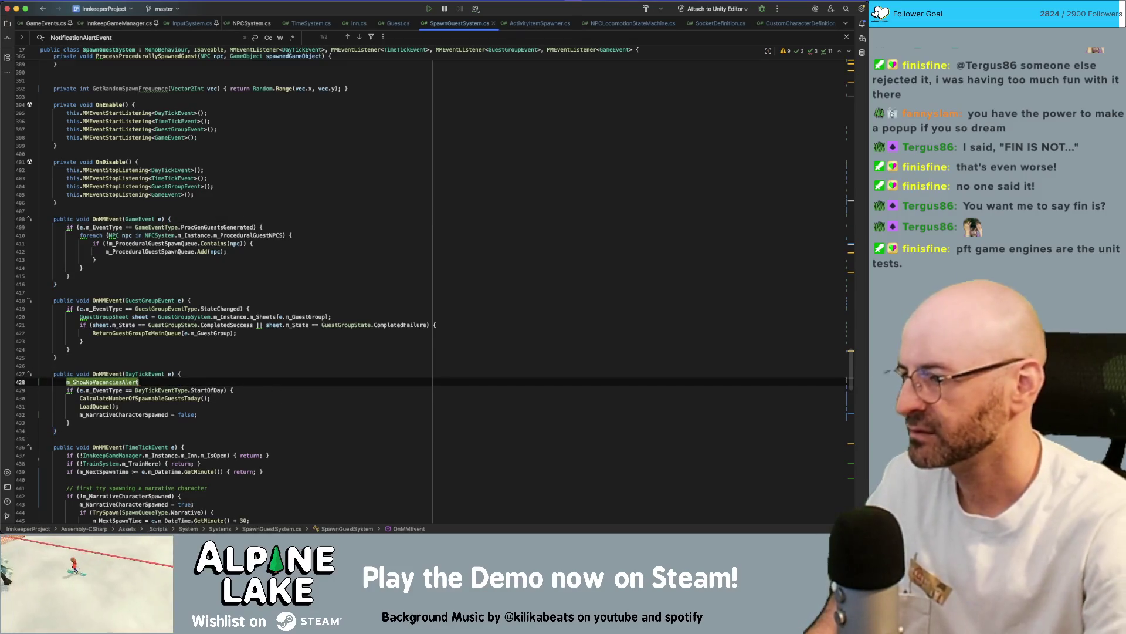
{"action": "type", "text": "m_ShowNoVacanciesAlert = false;"}
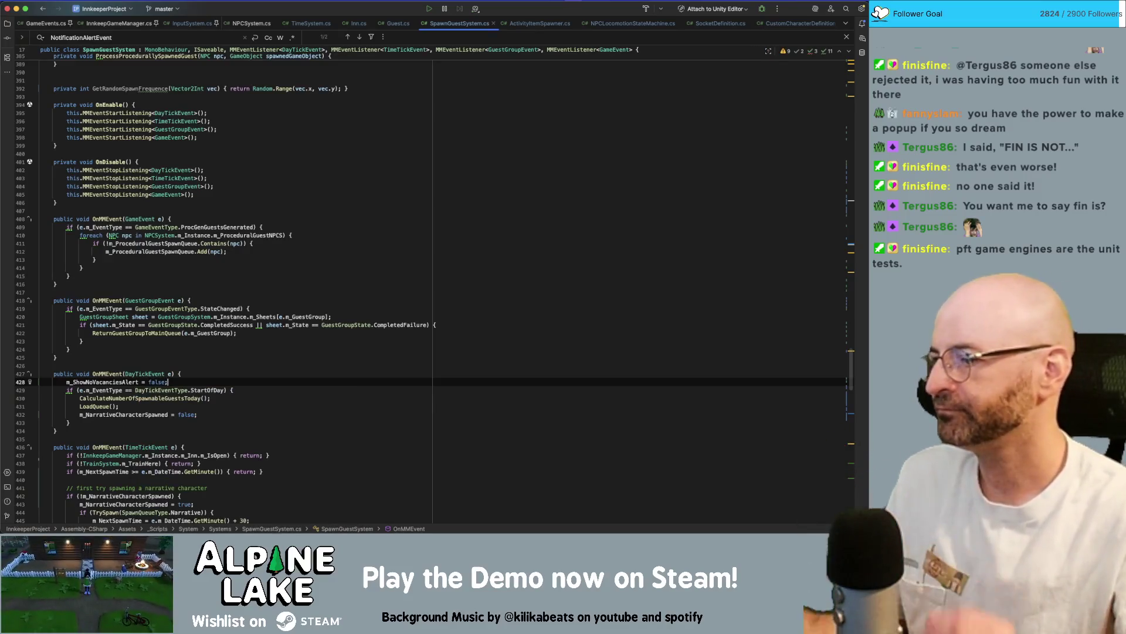
{"action": "left_click", "coordinate": [133, 380]}
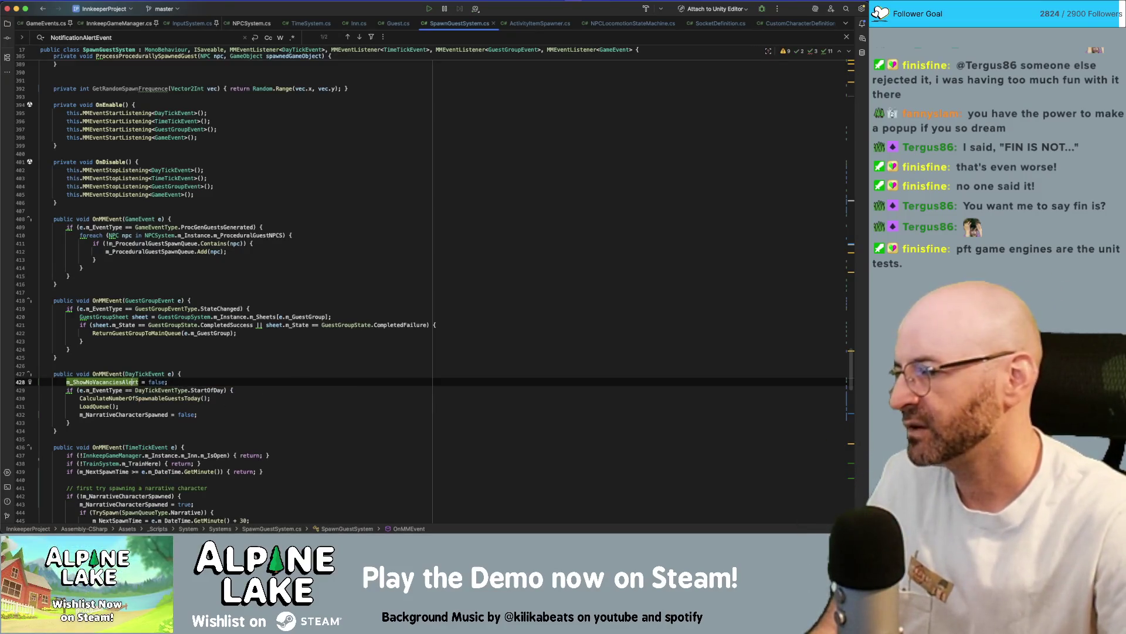
Use Rider's Rename refactoring (Shift+F6) to change m_ShowNoVacanciesAlert into m_NoVacanciesAlertShown.
{"action": "key", "text": "shift+F6"}
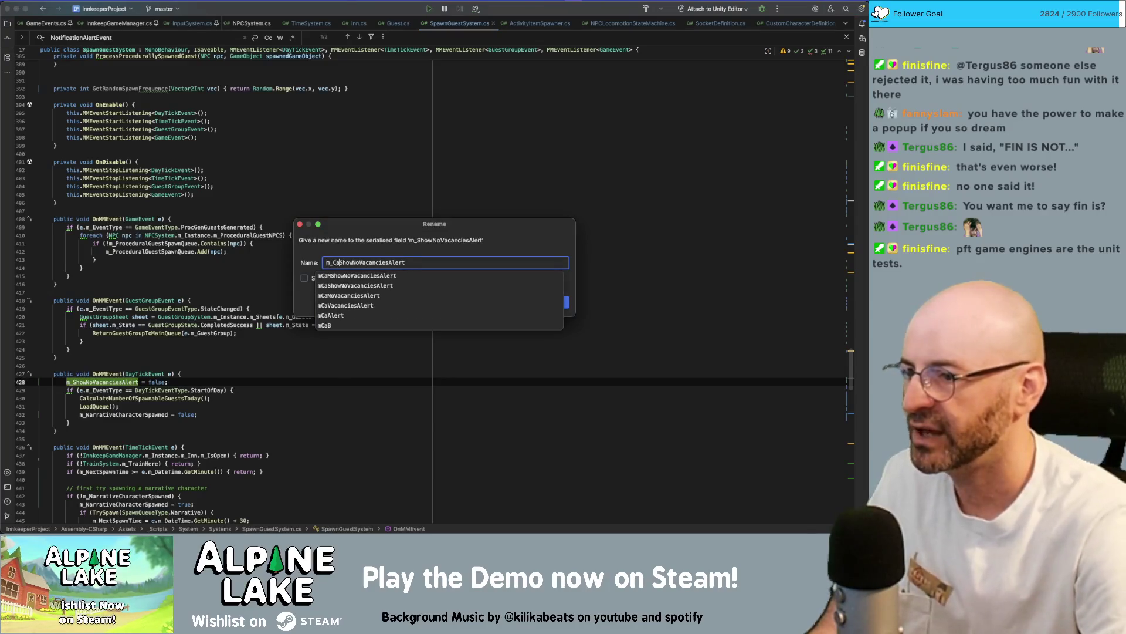
{"action": "type", "text": "Can"}
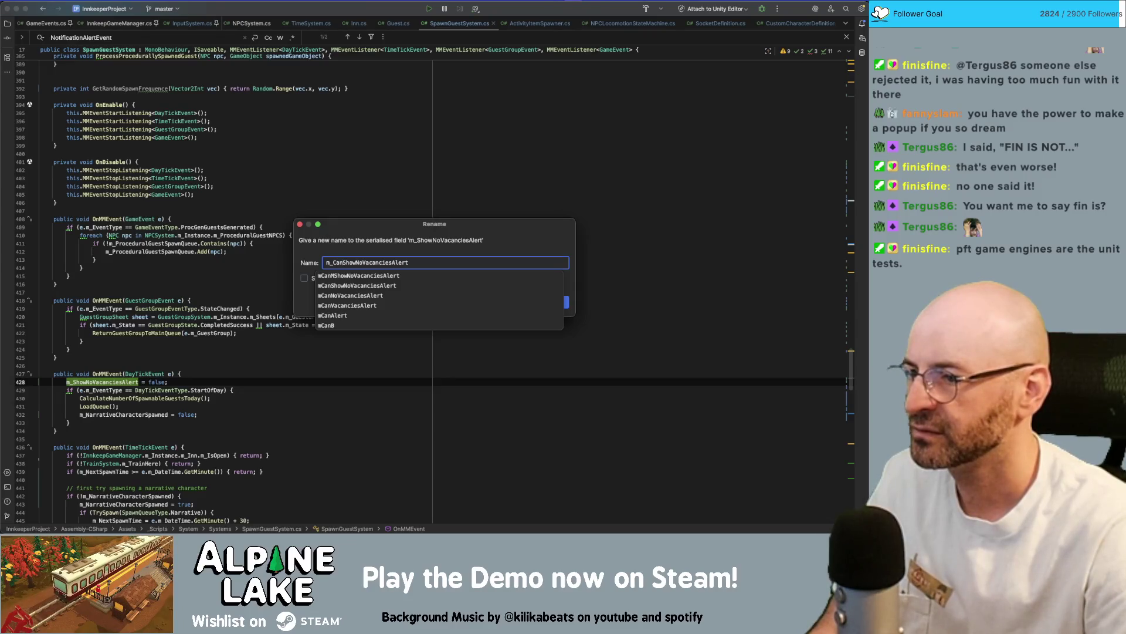
{"action": "key", "text": "BackSpace"}
{"action": "key", "text": "BackSpace"}
{"action": "key", "text": "BackSpace"}
{"action": "key", "text": "Delete"}
{"action": "key", "text": "Delete"}
{"action": "key", "text": "Delete"}
{"action": "key", "text": "Delete"}
{"action": "key", "text": "End"}
{"action": "type", "text": "Shown"}
{"action": "key", "text": "Return"}
{"action": "key", "text": "Return"}
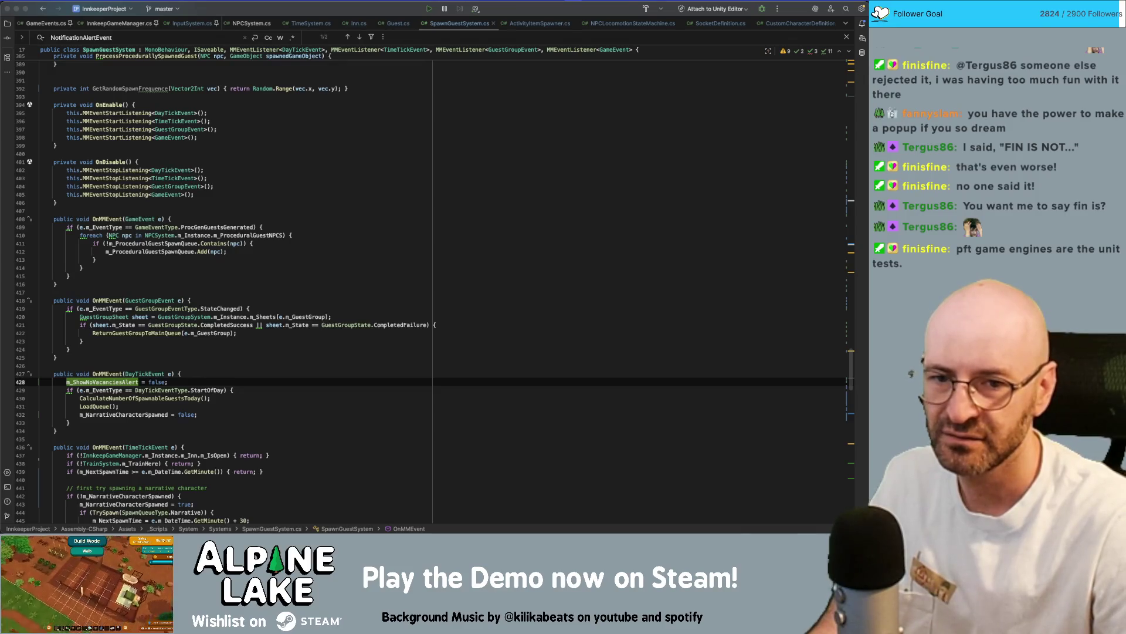
{"action": "scroll", "coordinate": [573, 332], "scroll_direction": "up", "scroll_amount": 10}
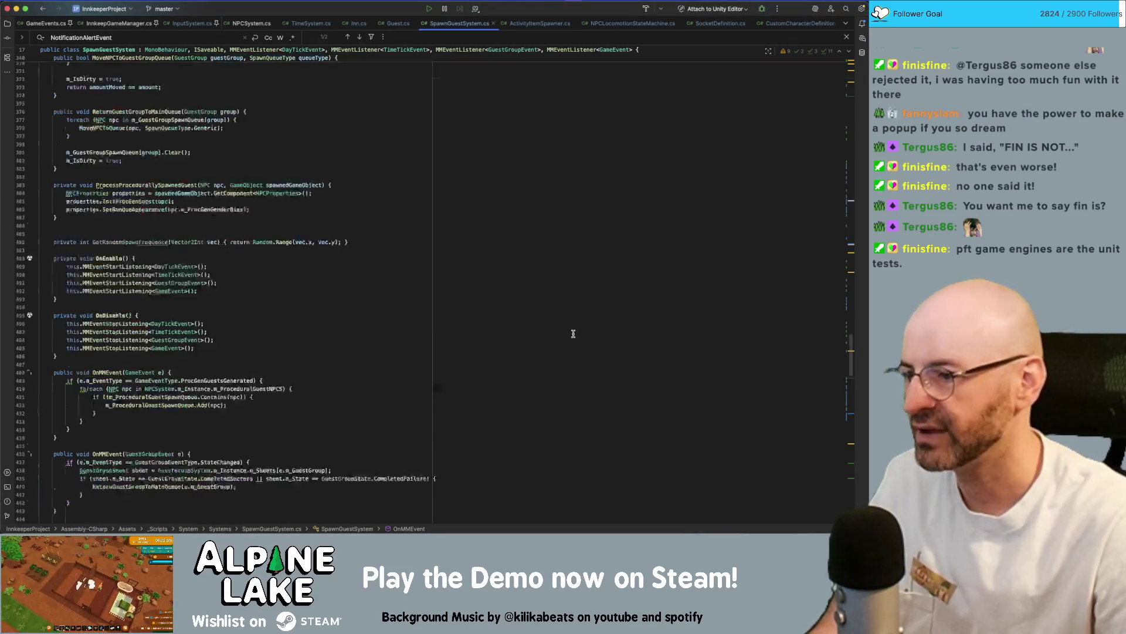
{"action": "left_click_drag", "start_coordinate": [850, 305], "coordinate": [854, 97]}
{"action": "scroll", "coordinate": [848, 97], "scroll_direction": "down", "scroll_amount": 2}
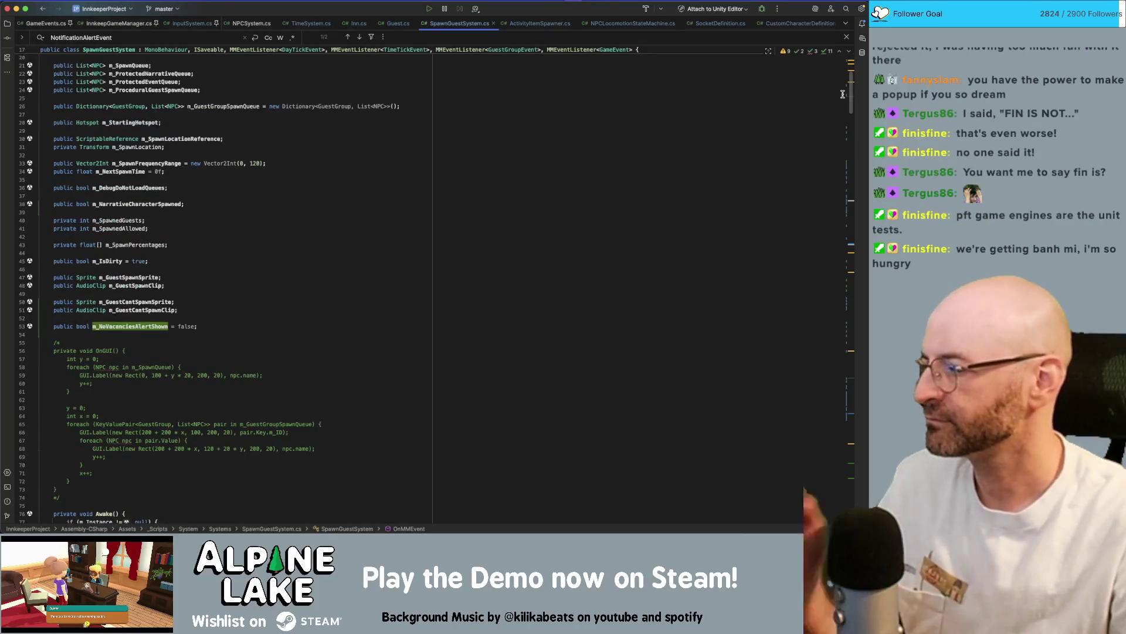
{"action": "scroll", "coordinate": [843, 96], "scroll_direction": "down", "scroll_amount": 3}
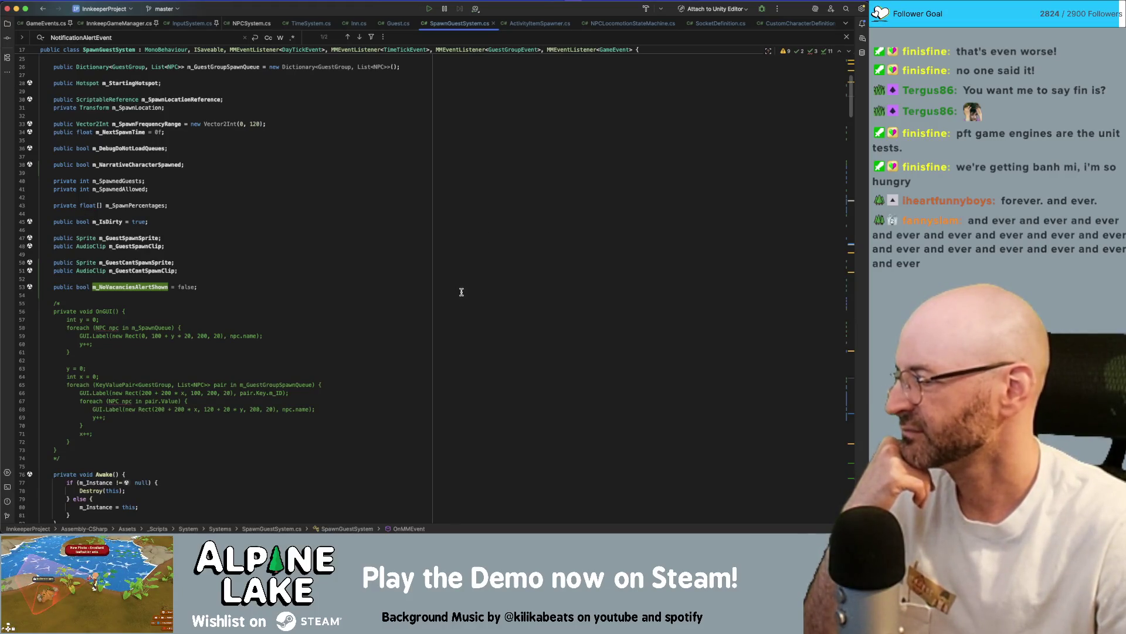
{"action": "scroll", "coordinate": [462, 292], "scroll_direction": "down", "scroll_amount": 10}
{"action": "scroll", "coordinate": [462, 290], "scroll_direction": "down", "scroll_amount": 20}
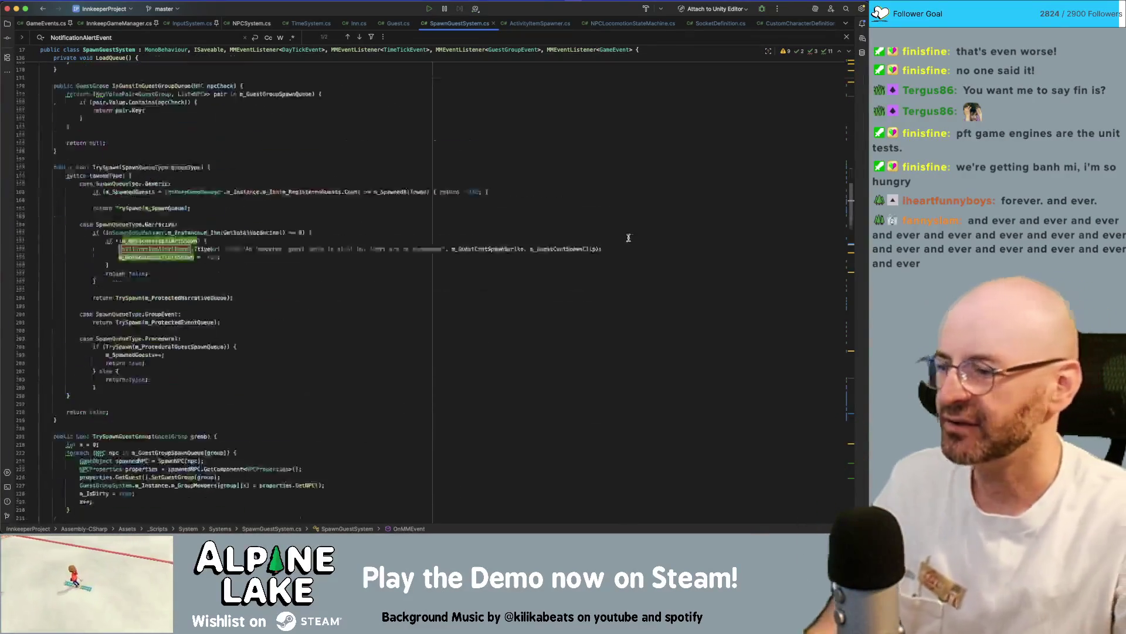
Dismiss the NotificationAlertEvent search and review the guest-spawning code in SpawnGuestSystem.cs.
{"action": "left_click", "coordinate": [709, 224]}
{"action": "key", "text": "Escape"}
{"action": "mouse_move", "coordinate": [850, 195]}
{"action": "left_mouse_down"}
{"action": "mouse_move", "coordinate": [868, 421]}
{"action": "mouse_move", "coordinate": [861, 330]}
{"action": "left_mouse_up"}
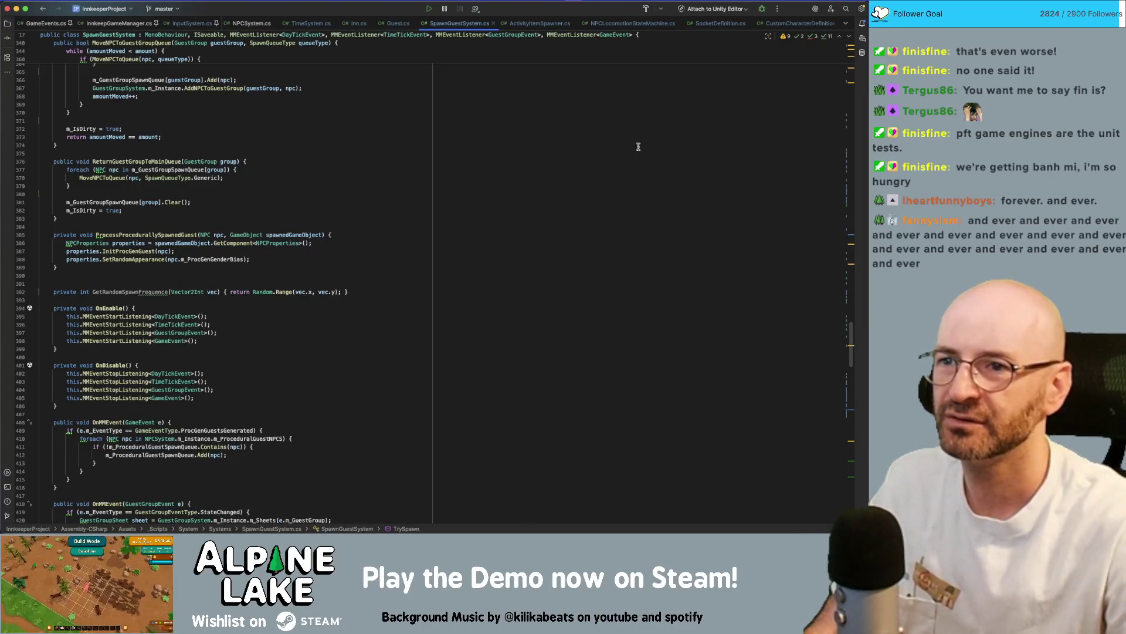
{"action": "scroll", "coordinate": [609, 320], "scroll_direction": "down", "scroll_amount": 10}
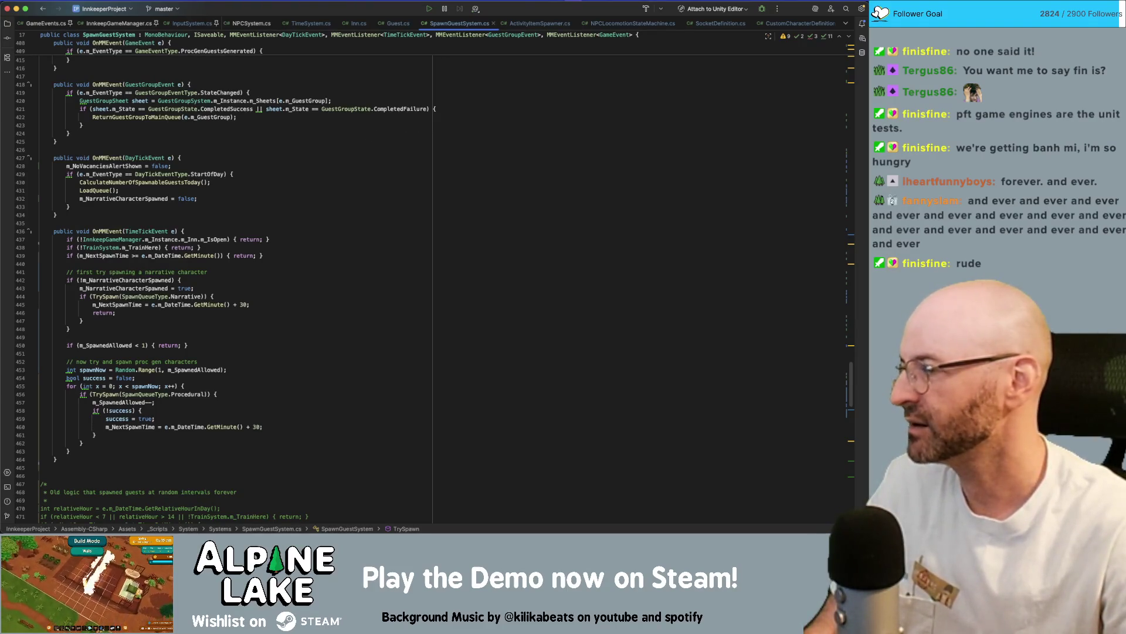
{"action": "key", "text": "super+Tab"}
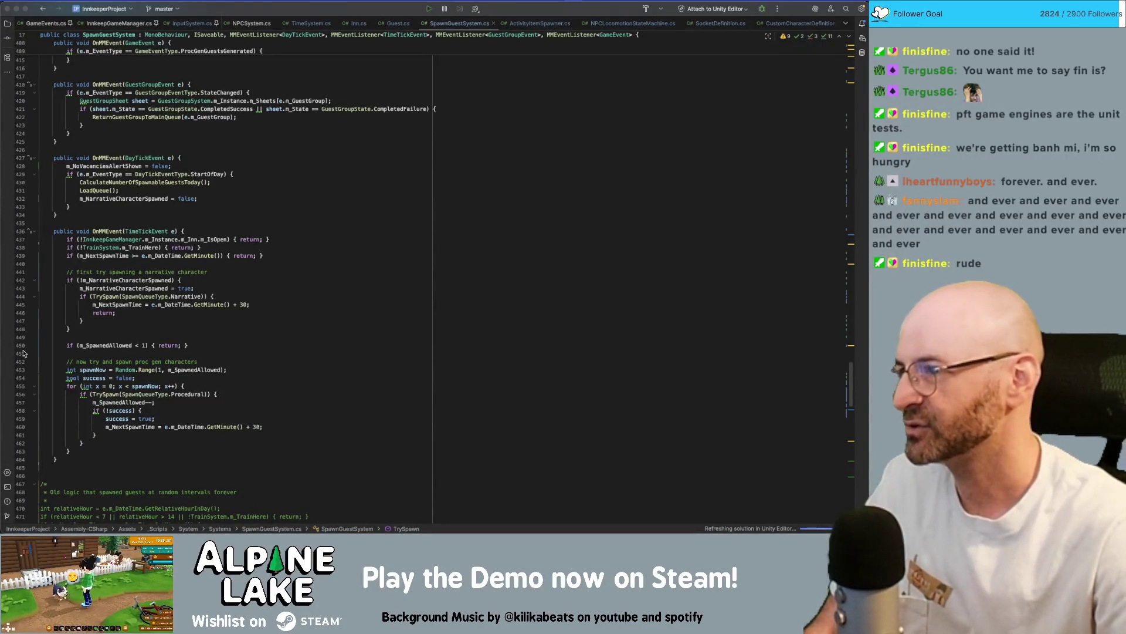
{"action": "scroll", "coordinate": [141, 329], "scroll_direction": "up", "scroll_amount": 15}
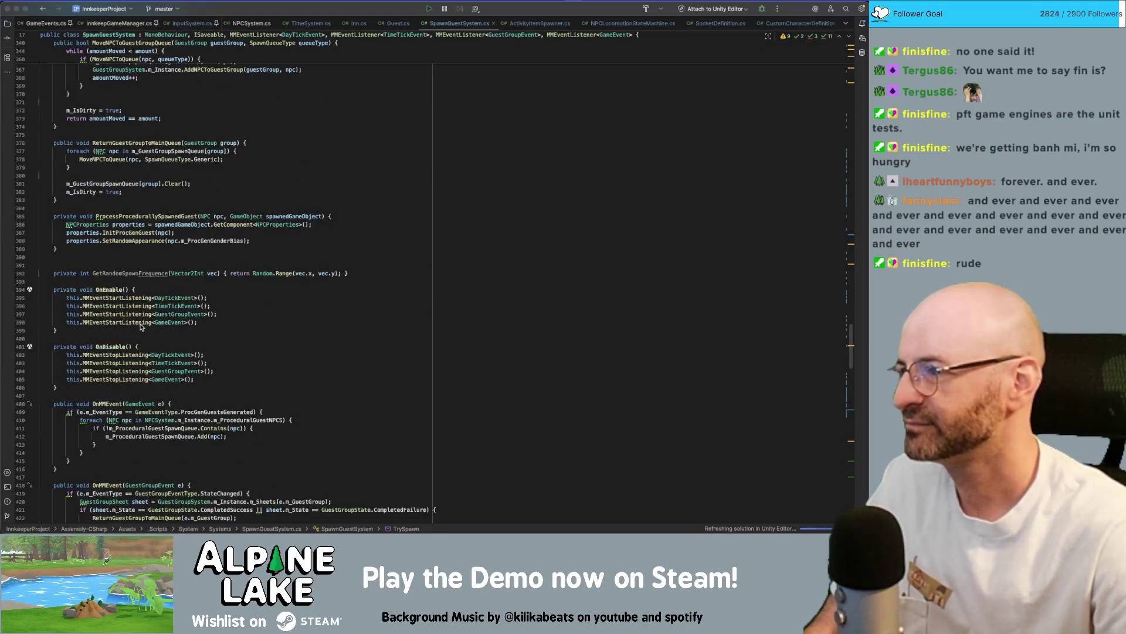
{"action": "scroll", "coordinate": [141, 327], "scroll_direction": "down", "scroll_amount": 13}
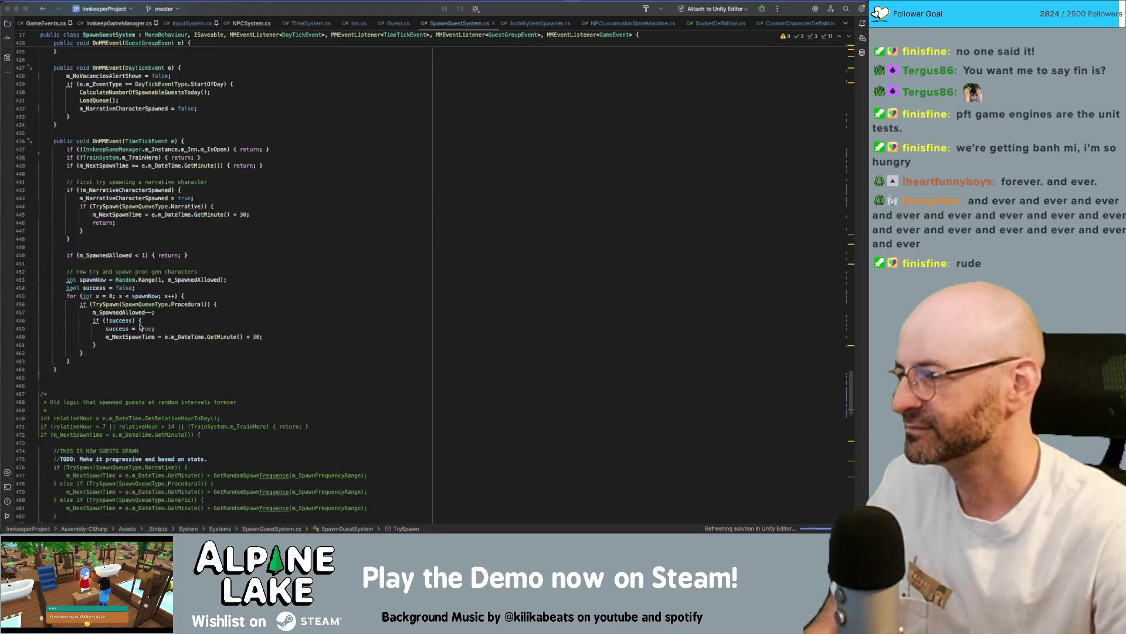
{"action": "scroll", "coordinate": [140, 328], "scroll_direction": "down", "scroll_amount": 5}
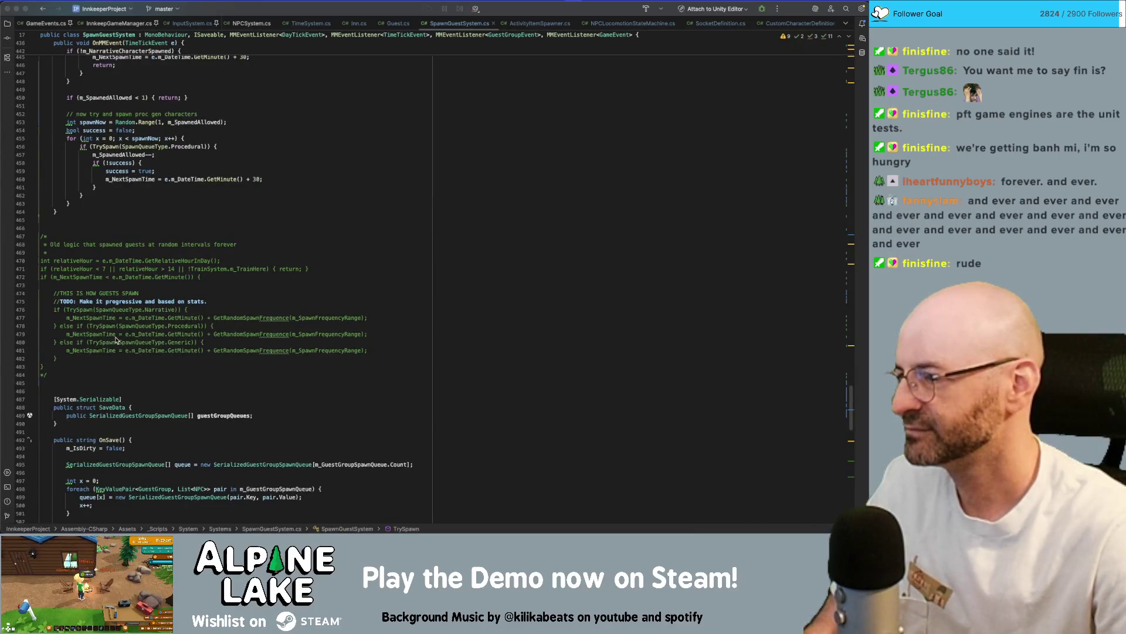
{"action": "scroll", "coordinate": [116, 339], "scroll_direction": "down", "scroll_amount": 15}
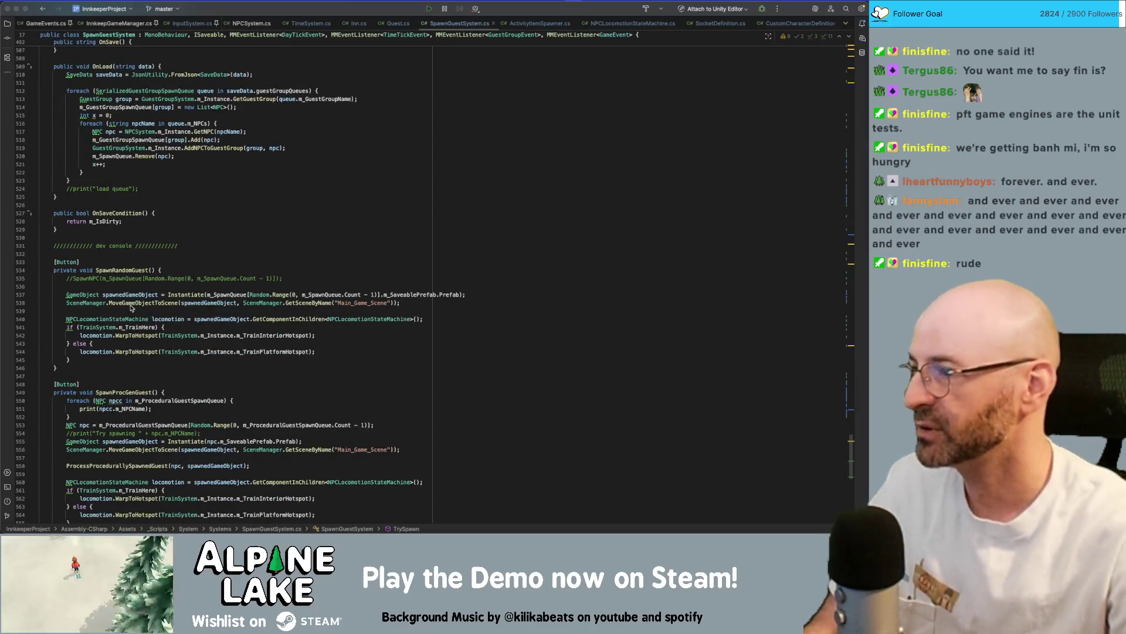
{"action": "scroll", "coordinate": [163, 303], "scroll_direction": "up", "scroll_amount": 8}
{"action": "scroll", "coordinate": [164, 302], "scroll_direction": "up", "scroll_amount": 5}
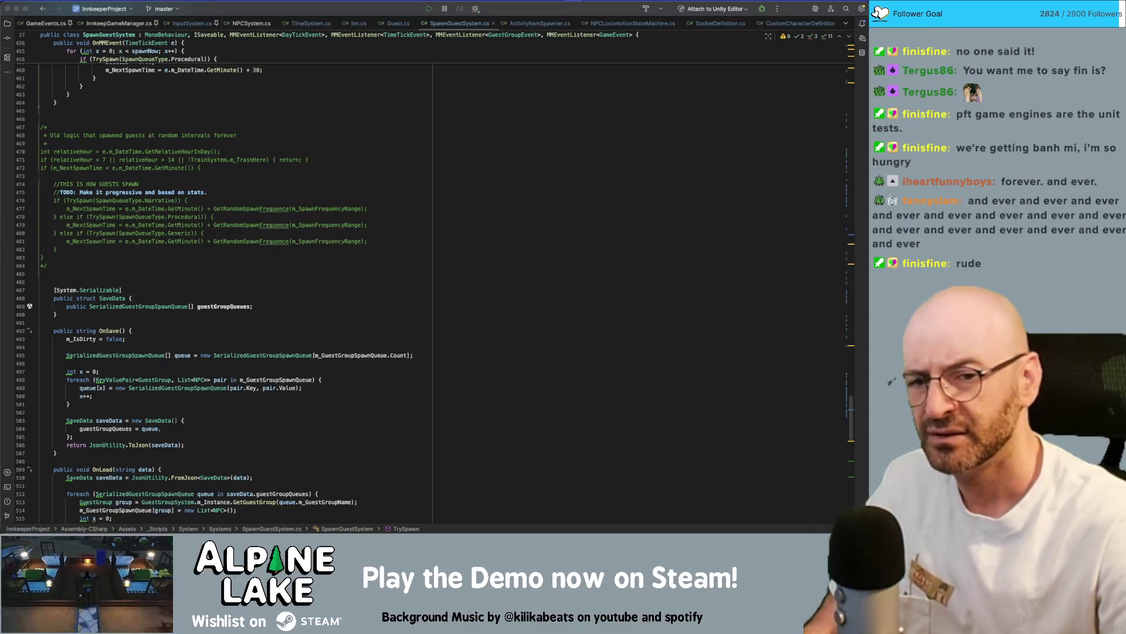
{"action": "left_click", "coordinate": [552, 258]}
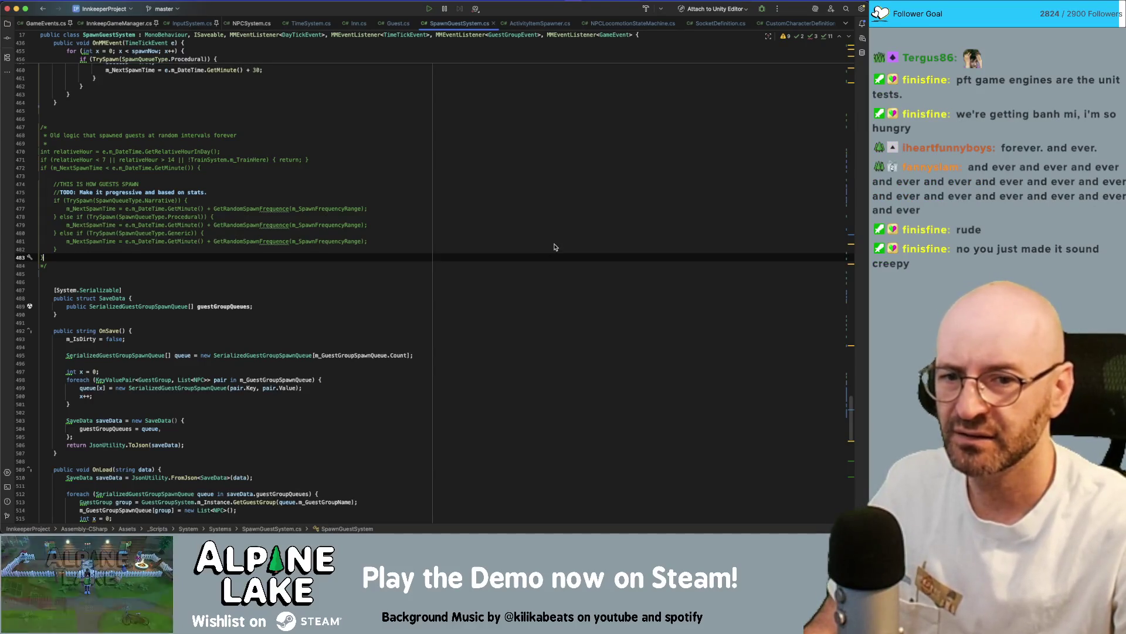
Launch Photoshop through Spotlight by searching 'pho'.
{"action": "mouse_move", "coordinate": [420, 530]}
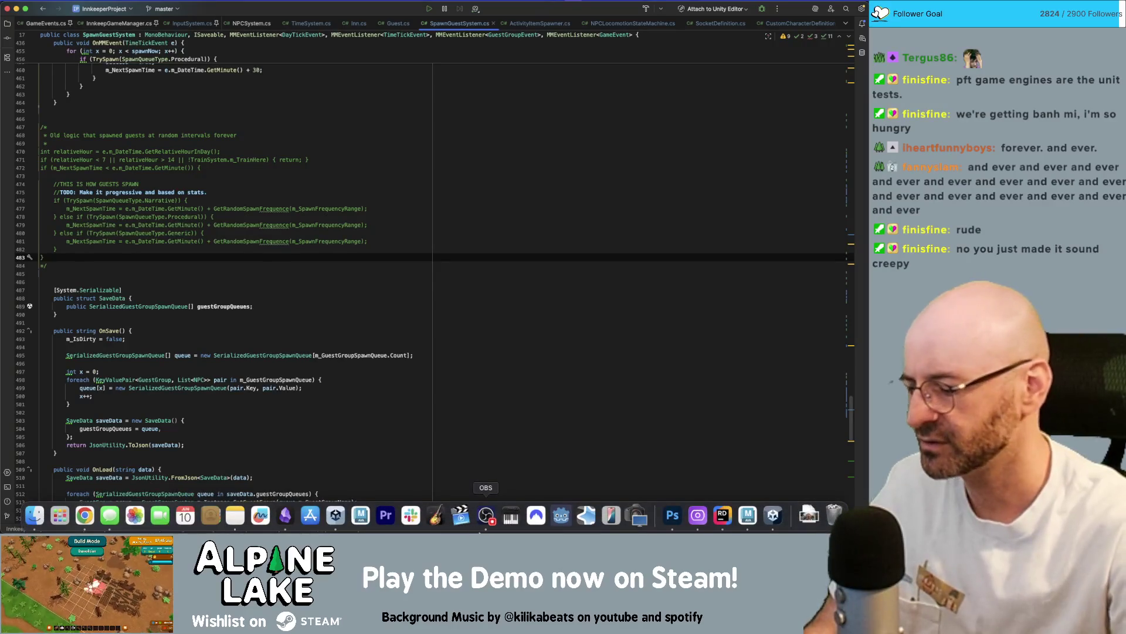
{"action": "key", "text": "super+space"}
{"action": "type", "text": "pho"}
{"action": "key", "text": "Return"}
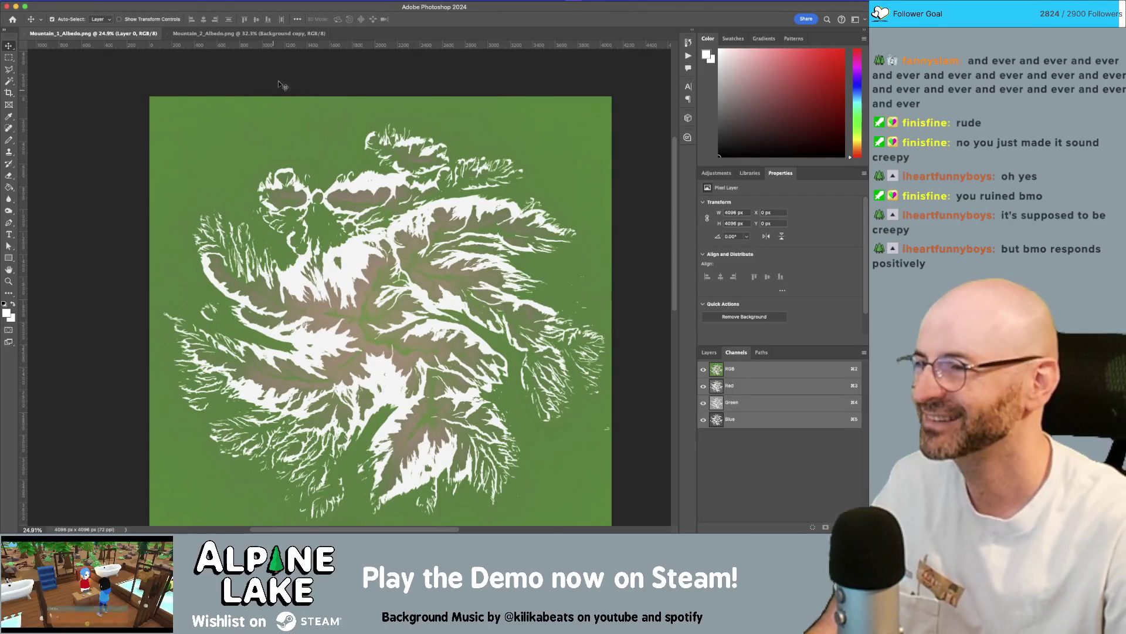
Switch to the Mountain_2_Albedo.png document and show the Open Recent file list.
{"action": "left_click", "coordinate": [336, 34]}
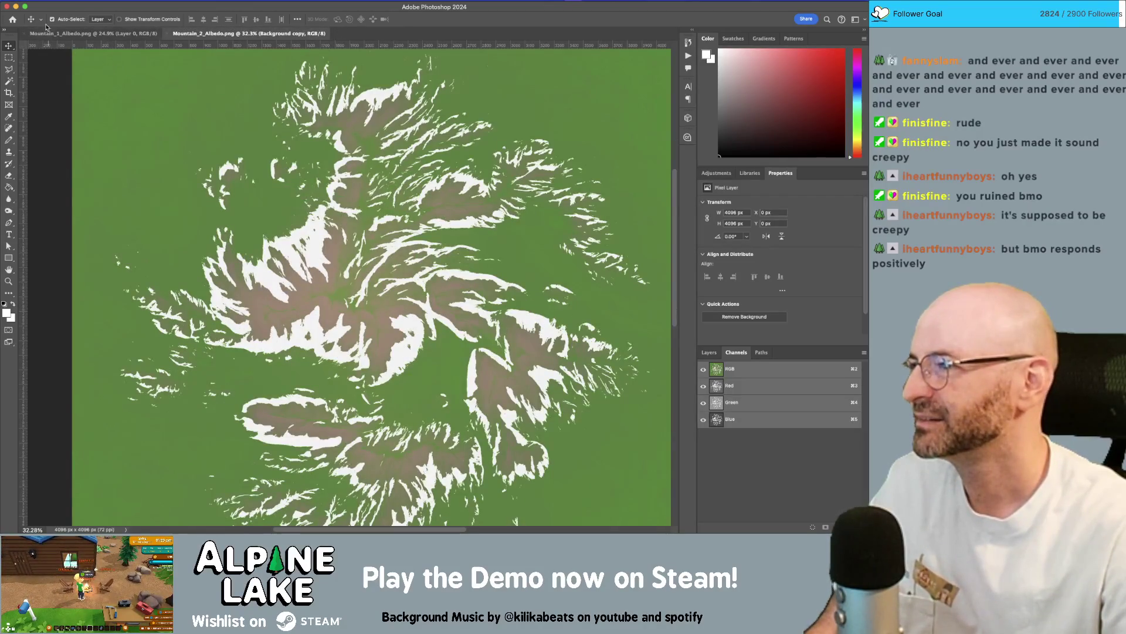
{"action": "left_click", "coordinate": [94, 0]}
{"action": "mouse_move", "coordinate": [107, 41]}
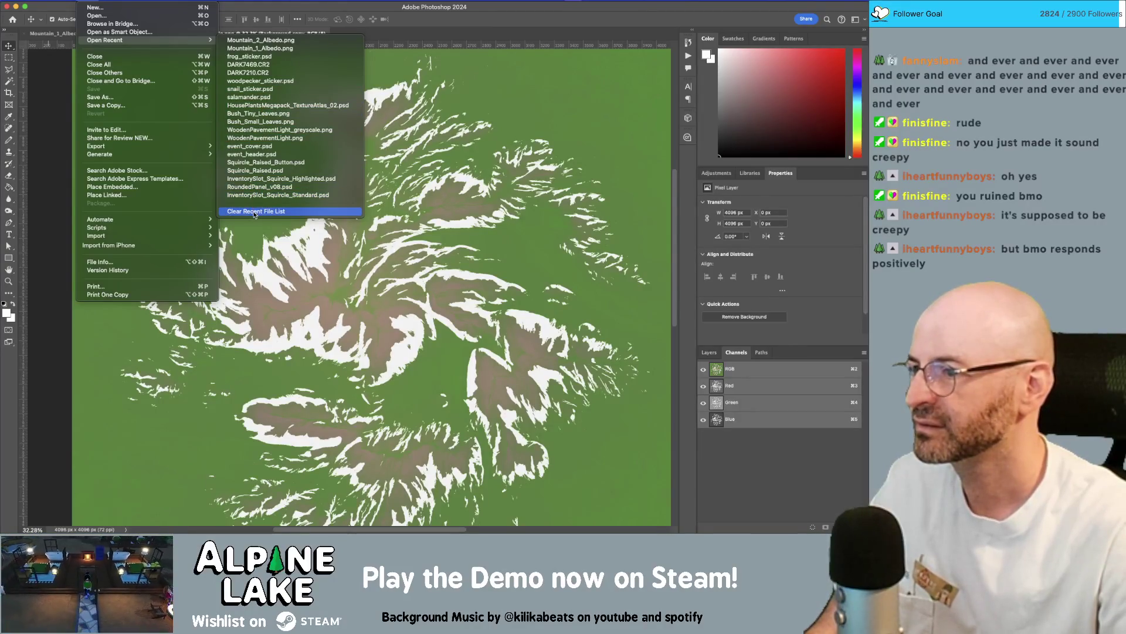
Browse the Work folder to BBCo_Logos.ai, cancel without opening, and return to Unity.
{"action": "left_click", "coordinate": [156, 20]}
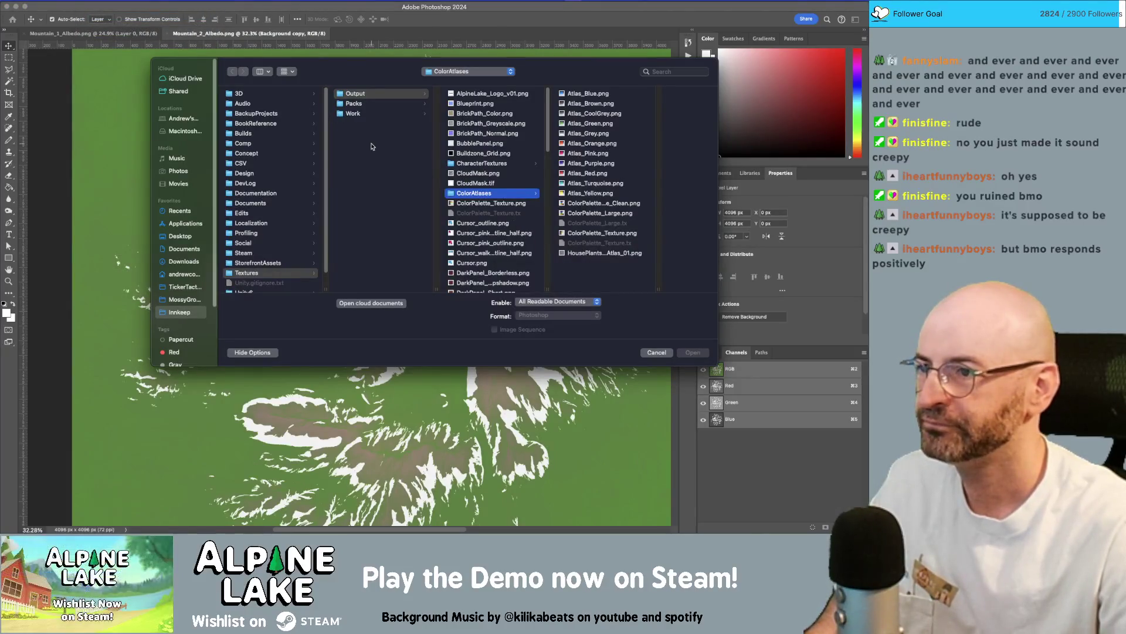
{"action": "left_click", "coordinate": [381, 114]}
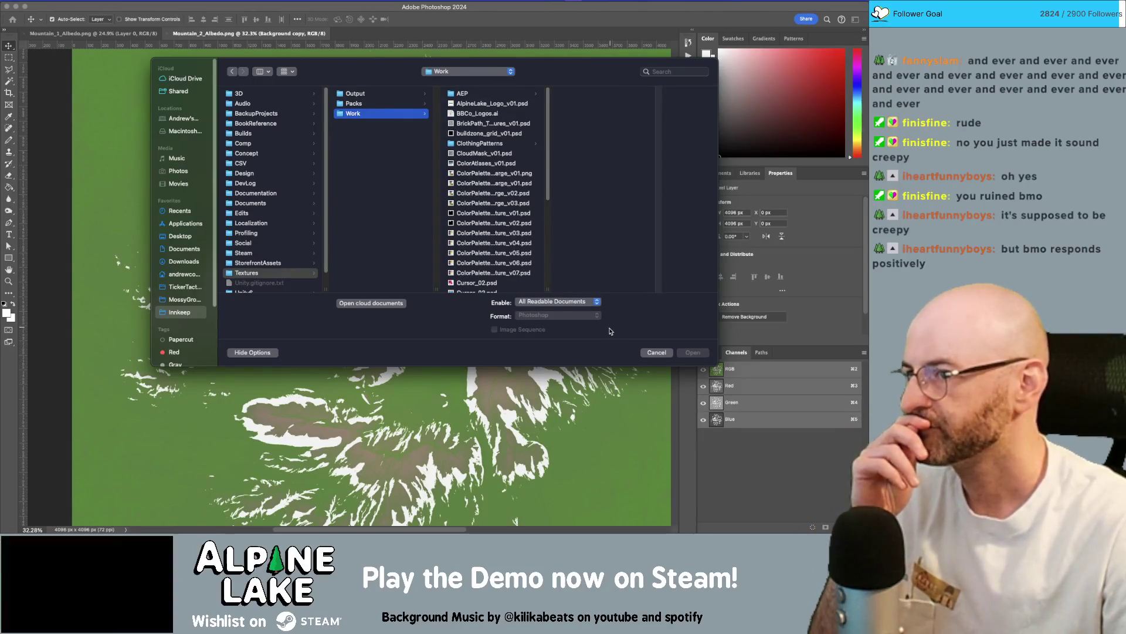
{"action": "left_click", "coordinate": [488, 115]}
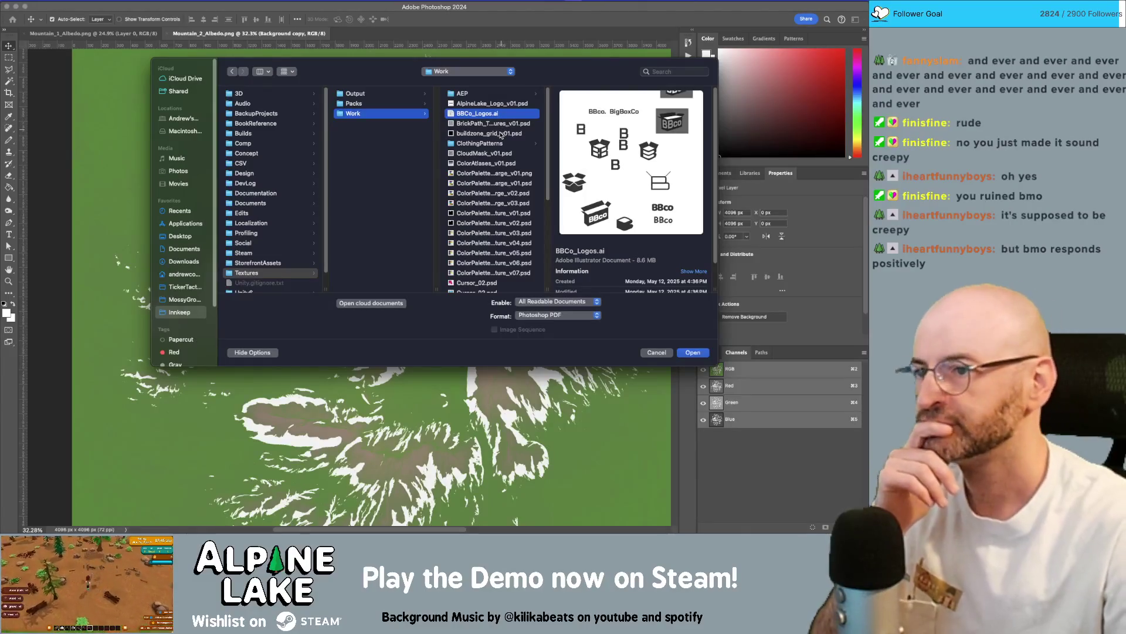
{"action": "left_click", "coordinate": [656, 352]}
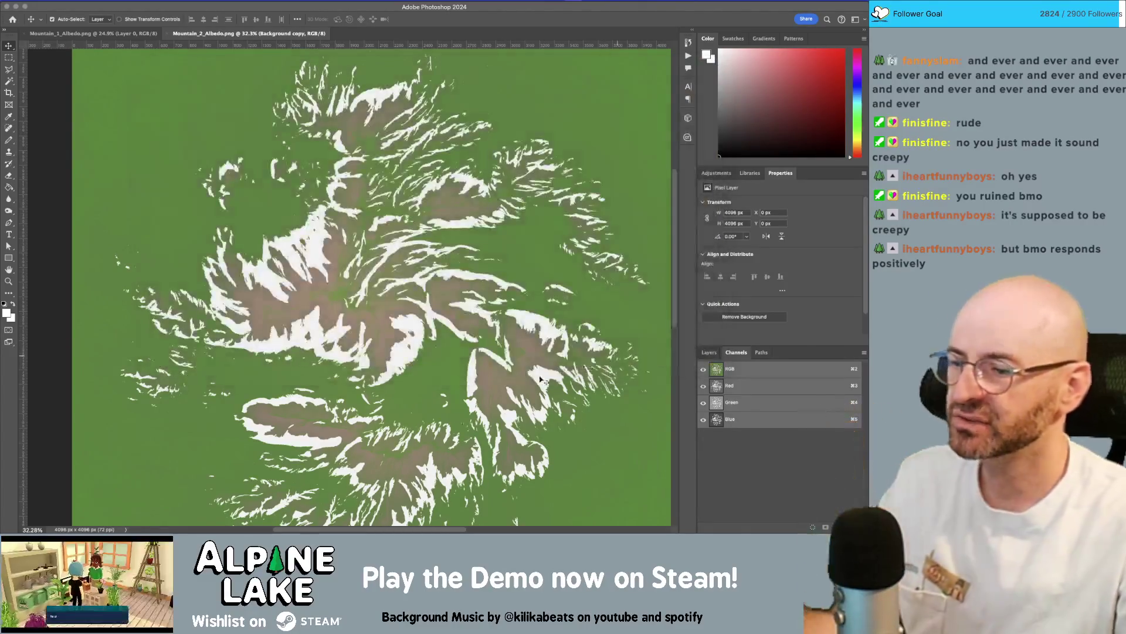
{"action": "key", "text": "super+Tab"}
{"action": "left_click", "coordinate": [342, 253]}
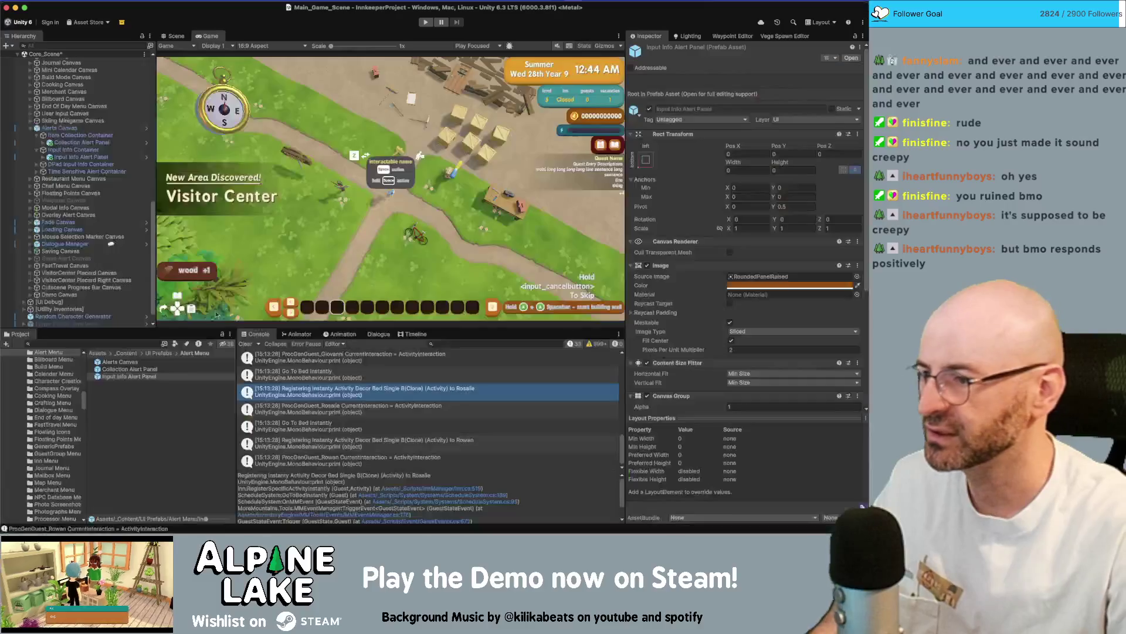
Search the project assets and select the Icons texture to view its import settings.
{"action": "left_click", "coordinate": [135, 343]}
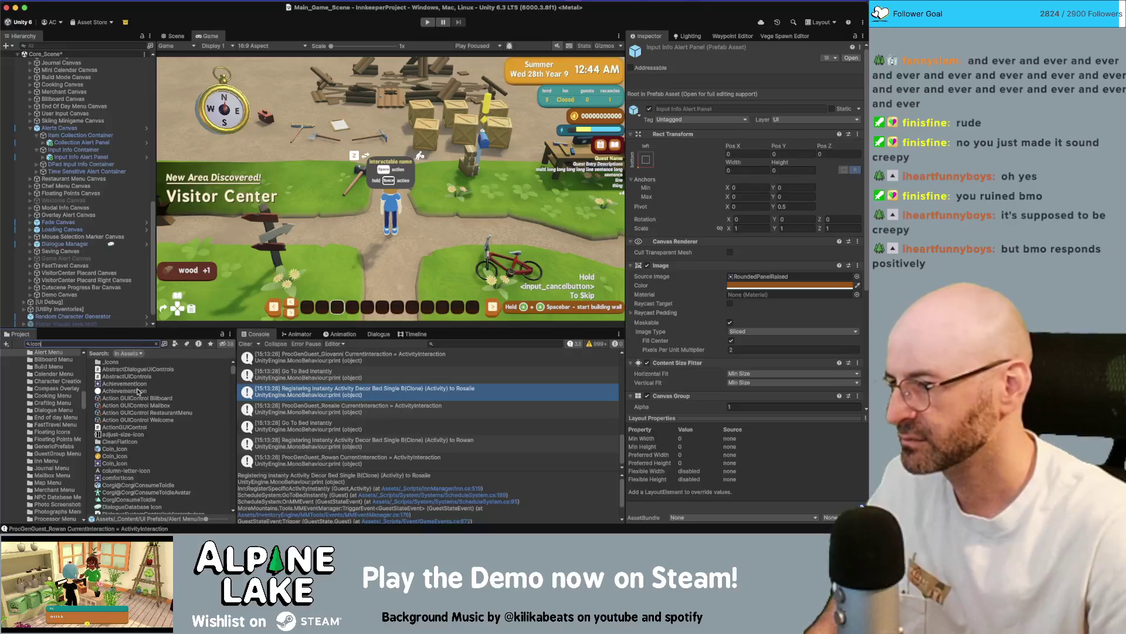
{"action": "scroll", "coordinate": [135, 453], "scroll_direction": "down", "scroll_amount": 1}
{"action": "scroll", "coordinate": [135, 452], "scroll_direction": "down", "scroll_amount": 4}
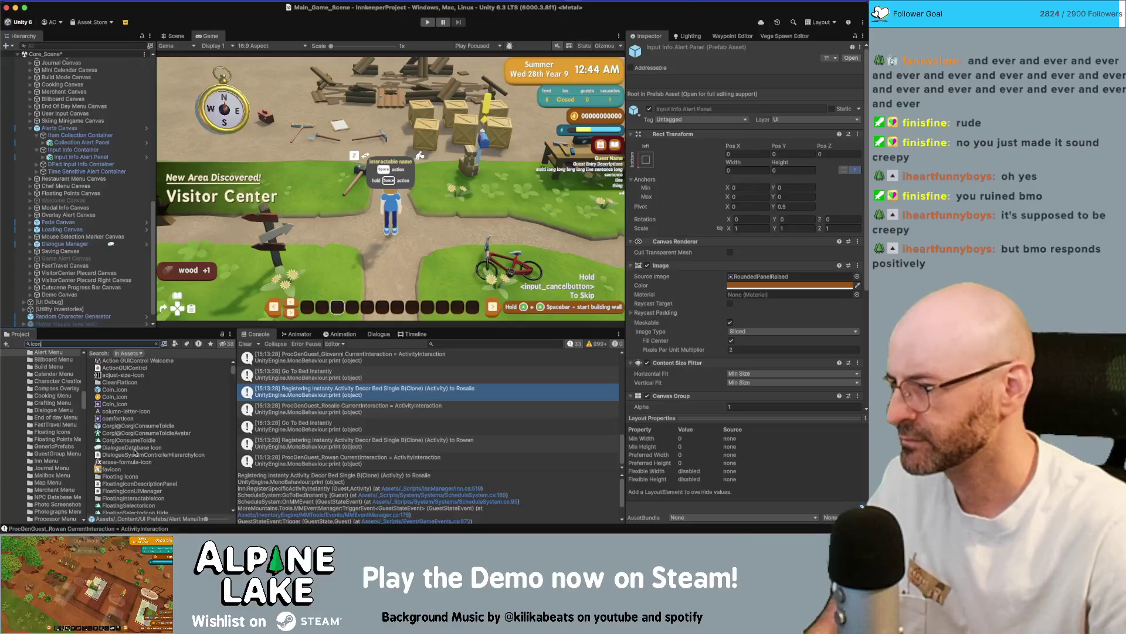
{"action": "scroll", "coordinate": [135, 453], "scroll_direction": "up", "scroll_amount": 4}
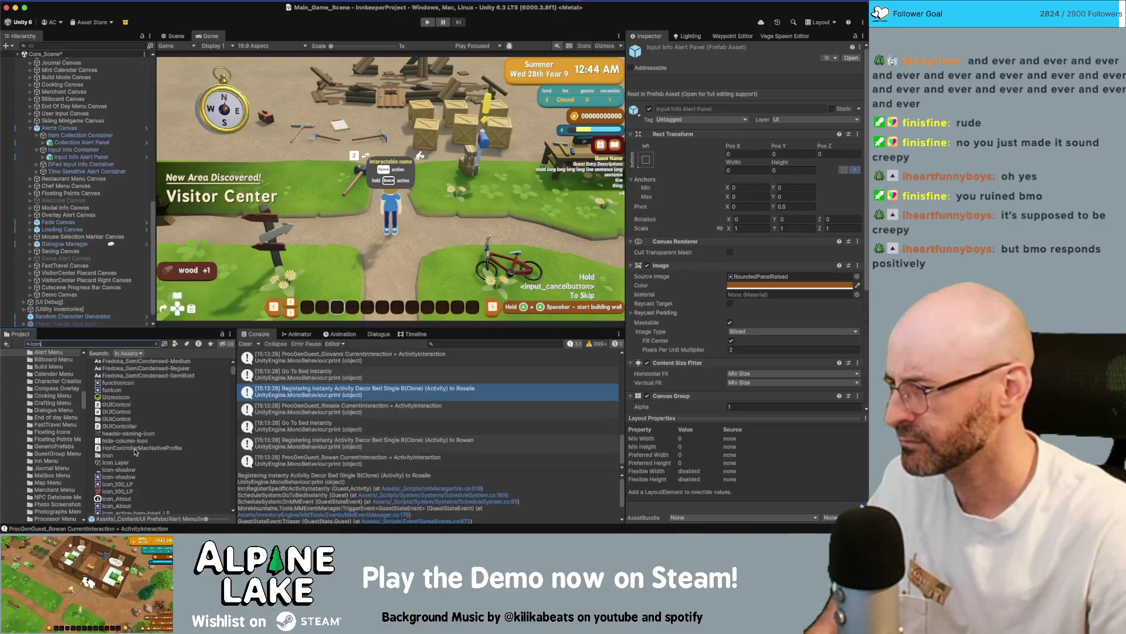
{"action": "scroll", "coordinate": [135, 418], "scroll_direction": "down", "scroll_amount": 10}
{"action": "scroll", "coordinate": [233, 381], "scroll_direction": "down", "scroll_amount": 10}
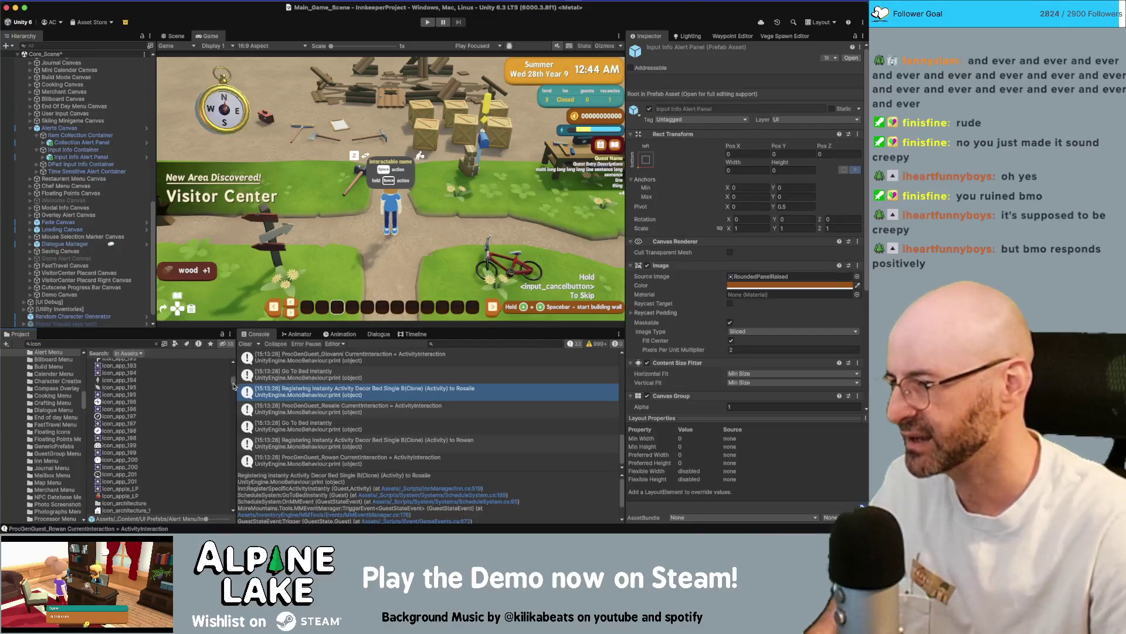
{"action": "scroll", "coordinate": [234, 382], "scroll_direction": "up", "scroll_amount": 15}
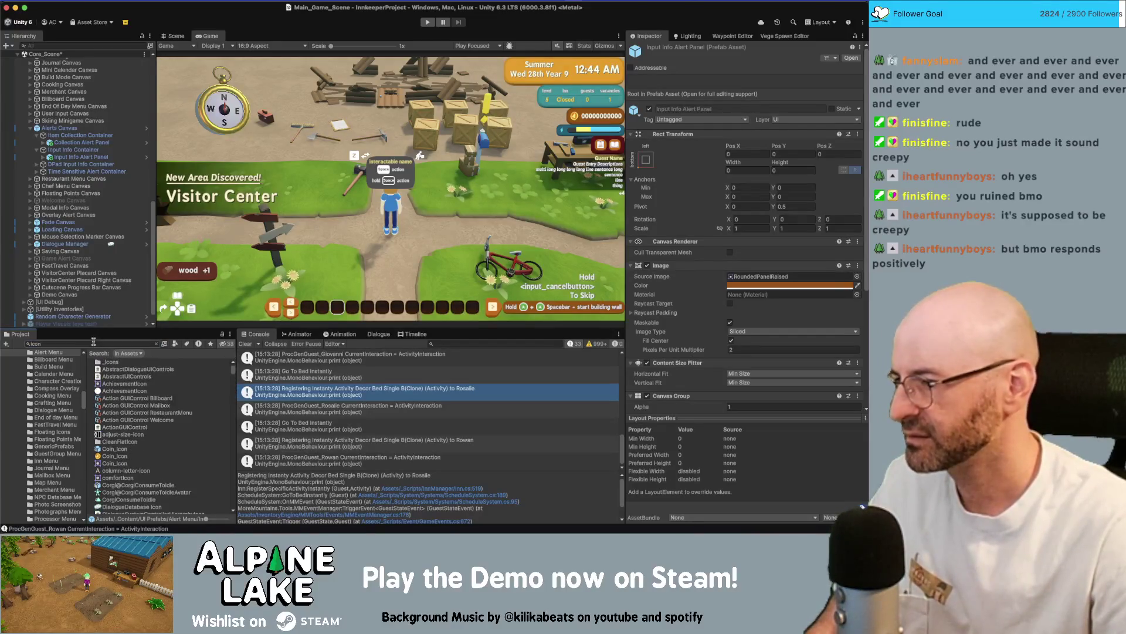
{"action": "type", "text": "s"}
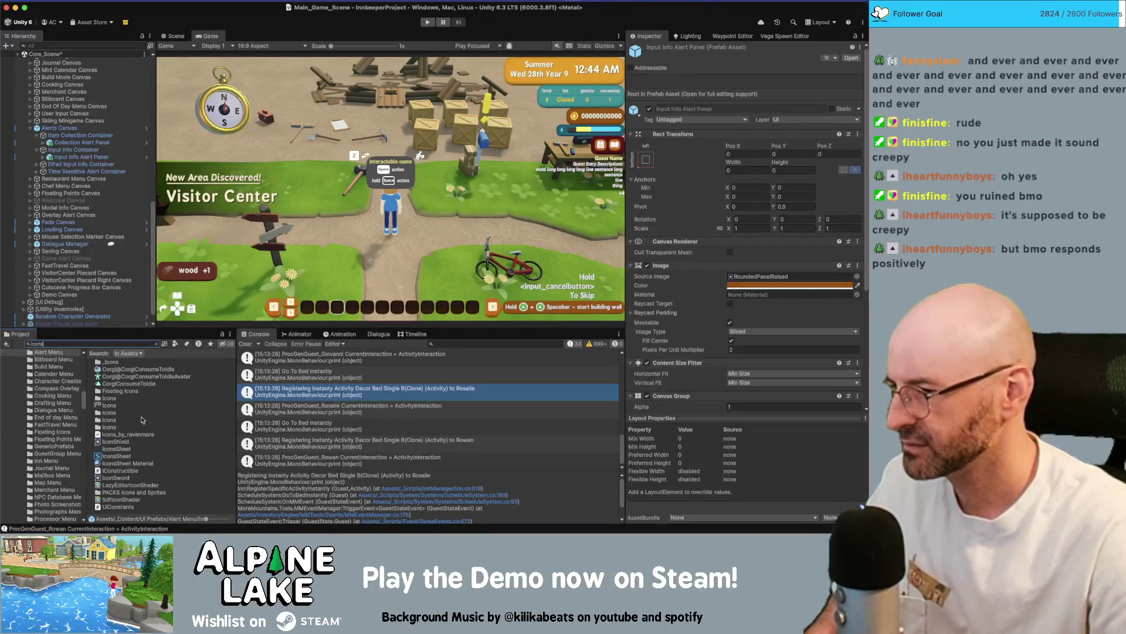
{"action": "left_click", "coordinate": [111, 405]}
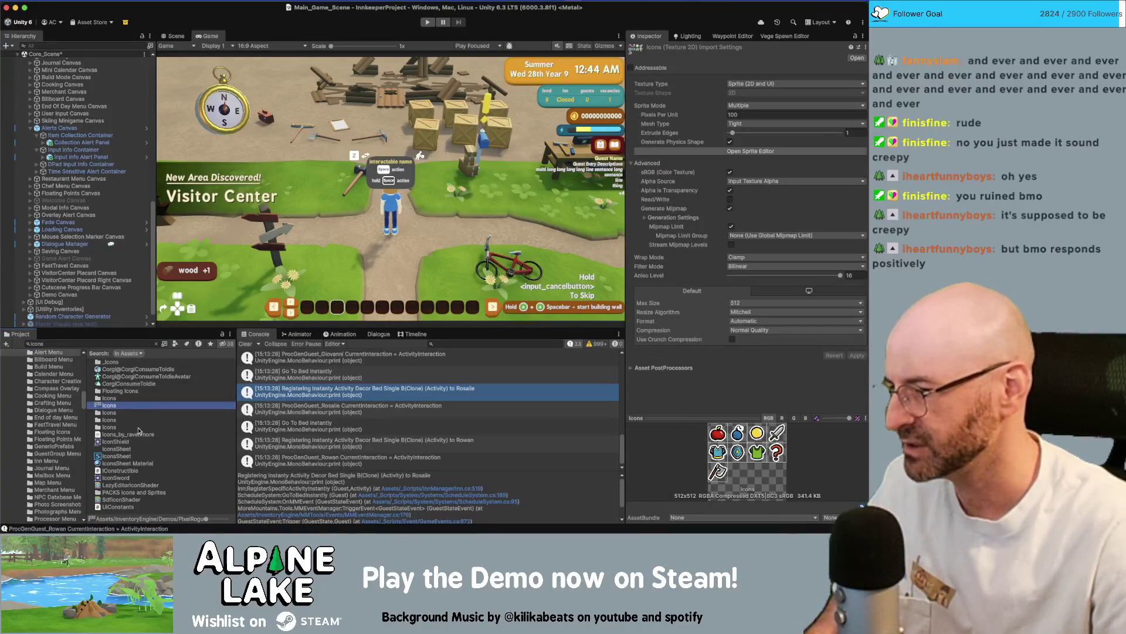
Open the folder containing the Icons texture and look through its contents.
{"action": "double_click", "coordinate": [112, 362]}
{"action": "scroll", "coordinate": [52, 414], "scroll_direction": "up", "scroll_amount": 15}
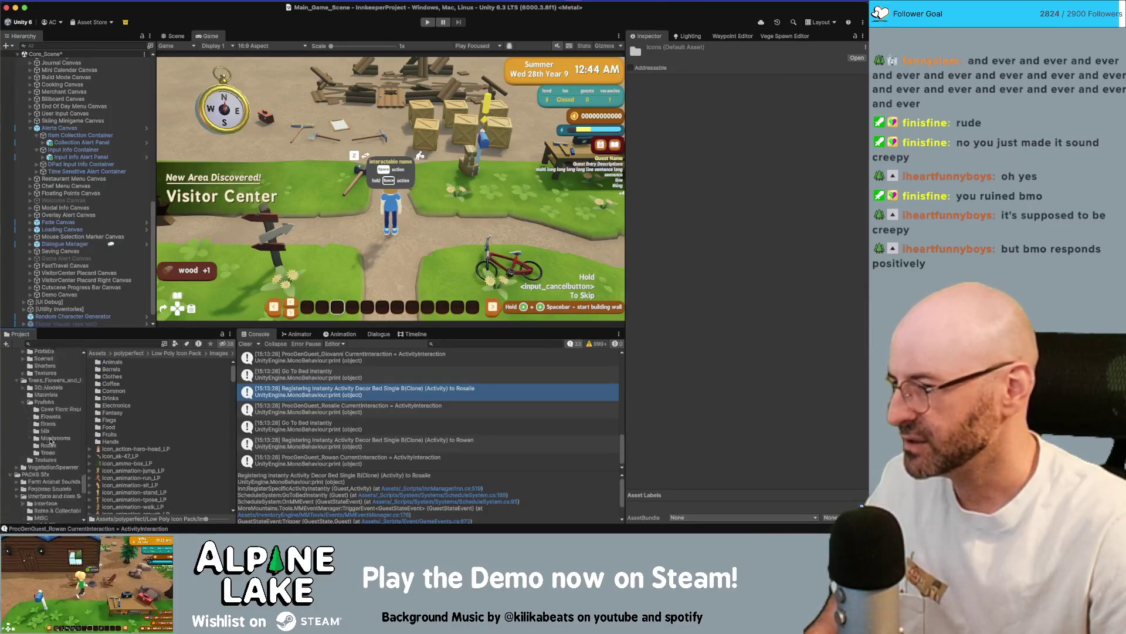
{"action": "scroll", "coordinate": [56, 422], "scroll_direction": "up", "scroll_amount": 15}
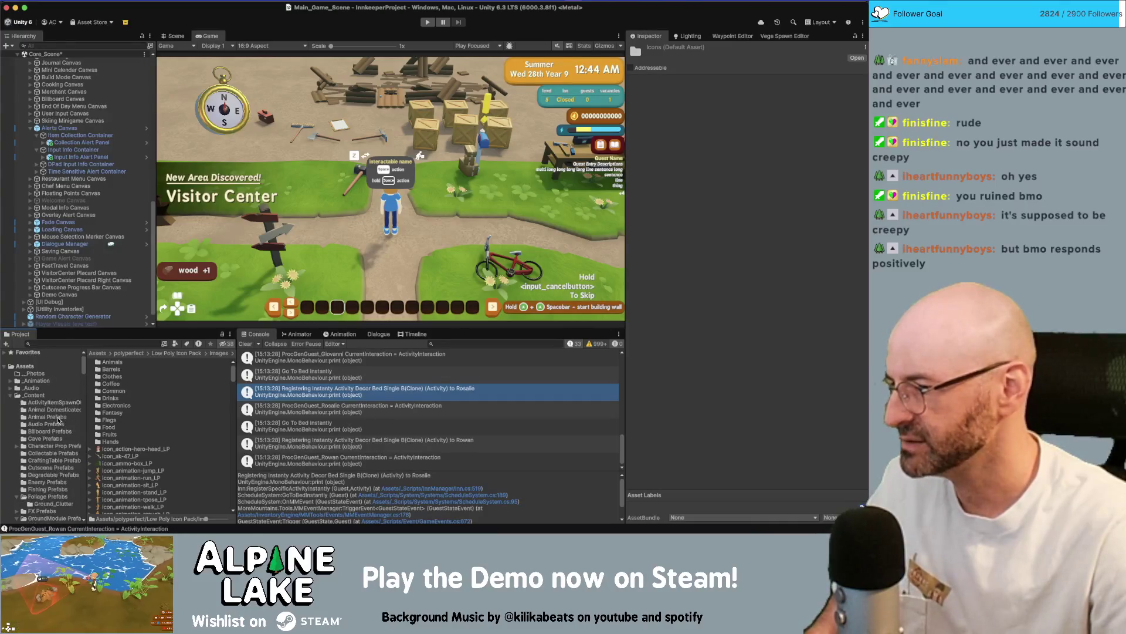
{"action": "scroll", "coordinate": [57, 403], "scroll_direction": "up", "scroll_amount": 2}
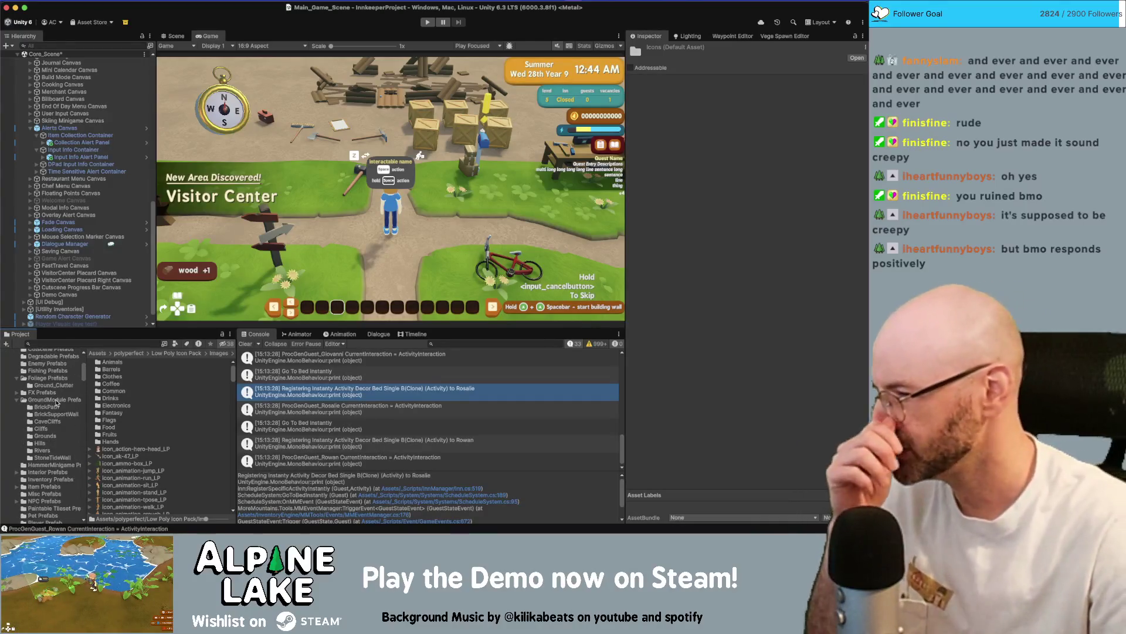
{"action": "scroll", "coordinate": [57, 402], "scroll_direction": "down", "scroll_amount": 5}
{"action": "scroll", "coordinate": [57, 404], "scroll_direction": "down", "scroll_amount": 10}
{"action": "scroll", "coordinate": [57, 404], "scroll_direction": "down", "scroll_amount": 15}
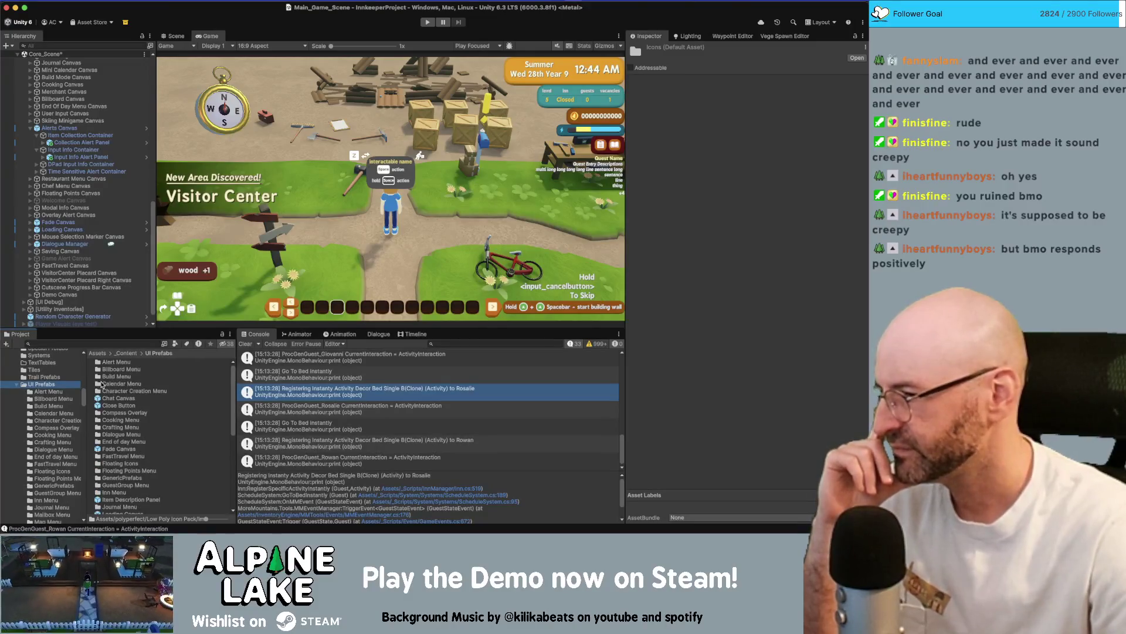
{"action": "scroll", "coordinate": [36, 387], "scroll_direction": "up", "scroll_amount": 20}
Navigate from the Assets root down through _Sprites into the Icons folder.
{"action": "left_click", "coordinate": [25, 365]}
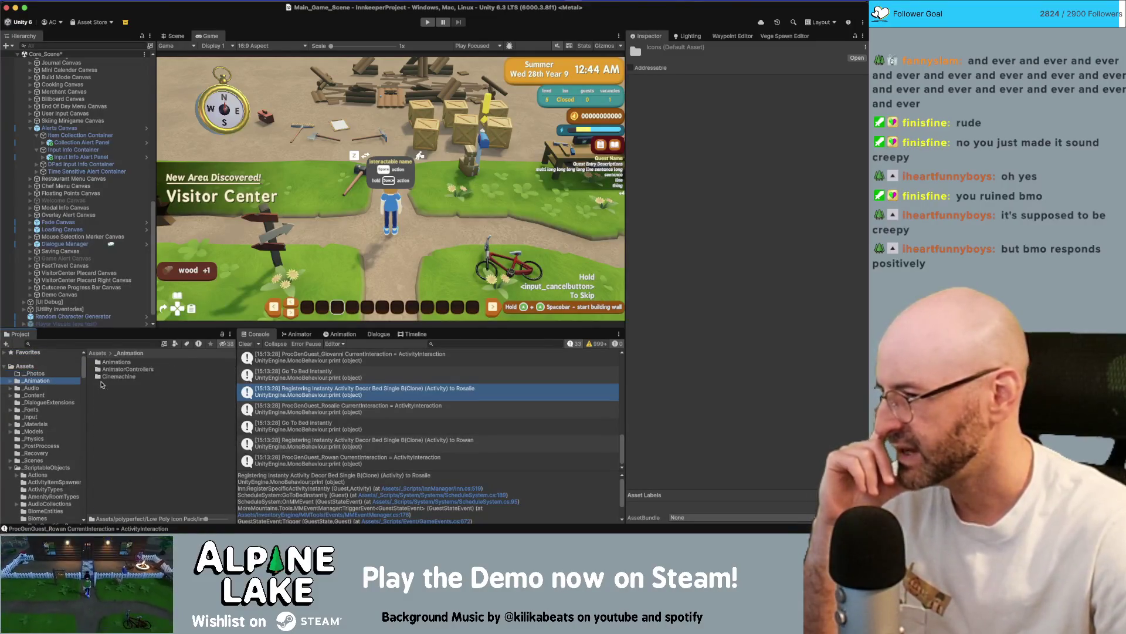
{"action": "double_click", "coordinate": [117, 435]}
{"action": "key", "text": "Down"}
{"action": "key", "text": "Down"}
{"action": "key", "text": "Down"}
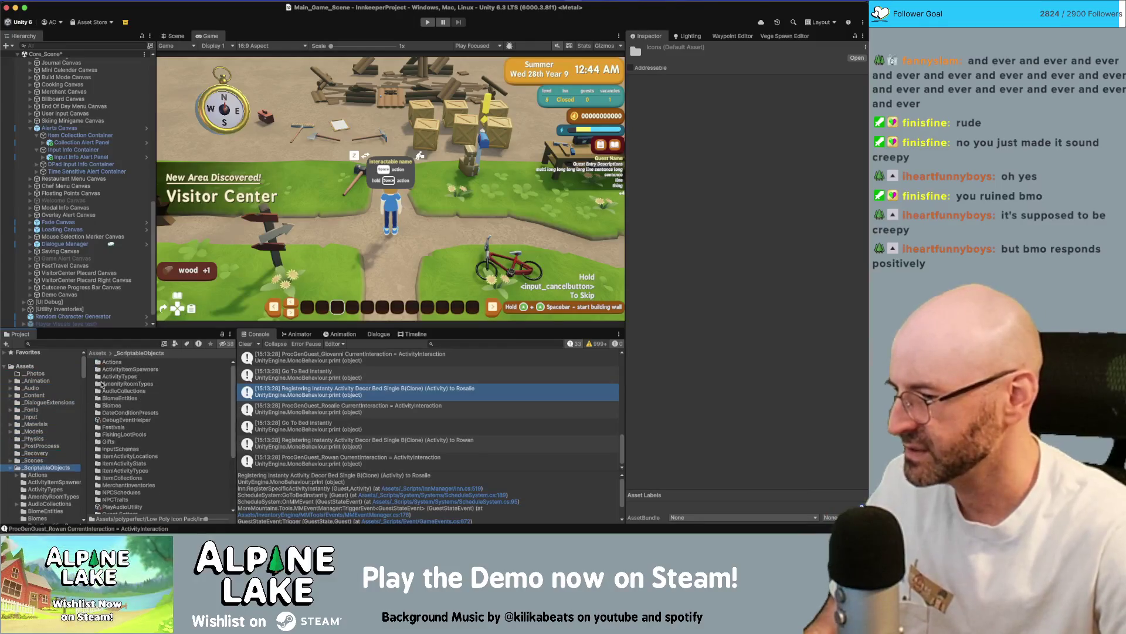
{"action": "key", "text": "Down"}
{"action": "key", "text": "Down"}
{"action": "key", "text": "Down"}
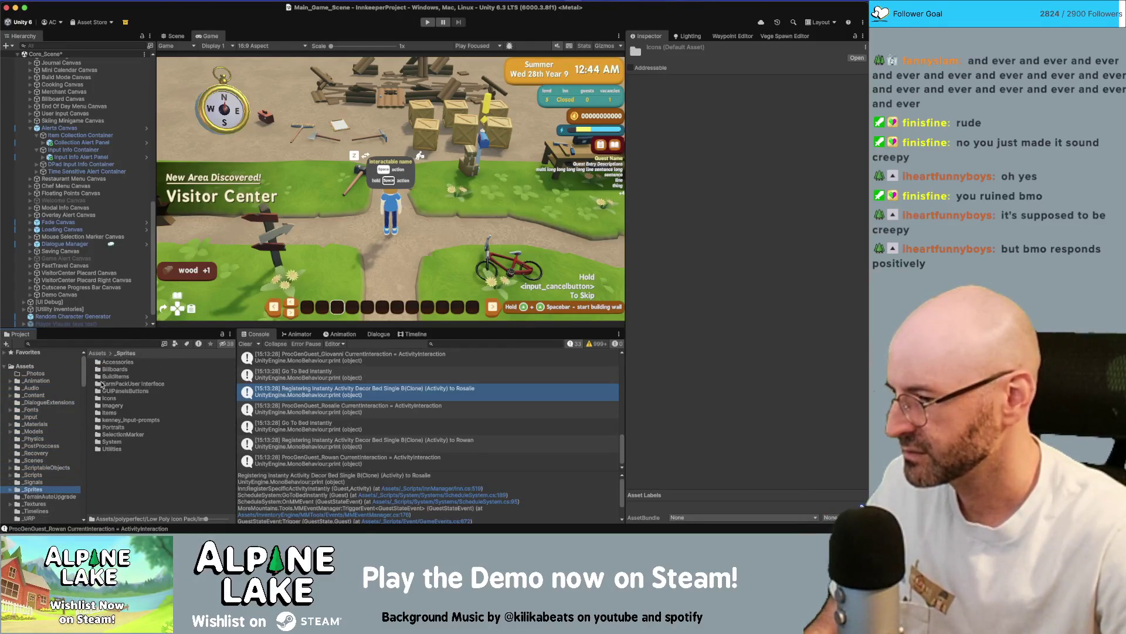
{"action": "key", "text": "Down"}
{"action": "key", "text": "Down"}
{"action": "key", "text": "Down"}
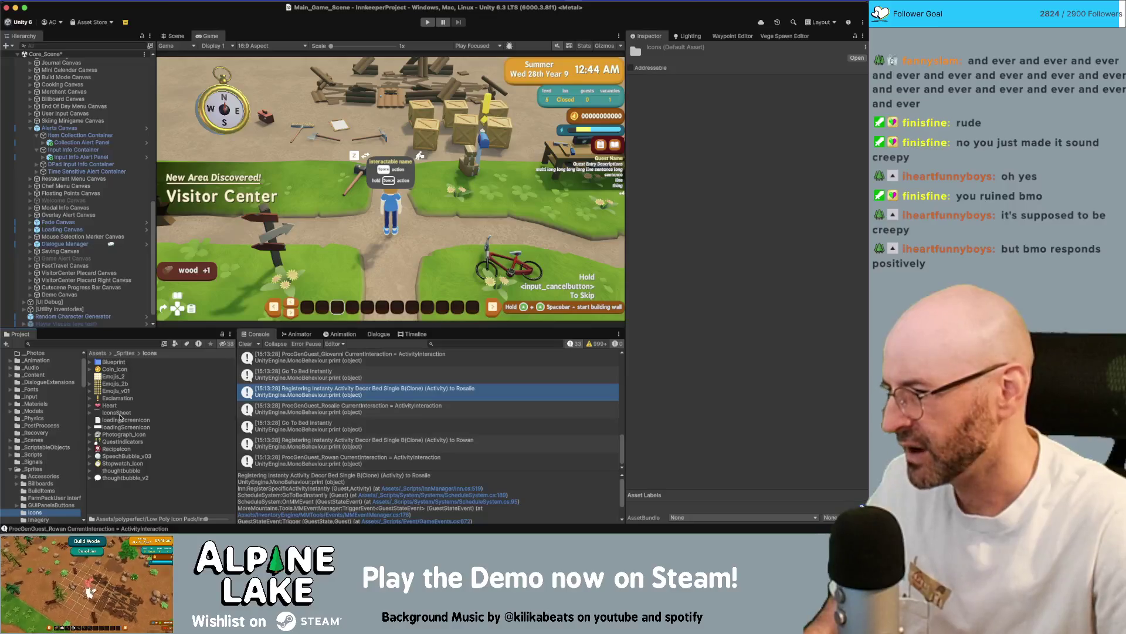
{"action": "key", "text": "super+Tab"}
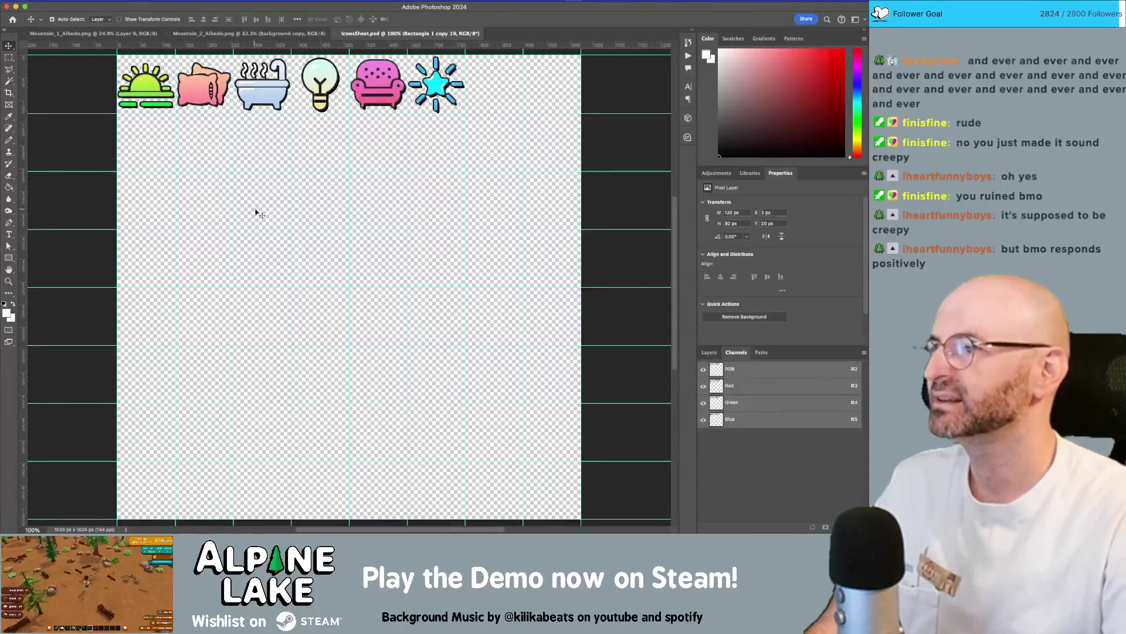
Zoom in on the blue star icon and the empty cell beside it in IconsSheet.psd.
{"action": "key", "text": "z"}
{"action": "mouse_move", "coordinate": [375, 182]}
{"action": "left_mouse_down"}
{"action": "mouse_move", "coordinate": [405, 194]}
{"action": "mouse_move", "coordinate": [405, 232]}
{"action": "mouse_move", "coordinate": [456, 258]}
{"action": "mouse_move", "coordinate": [364, 252]}
{"action": "mouse_move", "coordinate": [425, 246]}
{"action": "mouse_move", "coordinate": [338, 215]}
{"action": "mouse_move", "coordinate": [337, 194]}
{"action": "mouse_move", "coordinate": [325, 192]}
{"action": "mouse_move", "coordinate": [364, 208]}
{"action": "left_mouse_up"}
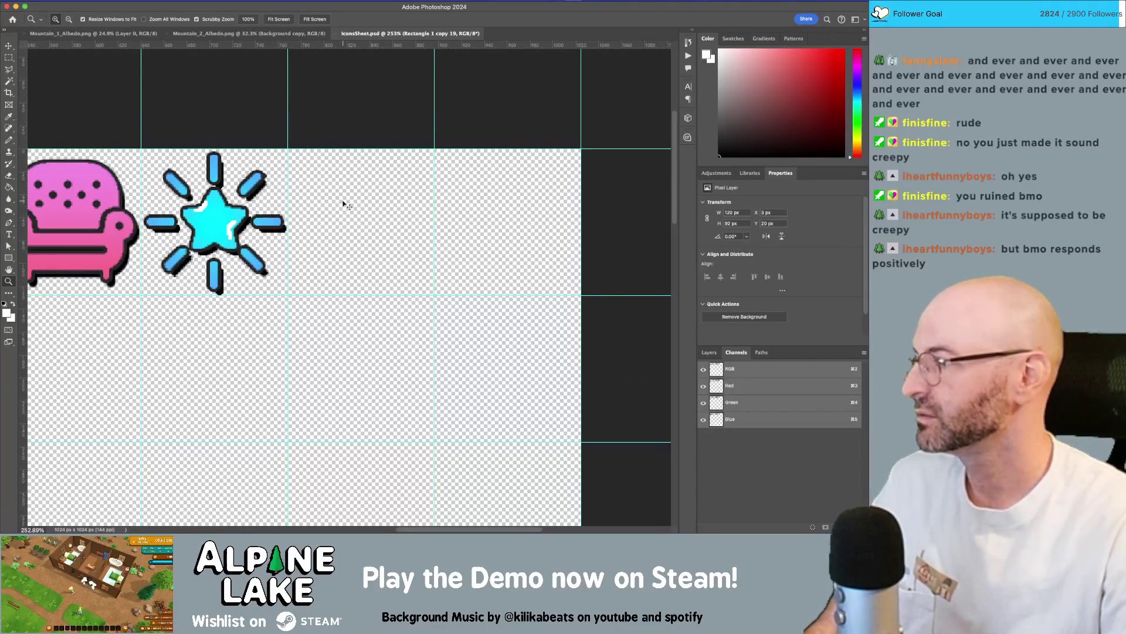
{"action": "key", "text": "super+Tab"}
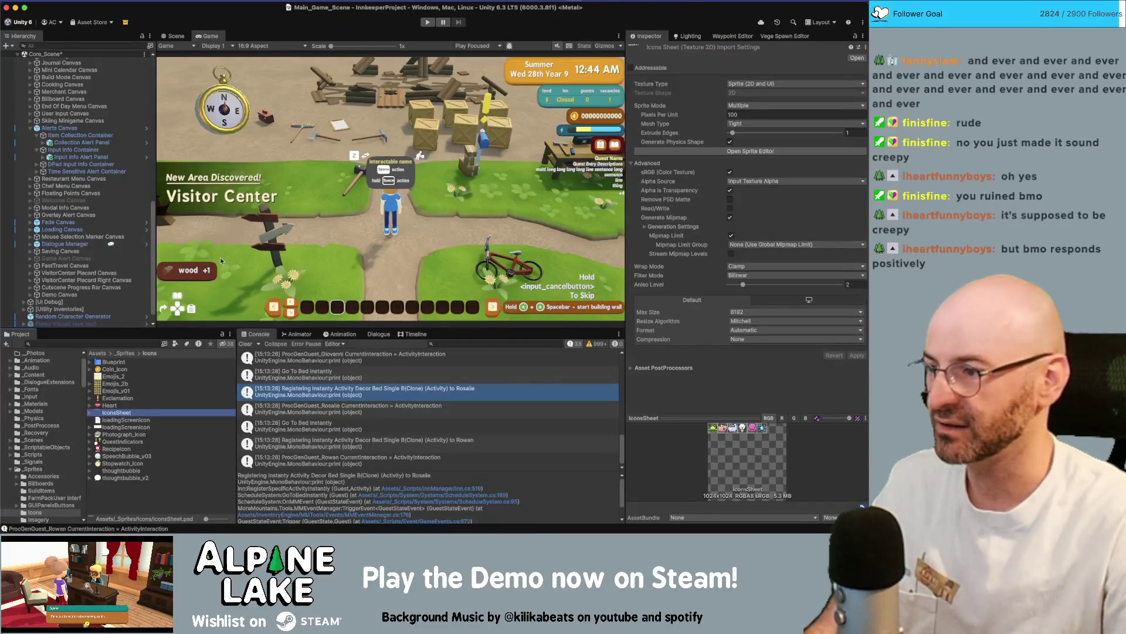
Search the project for 'bed' and preview the icon_activity_79 image.
{"action": "left_click", "coordinate": [100, 343]}
{"action": "type", "text": "b"}
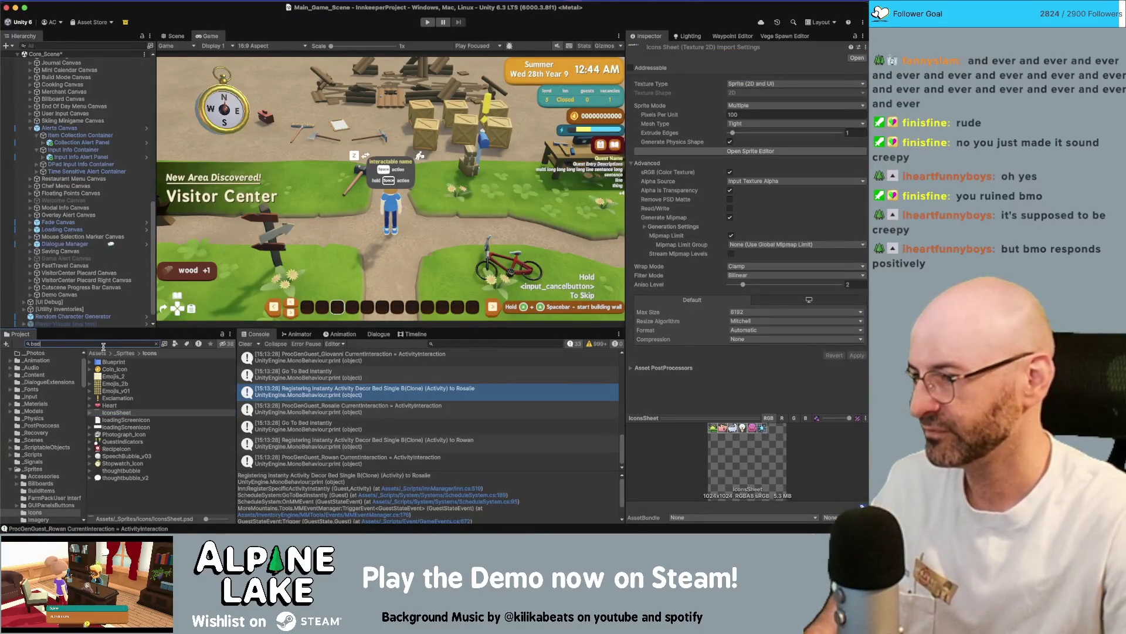
{"action": "type", "text": "ed"}
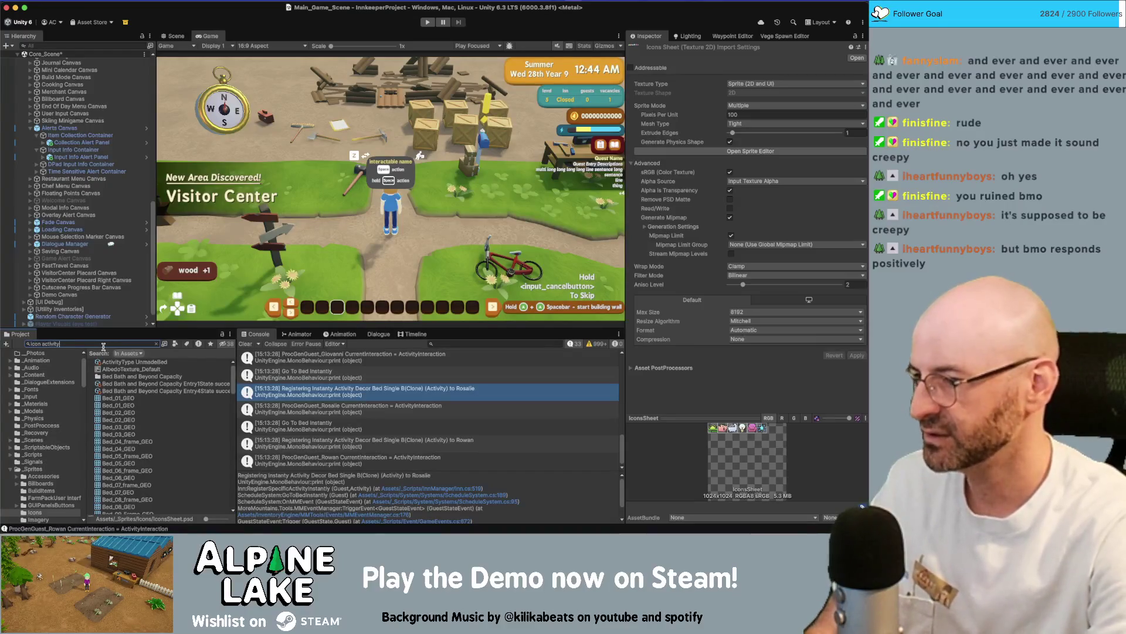
{"action": "scroll", "coordinate": [137, 440], "scroll_direction": "down", "scroll_amount": 15}
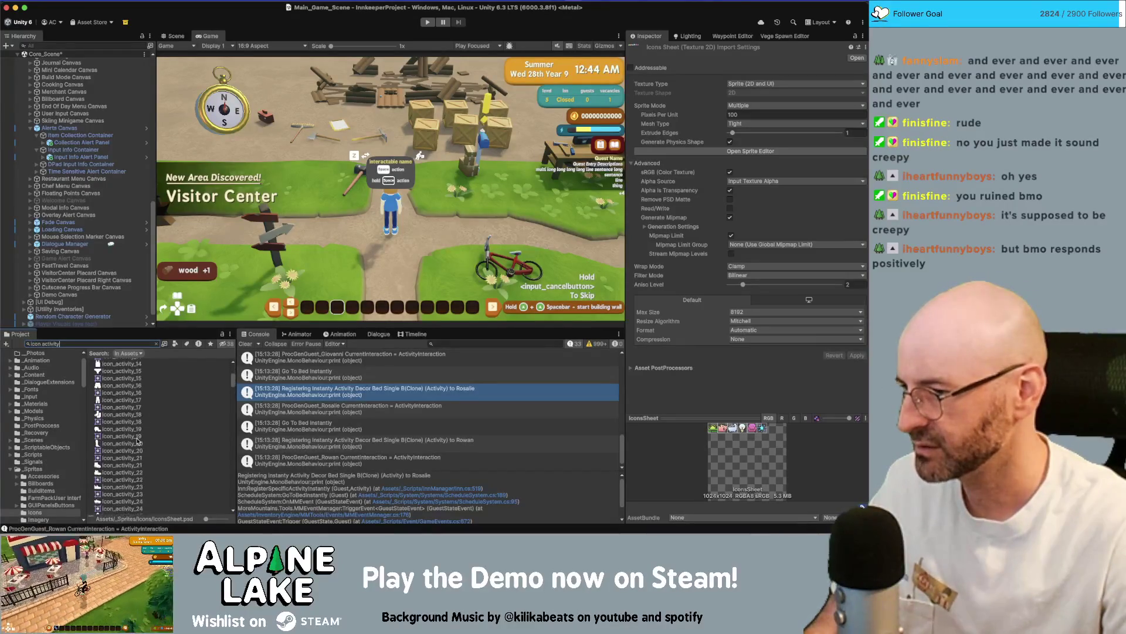
{"action": "scroll", "coordinate": [137, 437], "scroll_direction": "down", "scroll_amount": 3}
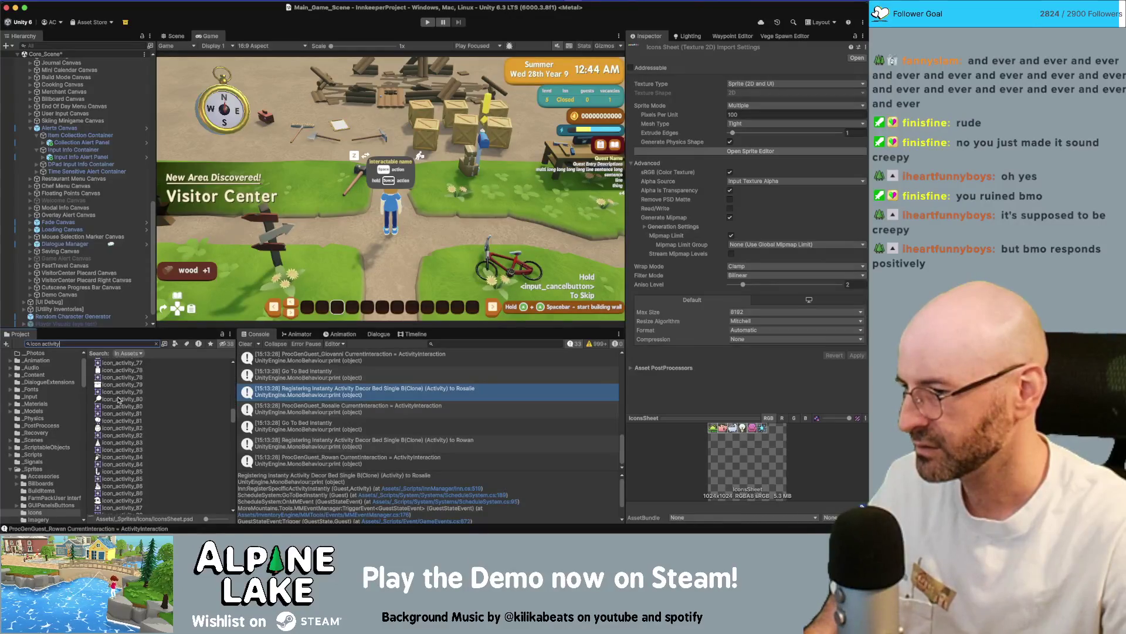
{"action": "left_click", "coordinate": [121, 385]}
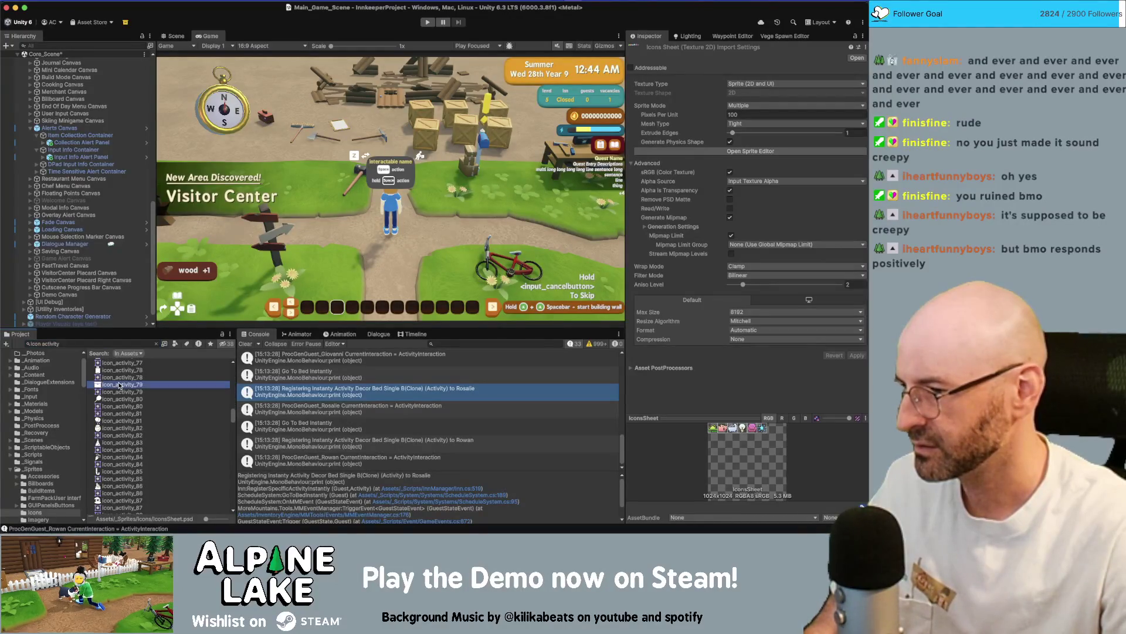
{"action": "scroll", "coordinate": [123, 381], "scroll_direction": "down", "scroll_amount": 5}
Search for 'icon activity' and scroll through the matching icon images.
{"action": "type", "text": "icon furniture"}
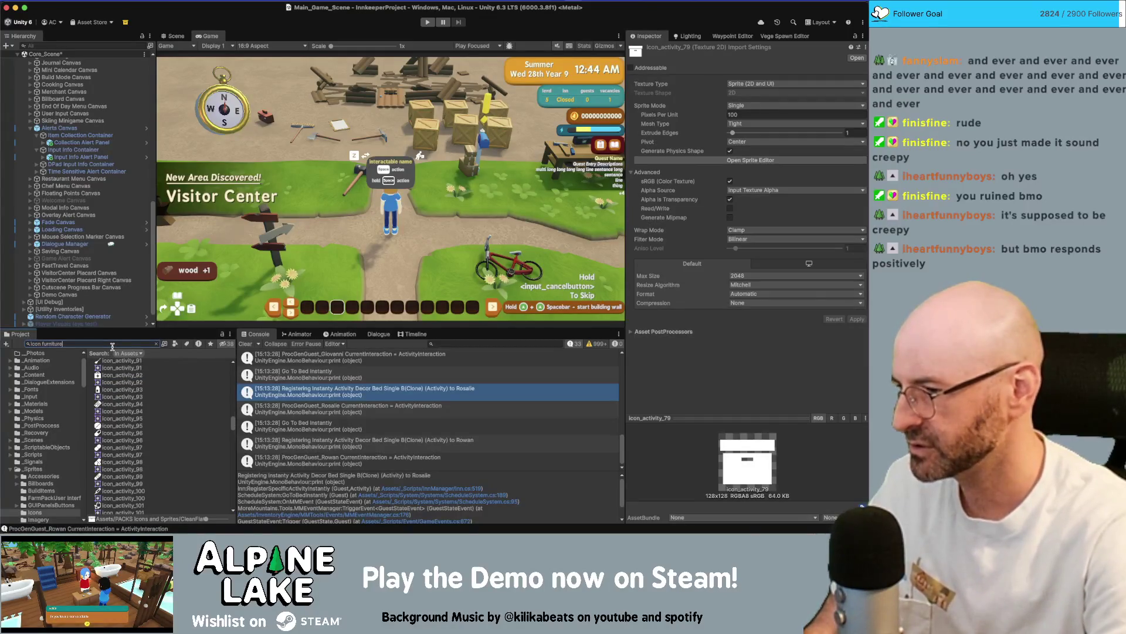
{"action": "key", "text": "BackSpace"}
{"action": "key", "text": "BackSpace"}
{"action": "key", "text": "BackSpace"}
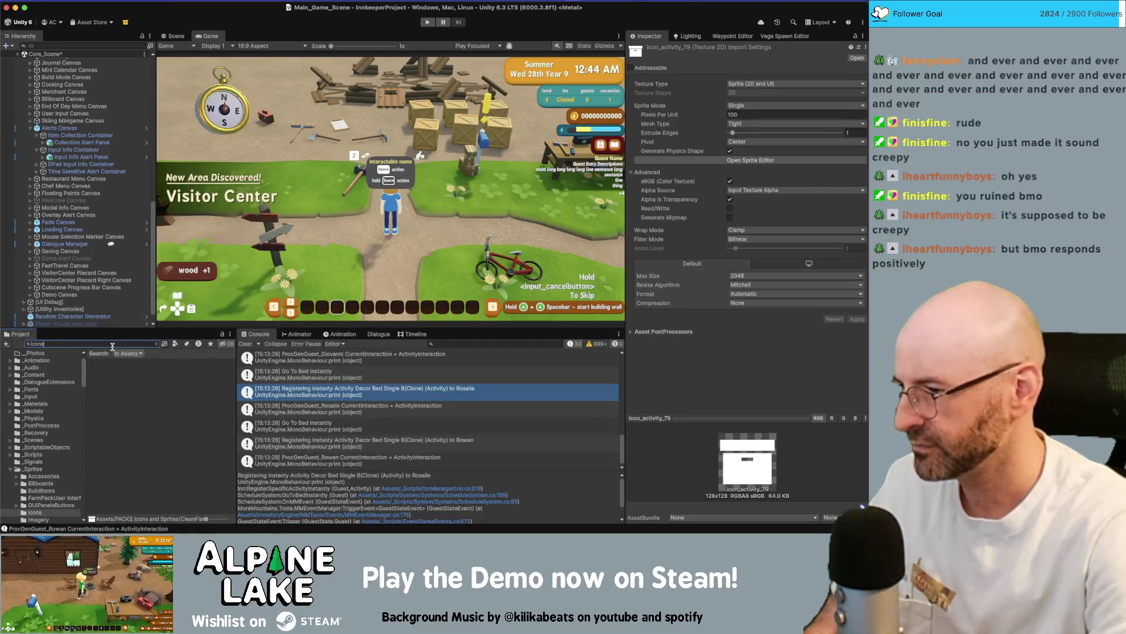
{"action": "type", "text": "ctivity"}
{"action": "scroll", "coordinate": [145, 418], "scroll_direction": "down", "scroll_amount": 10}
{"action": "scroll", "coordinate": [144, 434], "scroll_direction": "up", "scroll_amount": 10}
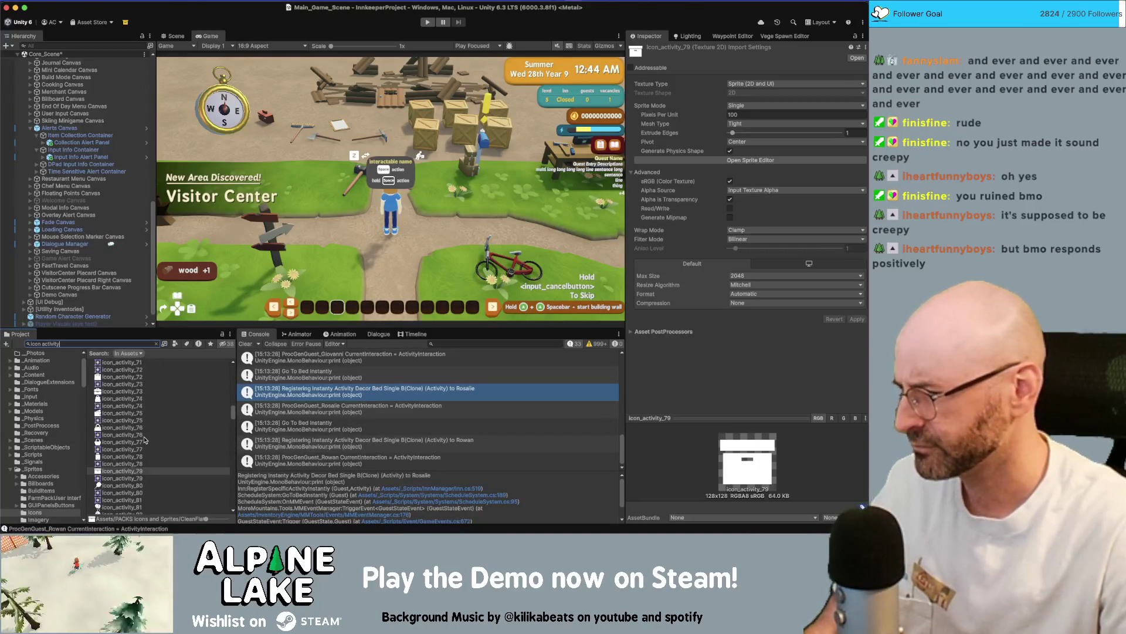
{"action": "scroll", "coordinate": [141, 441], "scroll_direction": "up", "scroll_amount": 3}
{"action": "scroll", "coordinate": [135, 441], "scroll_direction": "down", "scroll_amount": 2}
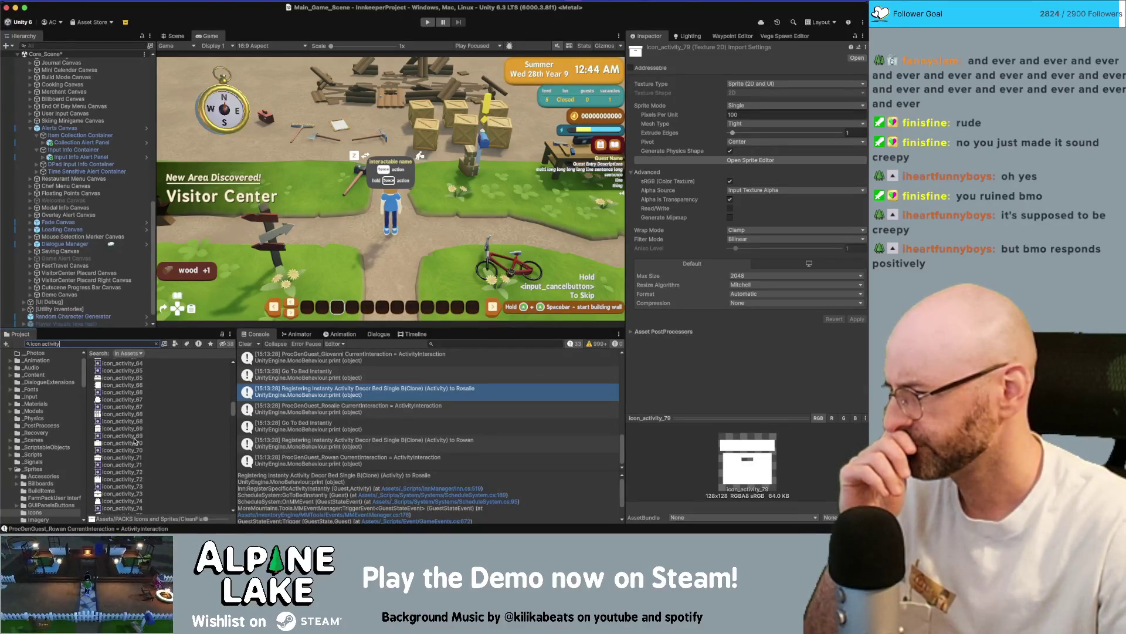
{"action": "scroll", "coordinate": [135, 441], "scroll_direction": "up", "scroll_amount": 1}
Place icon_activity_65 in IconsSheet.psd, scaled to about 37% in the cell beside the star.
{"action": "mouse_move", "coordinate": [126, 387]}
{"action": "left_mouse_down"}
{"action": "mouse_move", "coordinate": [158, 393]}
{"action": "mouse_move", "coordinate": [327, 297]}
{"action": "mouse_move", "coordinate": [377, 234]}
{"action": "mouse_move", "coordinate": [367, 339]}
{"action": "mouse_move", "coordinate": [363, 323]}
{"action": "left_mouse_up"}
{"action": "left_click_drag", "start_coordinate": [209, 181], "coordinate": [298, 247]}
{"action": "left_click_drag", "start_coordinate": [310, 329], "coordinate": [320, 228]}
{"action": "left_click_drag", "start_coordinate": [442, 302], "coordinate": [420, 282]}
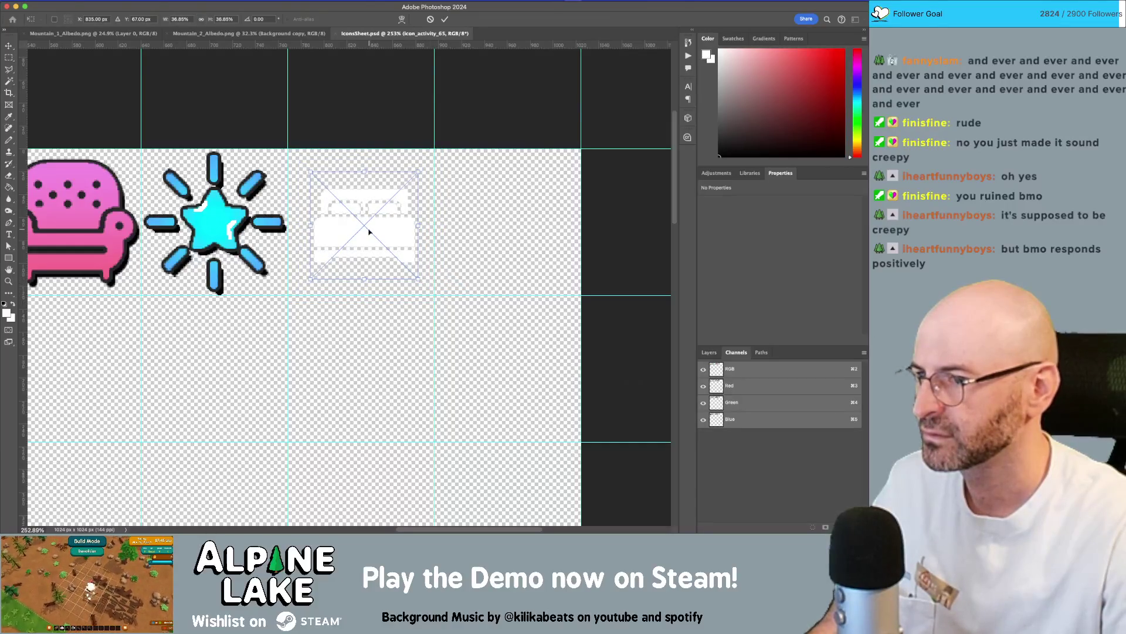
{"action": "key", "text": "Return"}
Zoom in to check the placed bed icon.
{"action": "key", "text": "z"}
{"action": "mouse_move", "coordinate": [403, 241]}
{"action": "left_mouse_down"}
{"action": "mouse_move", "coordinate": [369, 232]}
{"action": "mouse_move", "coordinate": [397, 233]}
{"action": "left_mouse_up"}
{"action": "key", "text": "v"}
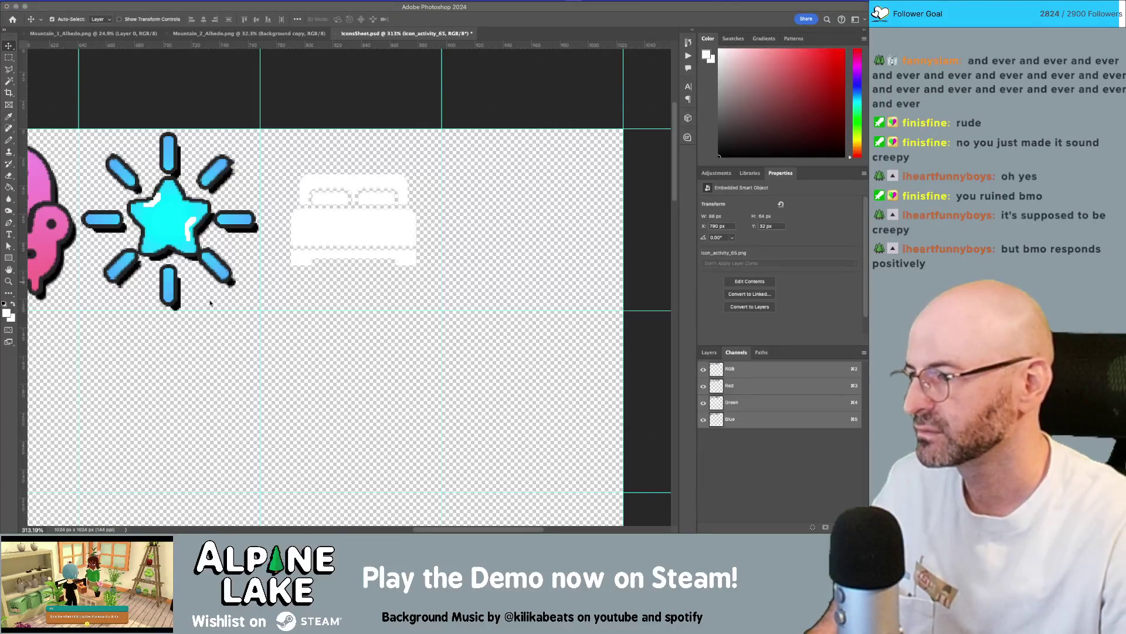
{"action": "key", "text": "super+Tab"}
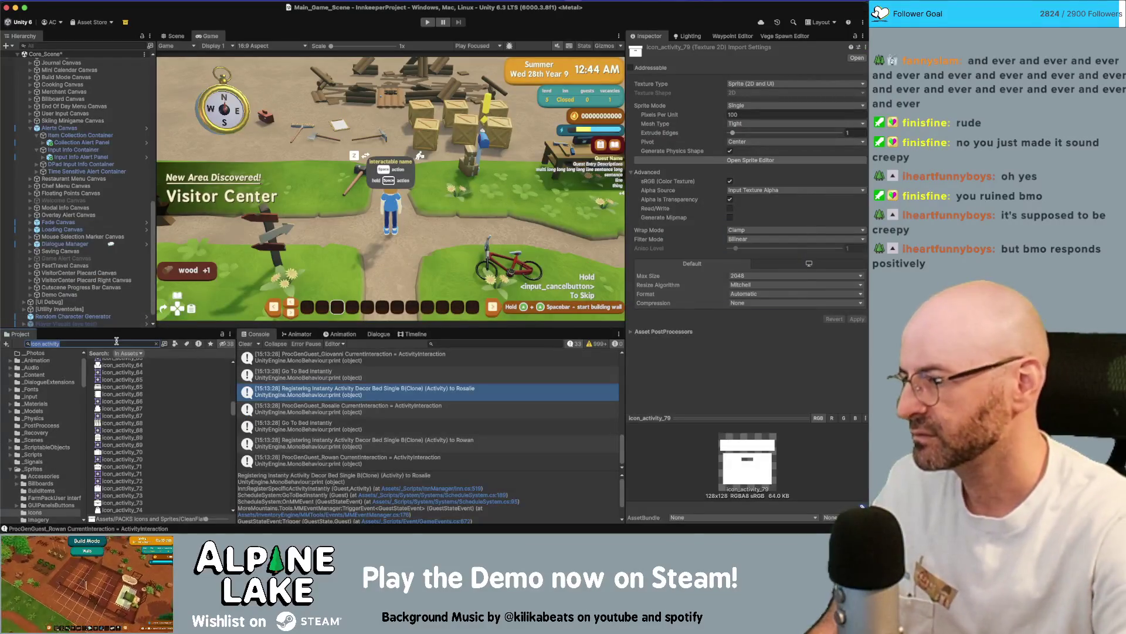
Select icon_activity_65 and clear the search to reveal its source folder.
{"action": "left_click", "coordinate": [127, 387]}
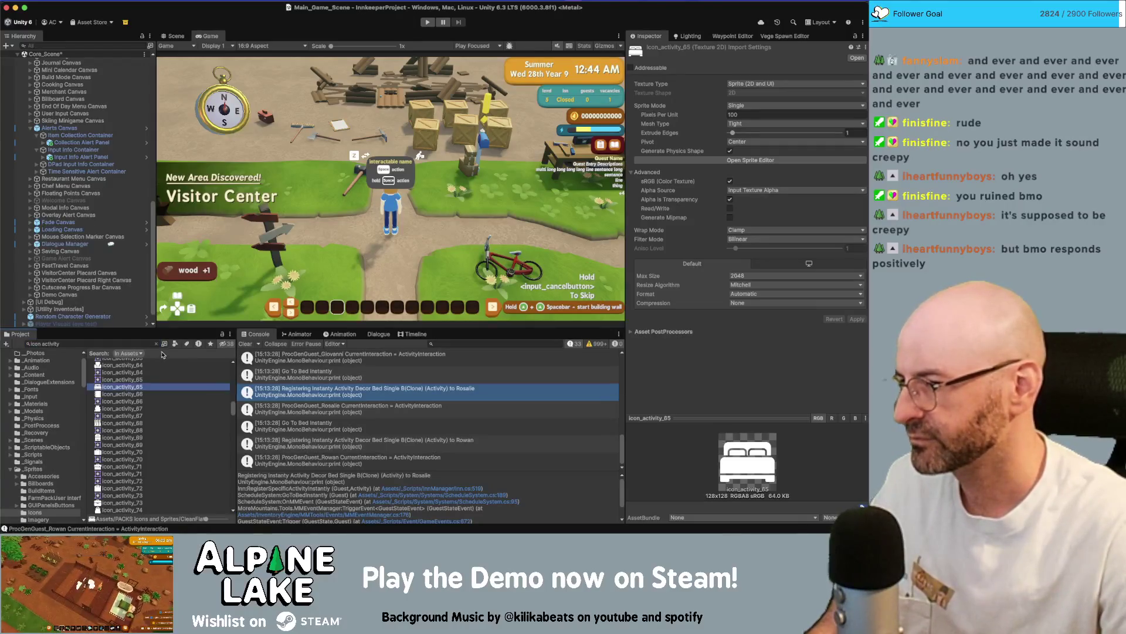
{"action": "left_click", "coordinate": [156, 344]}
{"action": "scroll", "coordinate": [167, 385], "scroll_direction": "up", "scroll_amount": 10}
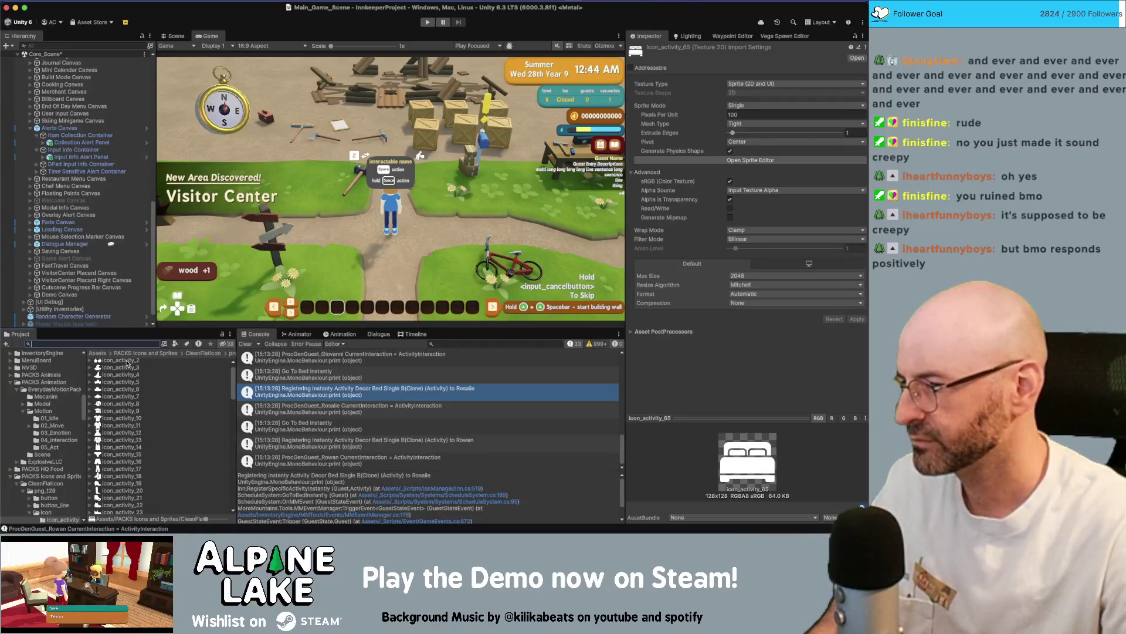
{"action": "scroll", "coordinate": [47, 410], "scroll_direction": "down", "scroll_amount": 6}
{"action": "left_click", "coordinate": [118, 439]}
{"action": "scroll", "coordinate": [44, 428], "scroll_direction": "down", "scroll_amount": 3}
{"action": "scroll", "coordinate": [44, 428], "scroll_direction": "up", "scroll_amount": 5}
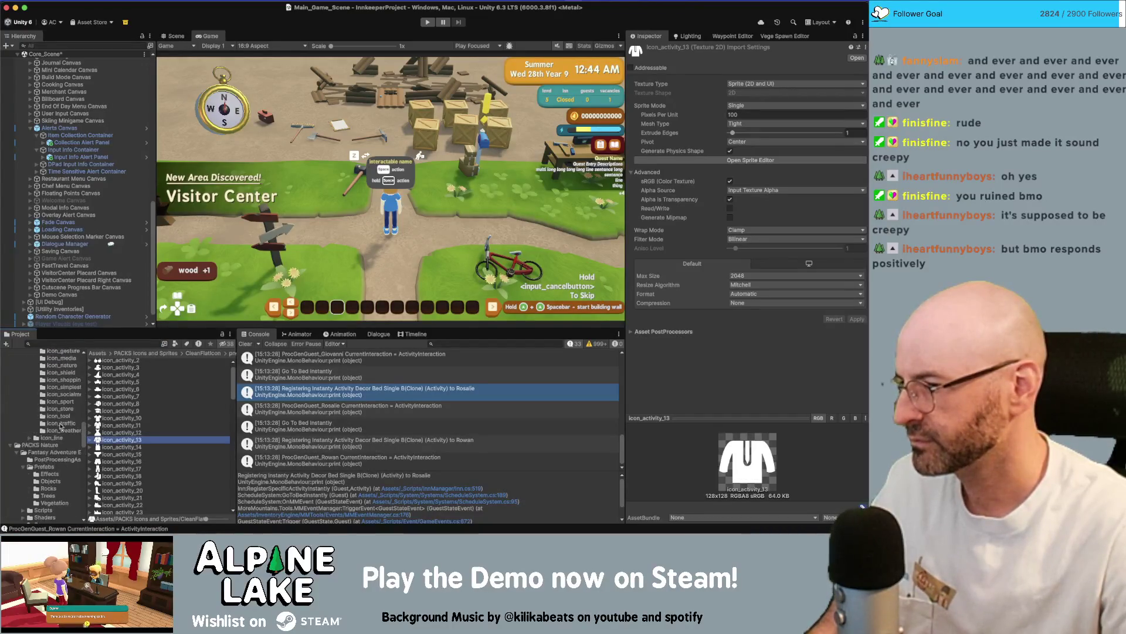
Browse the CleanFlaticon icon folders, from icon_traffic to icon_media.
{"action": "left_click", "coordinate": [60, 447]}
{"action": "scroll", "coordinate": [63, 448], "scroll_direction": "down", "scroll_amount": 2}
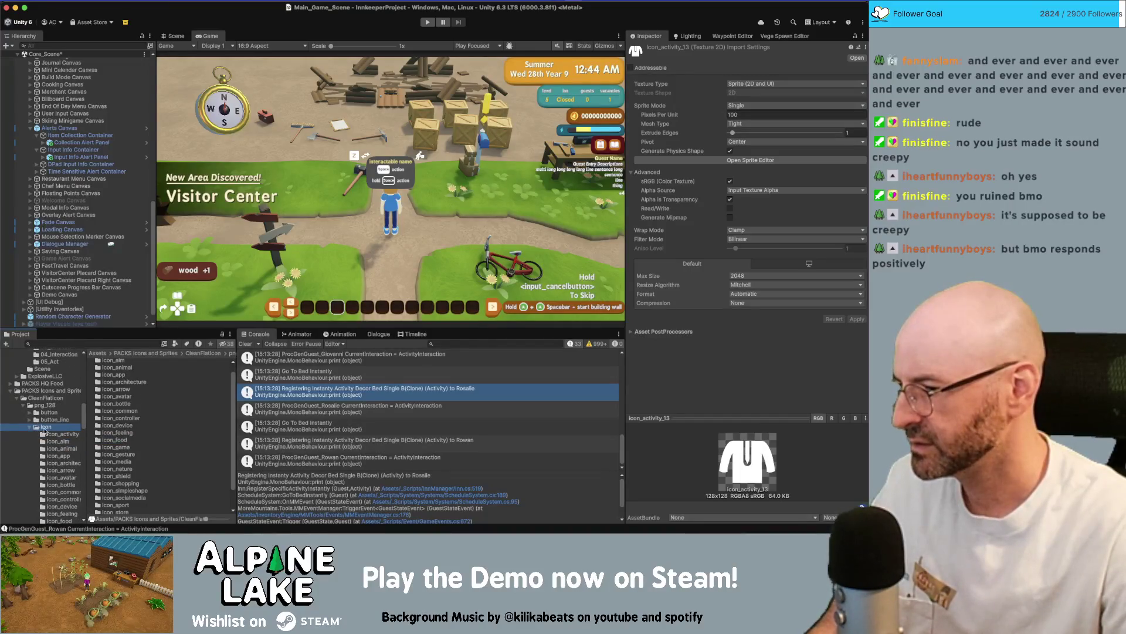
{"action": "scroll", "coordinate": [44, 433], "scroll_direction": "down", "scroll_amount": 2}
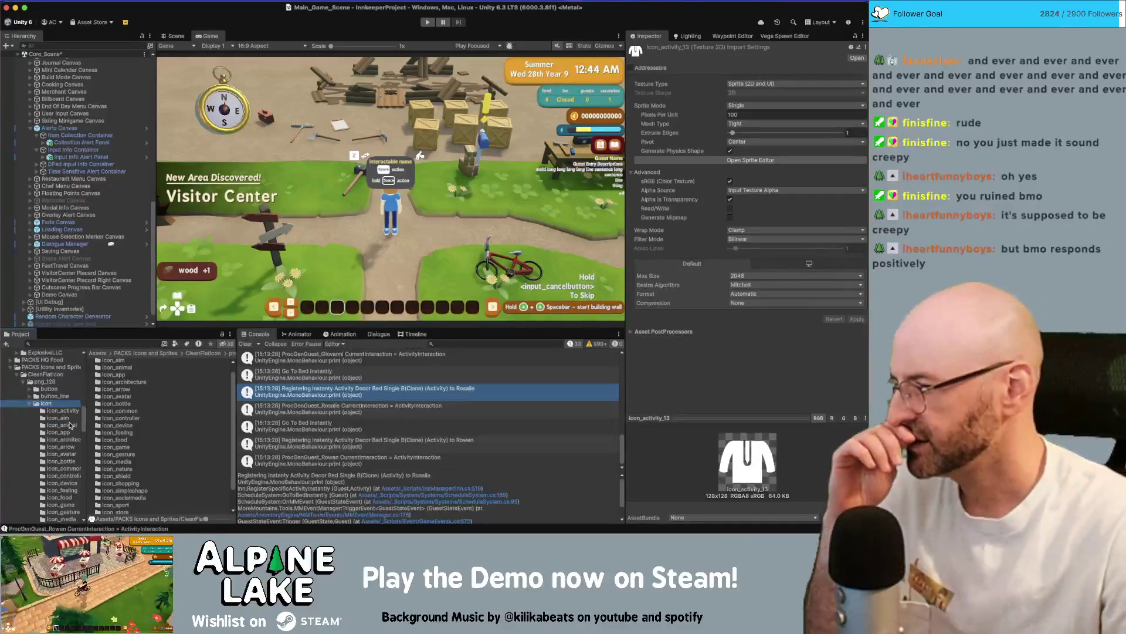
{"action": "scroll", "coordinate": [69, 428], "scroll_direction": "down", "scroll_amount": 10}
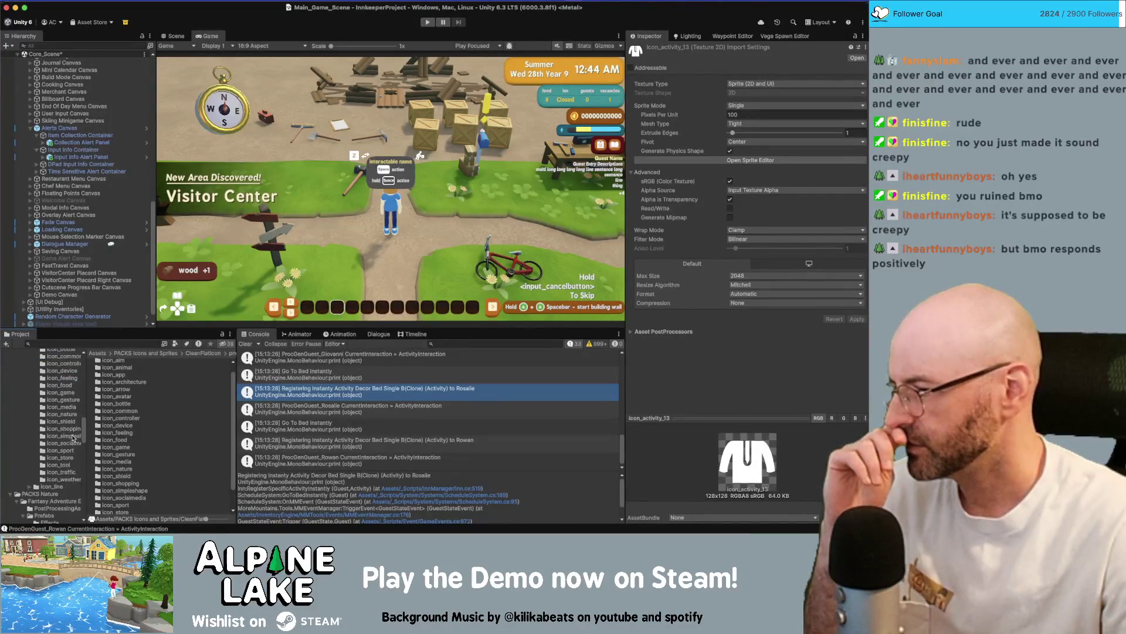
{"action": "left_click", "coordinate": [68, 472]}
{"action": "scroll", "coordinate": [144, 448], "scroll_direction": "down", "scroll_amount": 6}
{"action": "scroll", "coordinate": [125, 453], "scroll_direction": "up", "scroll_amount": 6}
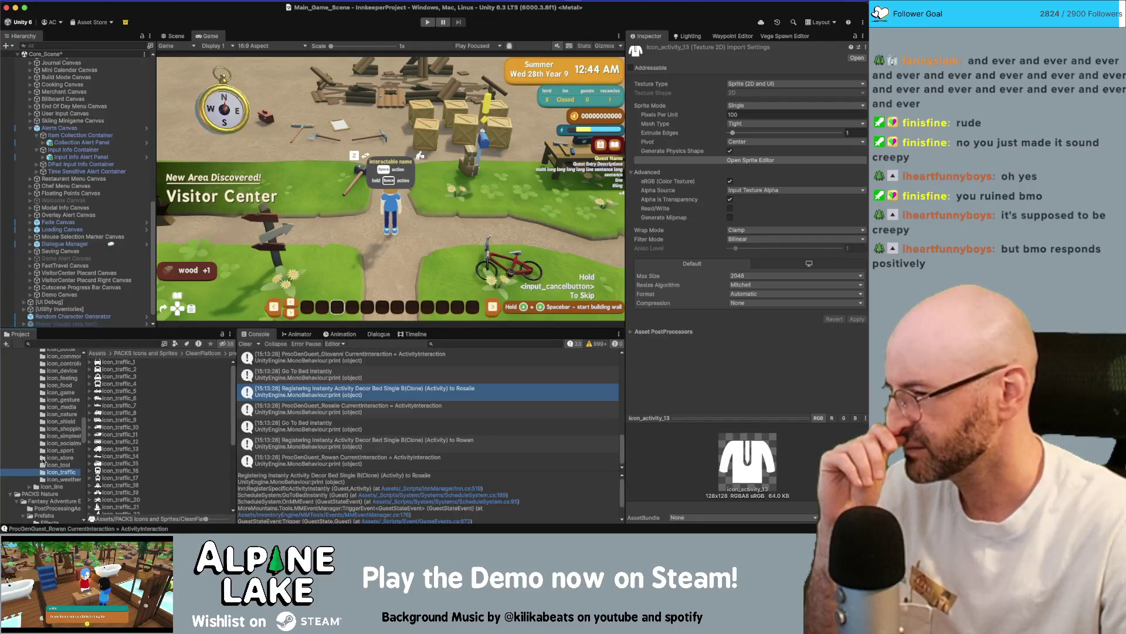
{"action": "scroll", "coordinate": [60, 465], "scroll_direction": "up", "scroll_amount": 1}
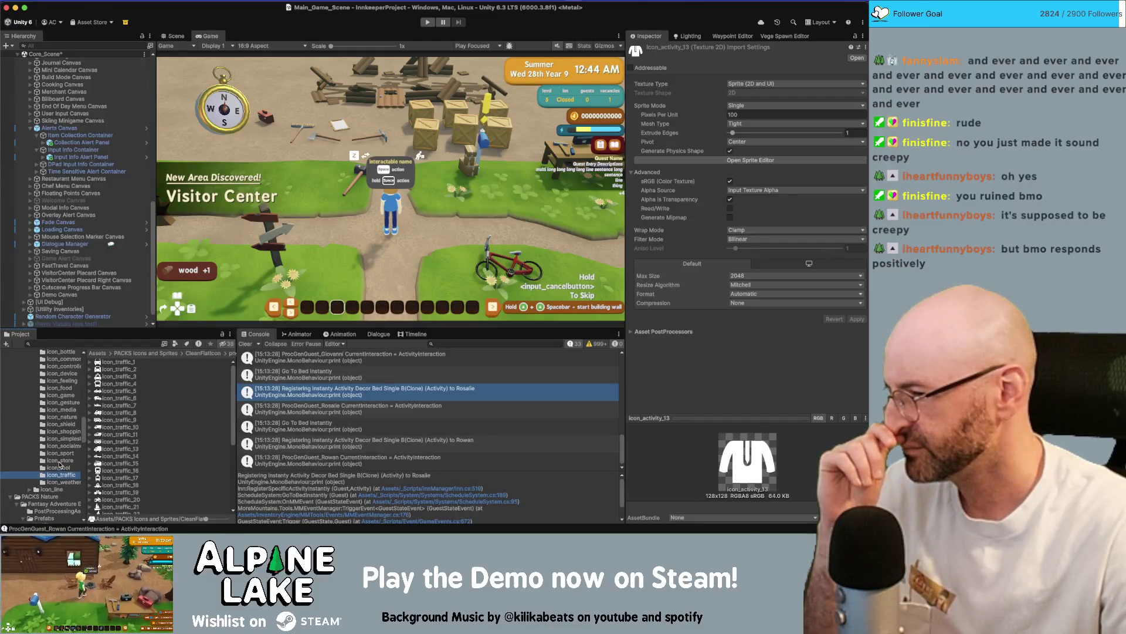
{"action": "left_click", "coordinate": [60, 410]}
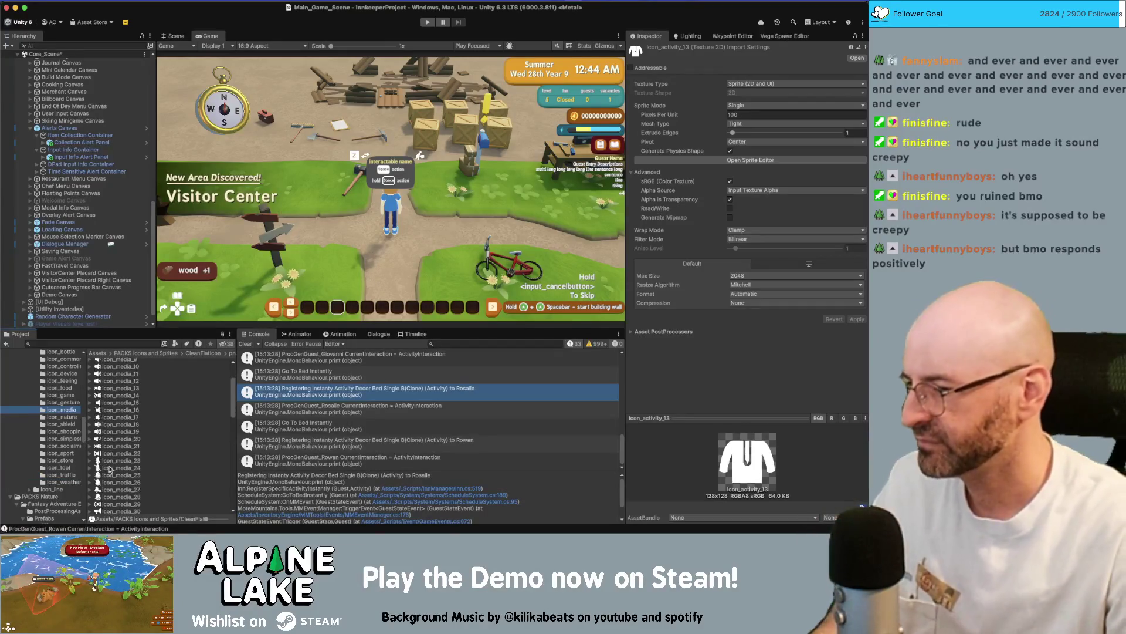
{"action": "key", "text": "super+Tab"}
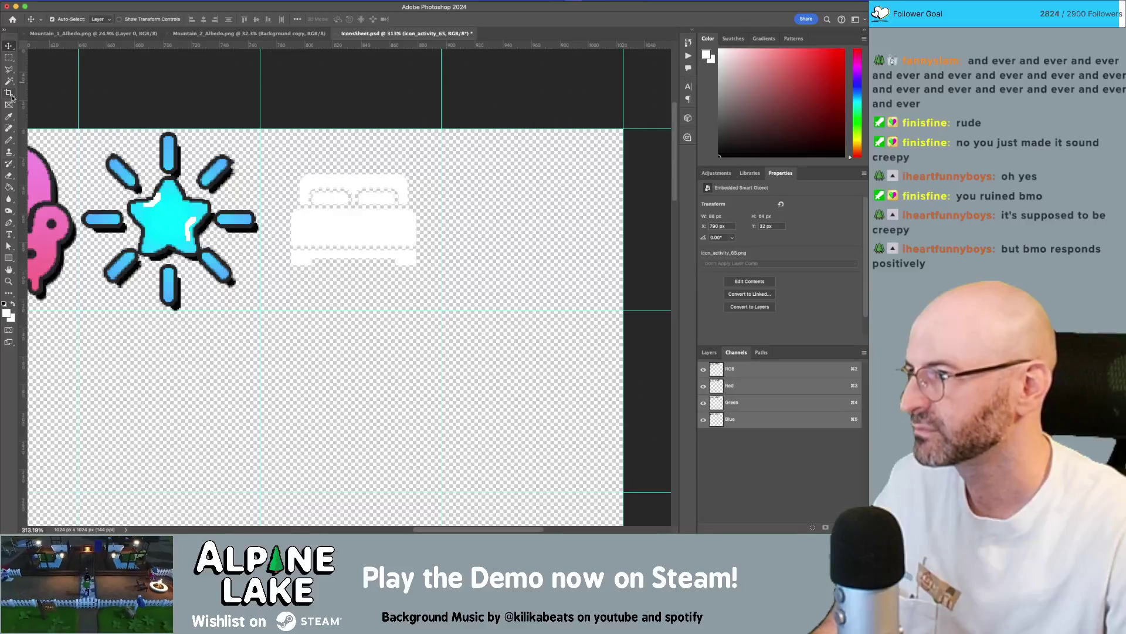
{"action": "key", "text": "super+Tab"}
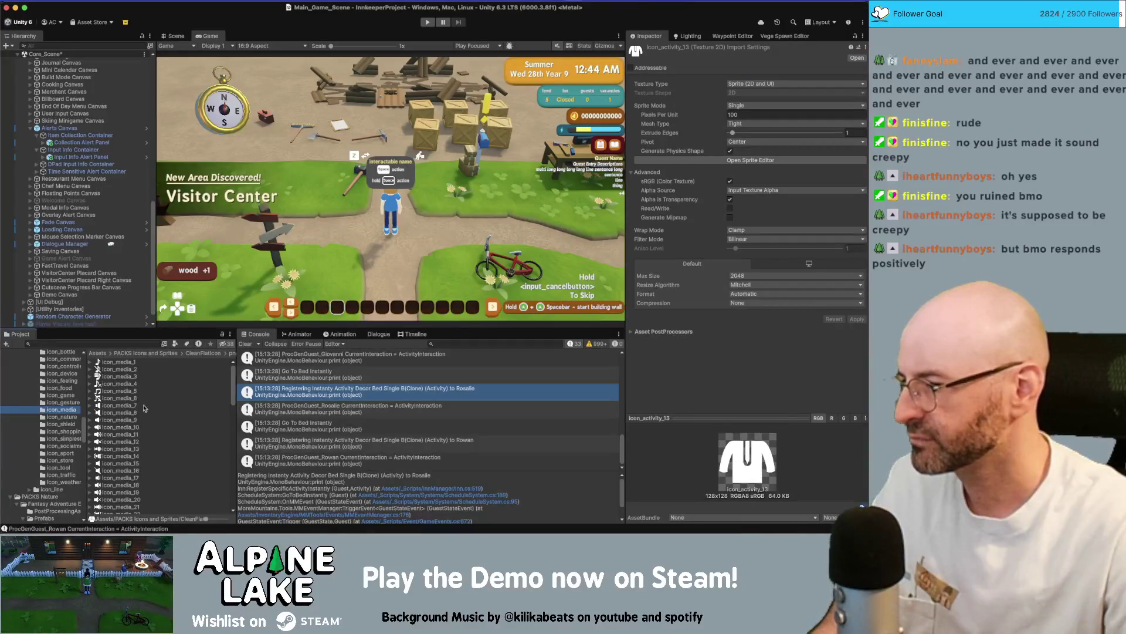
Preview icon_media_5 and browse the icon_game, icon_feeling, icon_app and icon_activity sprites.
{"action": "left_click", "coordinate": [115, 390]}
{"action": "scroll", "coordinate": [63, 401], "scroll_direction": "up", "scroll_amount": 1}
{"action": "left_click", "coordinate": [63, 401]}
{"action": "scroll", "coordinate": [117, 399], "scroll_direction": "down", "scroll_amount": 5}
{"action": "scroll", "coordinate": [118, 400], "scroll_direction": "up", "scroll_amount": 3}
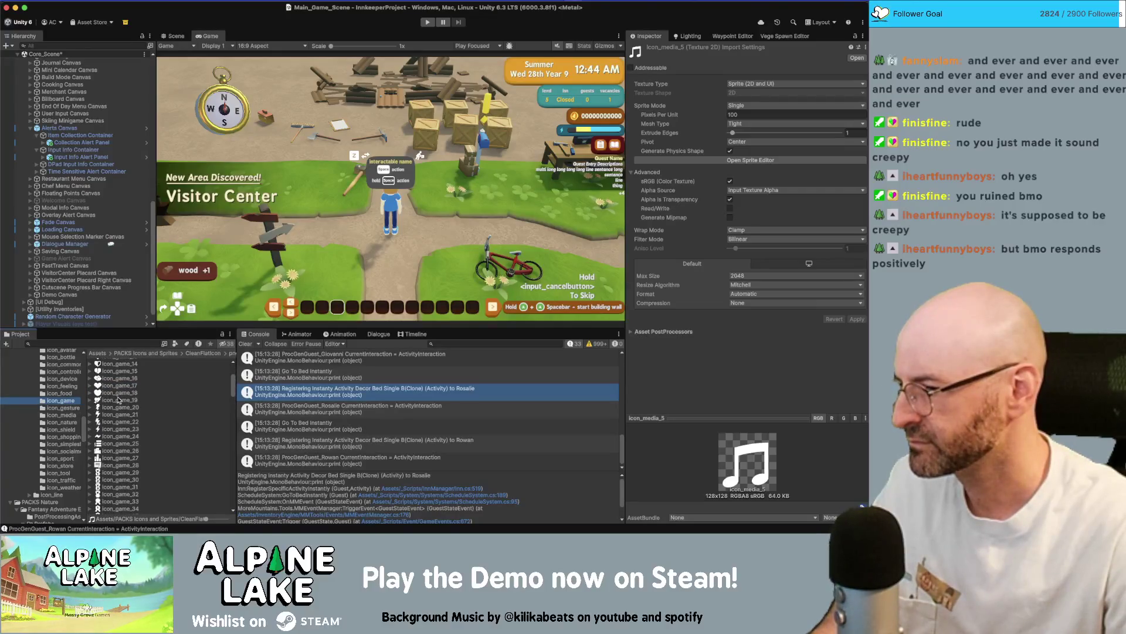
{"action": "scroll", "coordinate": [118, 400], "scroll_direction": "down", "scroll_amount": 20}
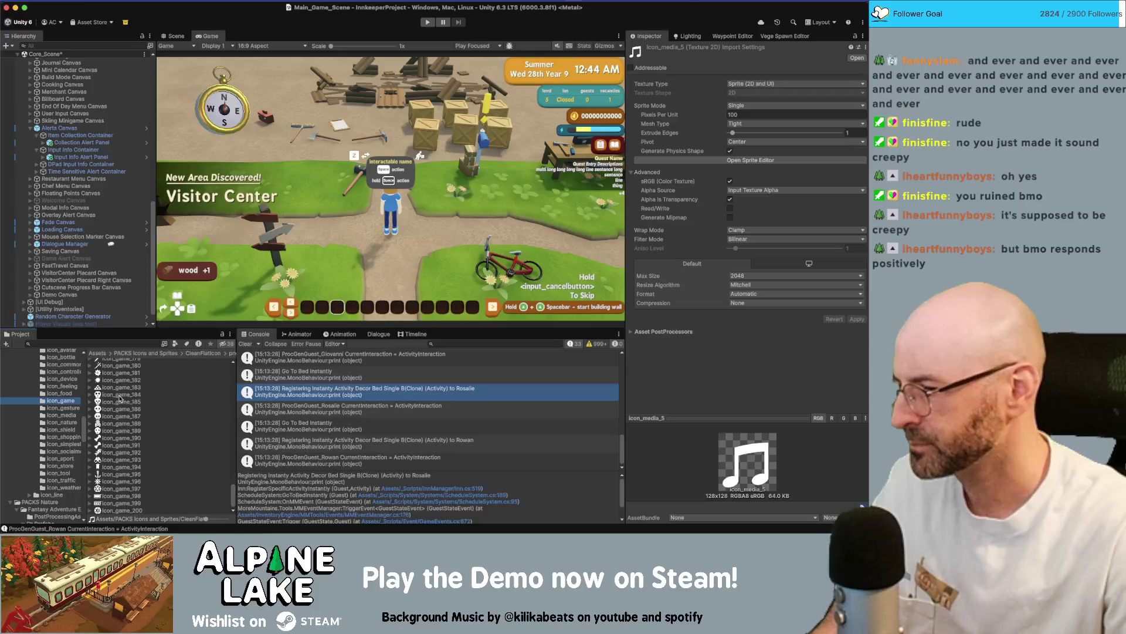
{"action": "scroll", "coordinate": [61, 397], "scroll_direction": "up", "scroll_amount": 1}
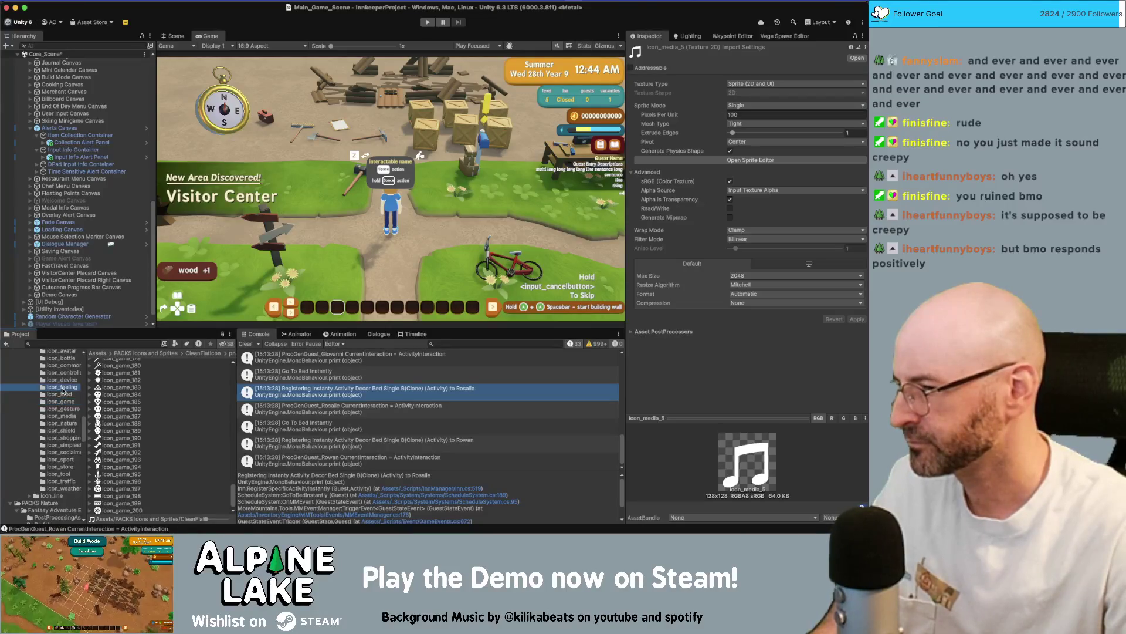
{"action": "left_click", "coordinate": [63, 388]}
{"action": "scroll", "coordinate": [63, 389], "scroll_direction": "up", "scroll_amount": 3}
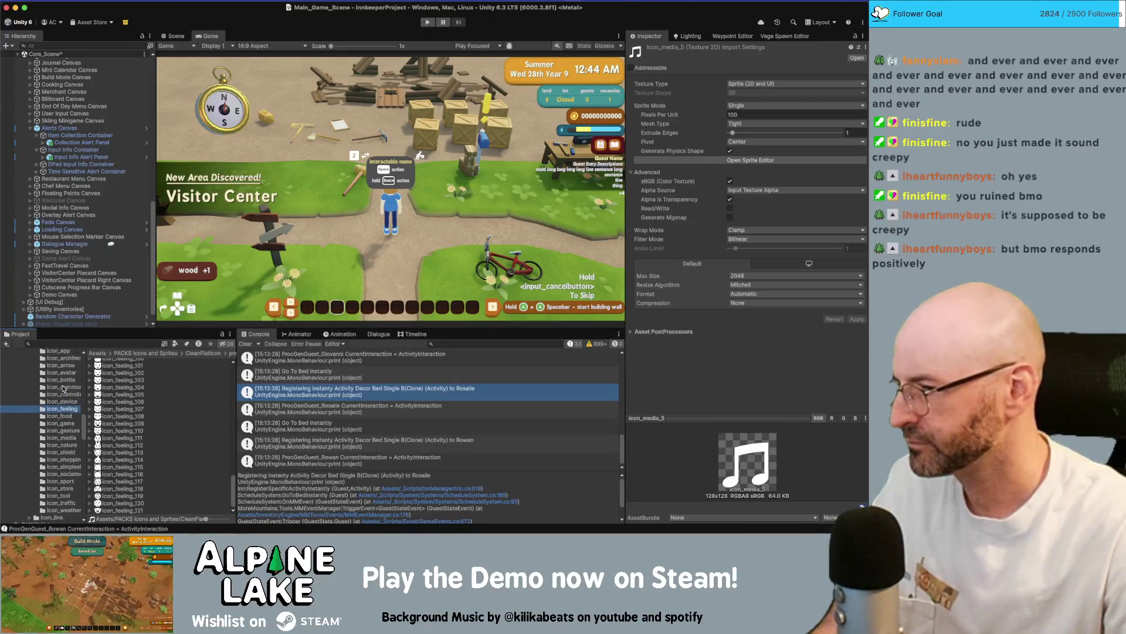
{"action": "left_click", "coordinate": [66, 352]}
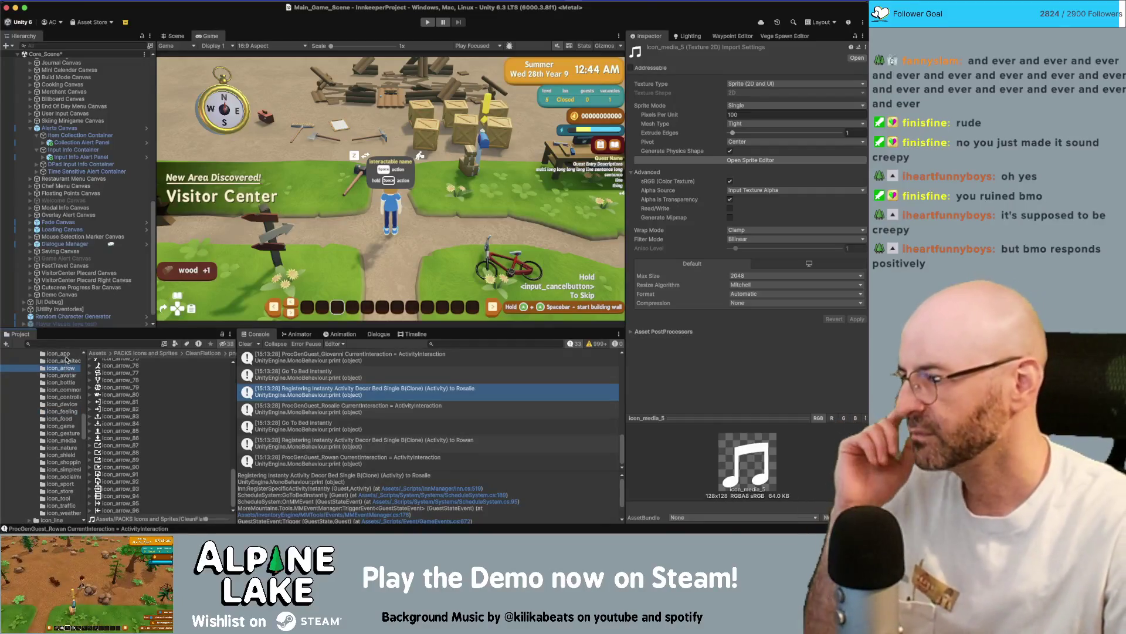
{"action": "scroll", "coordinate": [134, 459], "scroll_direction": "down", "scroll_amount": 20}
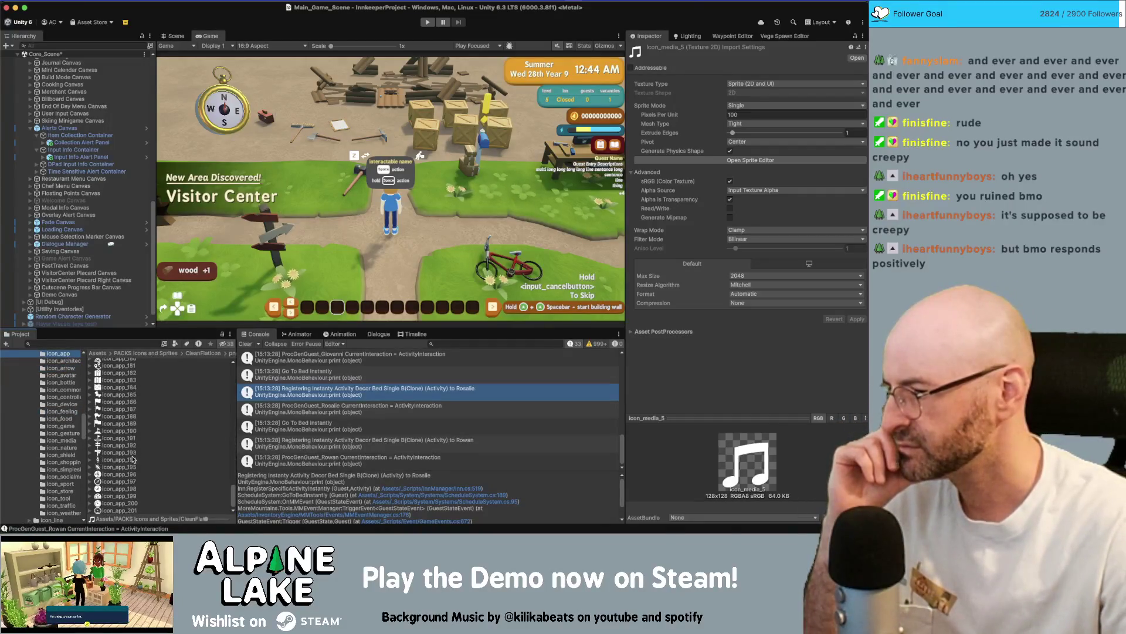
{"action": "scroll", "coordinate": [133, 462], "scroll_direction": "up", "scroll_amount": 20}
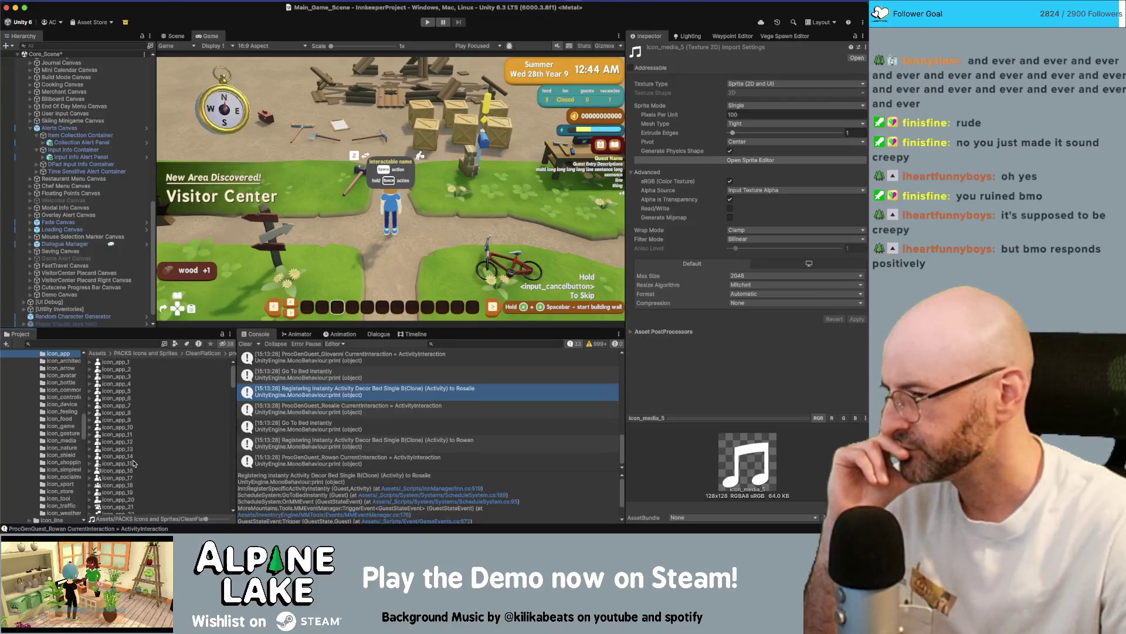
{"action": "scroll", "coordinate": [65, 361], "scroll_direction": "up", "scroll_amount": 3}
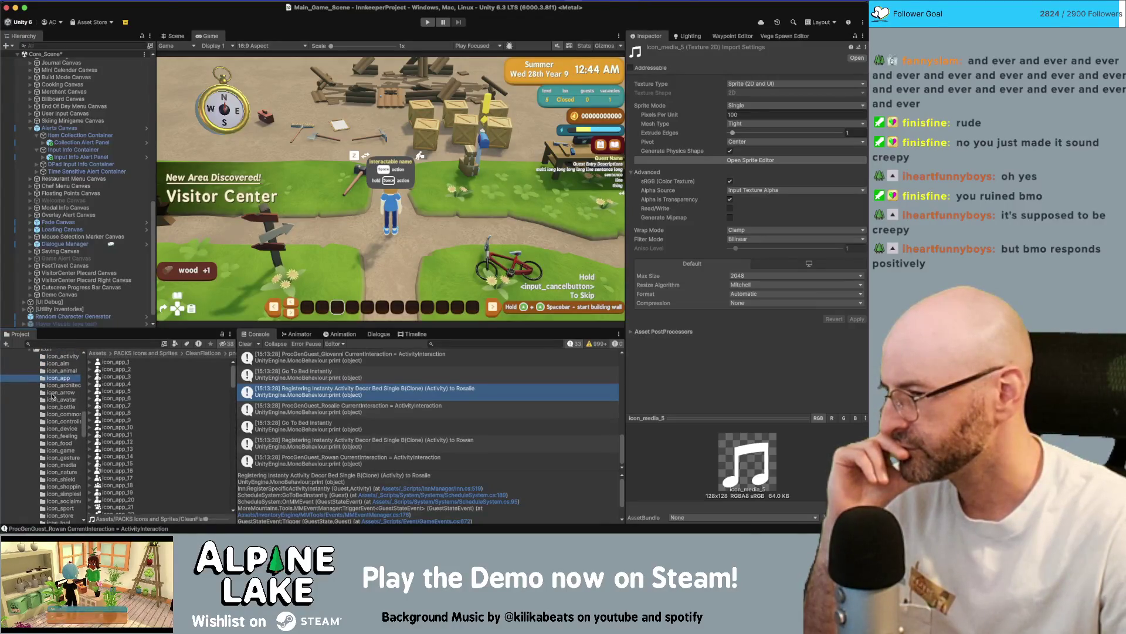
{"action": "left_click", "coordinate": [65, 362]}
{"action": "scroll", "coordinate": [136, 390], "scroll_direction": "down", "scroll_amount": 5}
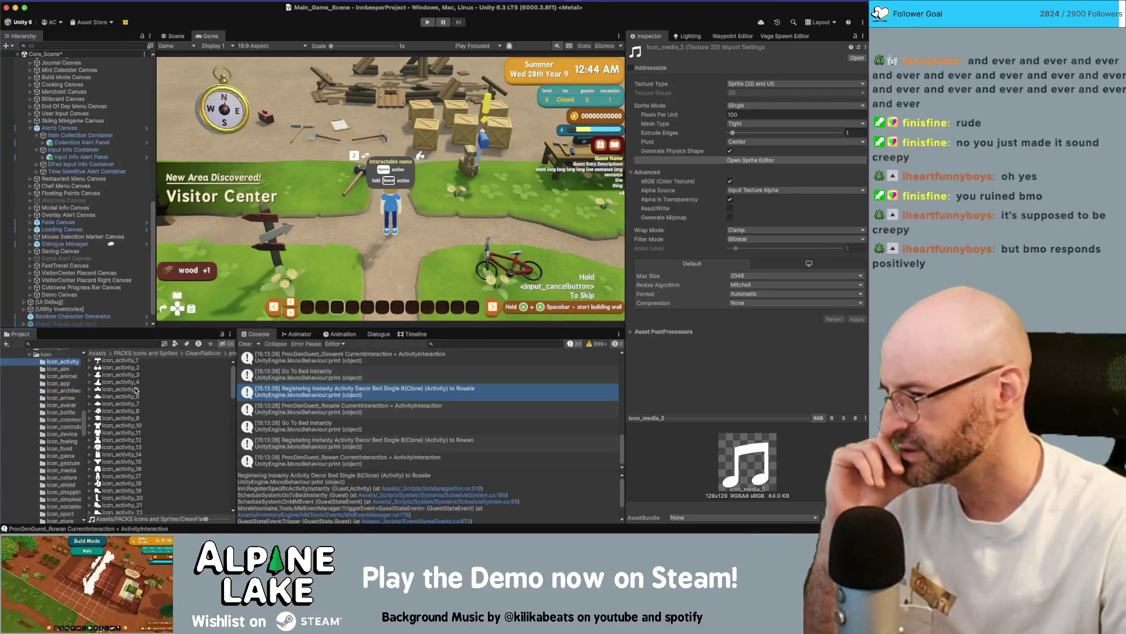
{"action": "scroll", "coordinate": [136, 389], "scroll_direction": "down", "scroll_amount": 20}
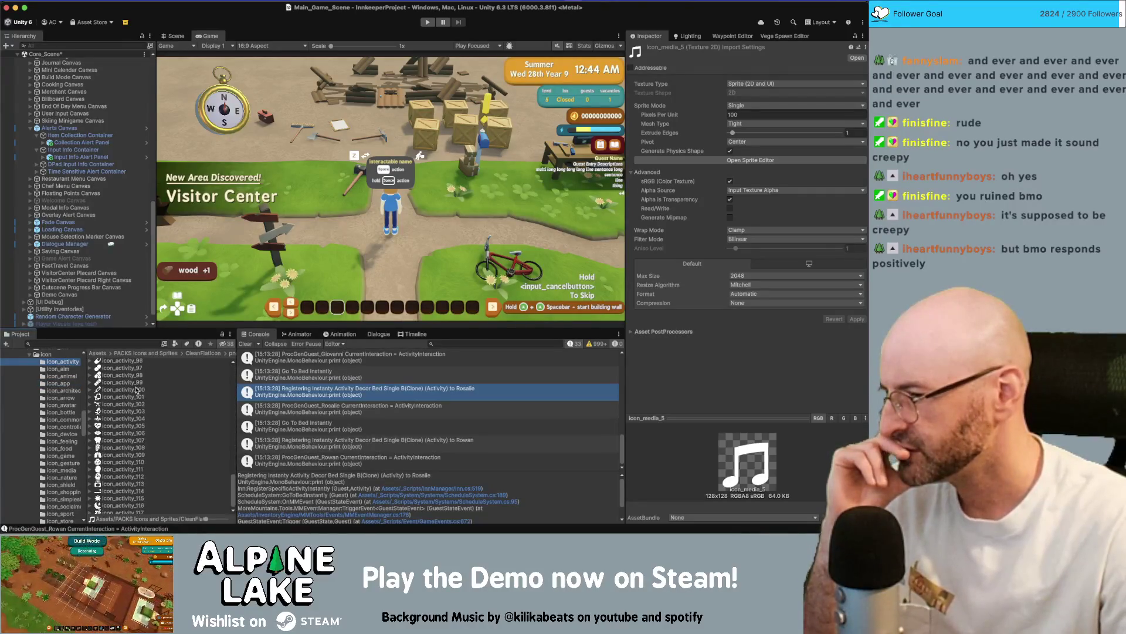
Browse the icon_aim, icon_animal, icon_arrow, icon_avatar and icon_bottle folders, ending on icon_common.
{"action": "left_click", "coordinate": [68, 369]}
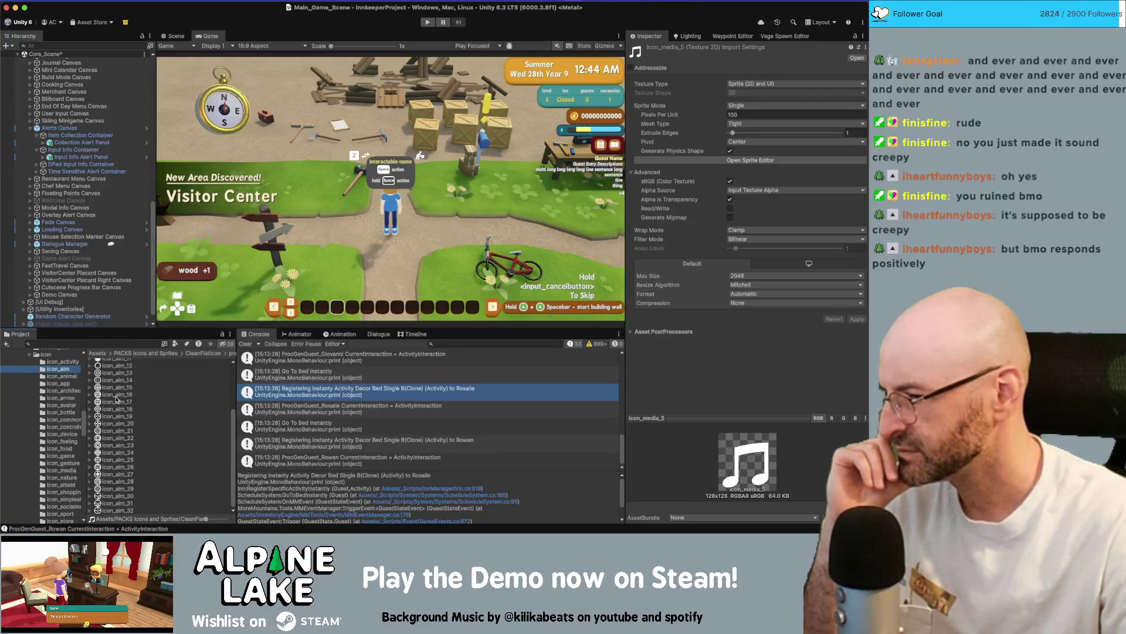
{"action": "scroll", "coordinate": [116, 400], "scroll_direction": "up", "scroll_amount": 3}
{"action": "left_click", "coordinate": [70, 378]}
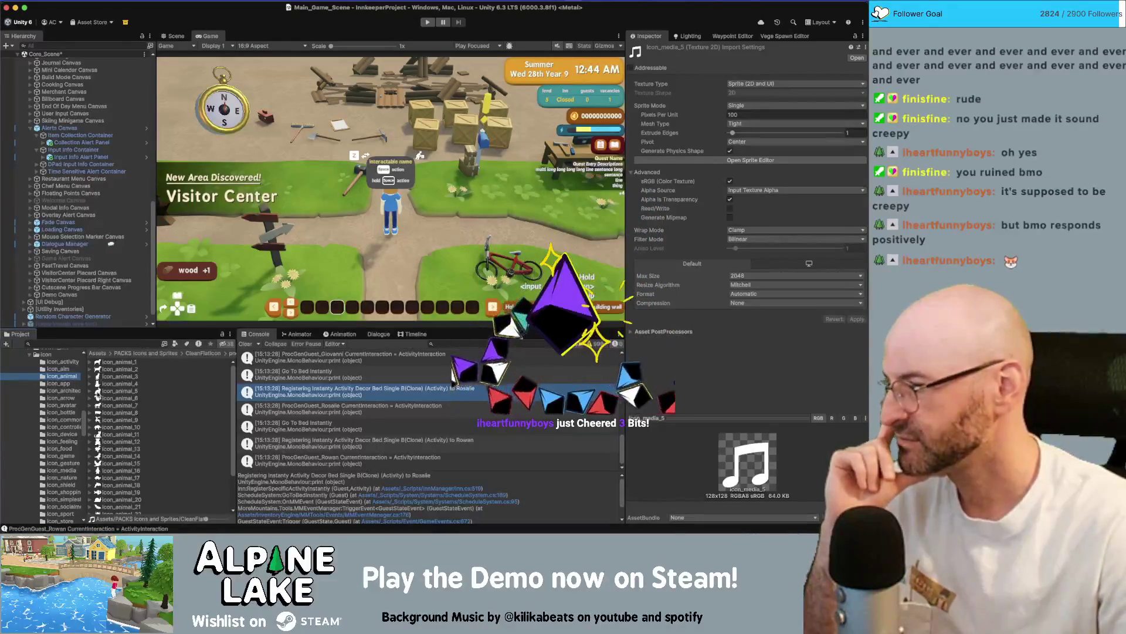
{"action": "left_click", "coordinate": [63, 383]}
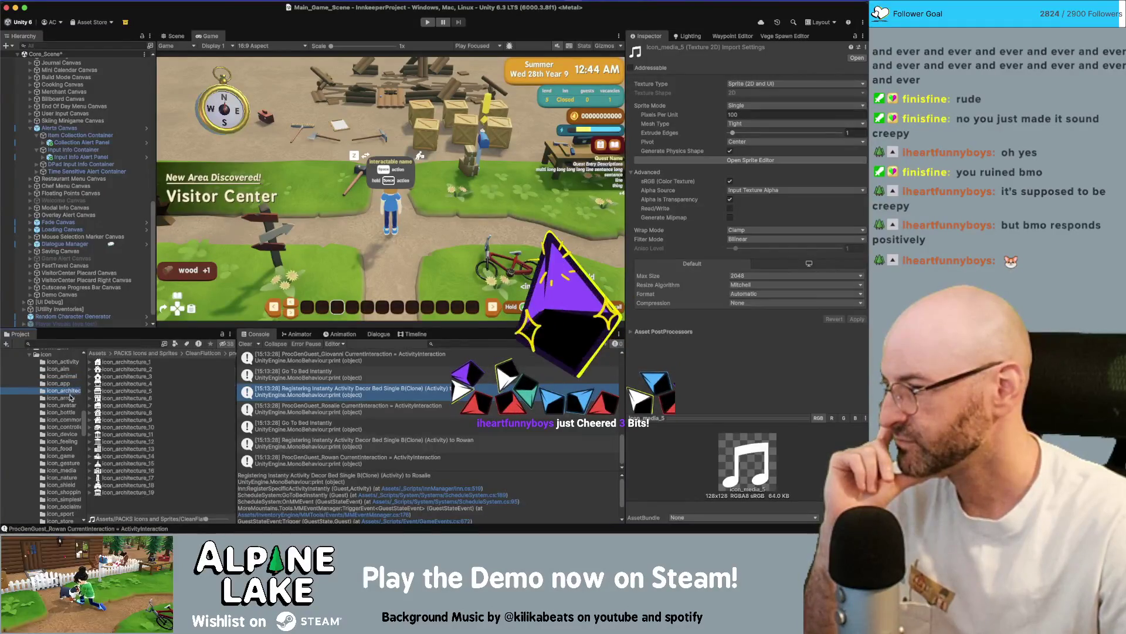
{"action": "left_click", "coordinate": [62, 397]}
{"action": "scroll", "coordinate": [135, 414], "scroll_direction": "down", "scroll_amount": 20}
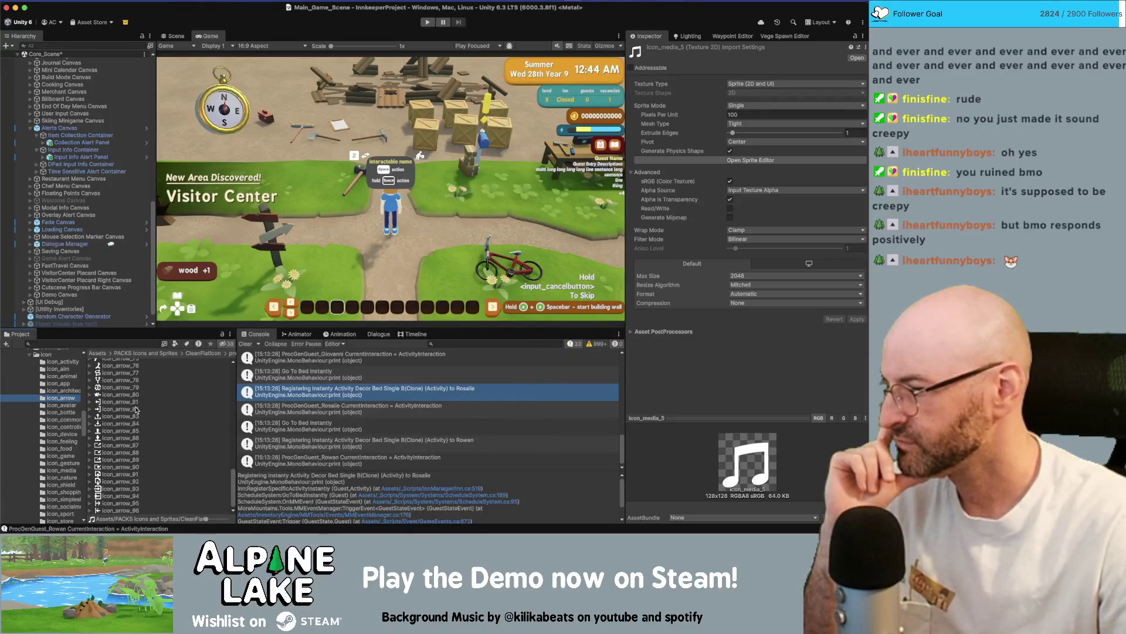
{"action": "left_click", "coordinate": [71, 405]}
{"action": "left_click", "coordinate": [70, 412]}
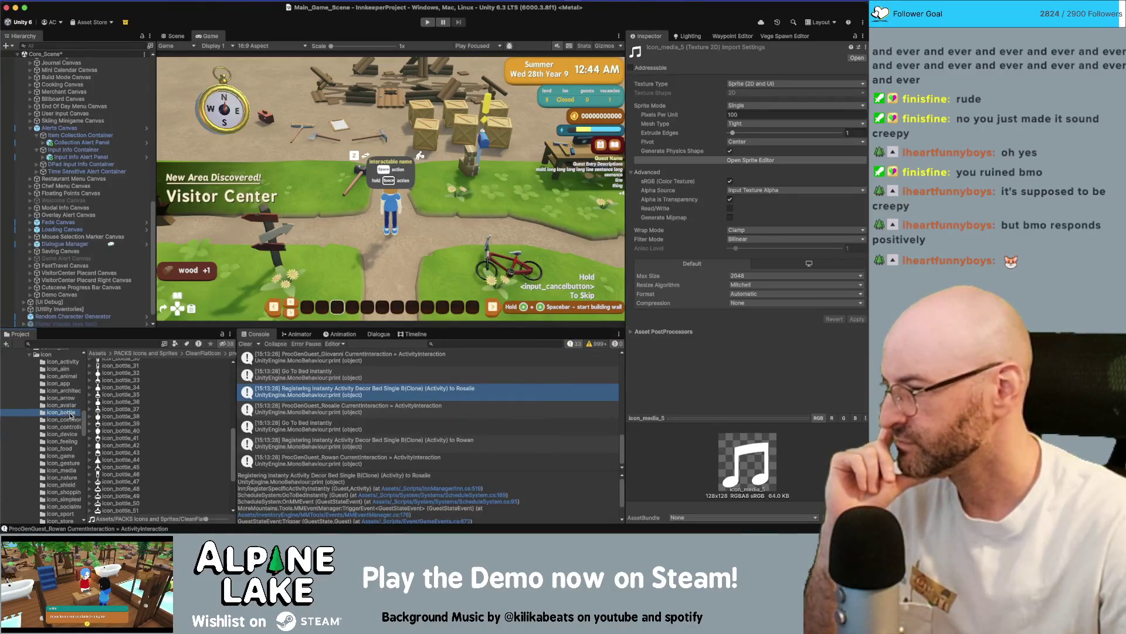
{"action": "left_click", "coordinate": [68, 420]}
{"action": "scroll", "coordinate": [127, 427], "scroll_direction": "down", "scroll_amount": 6}
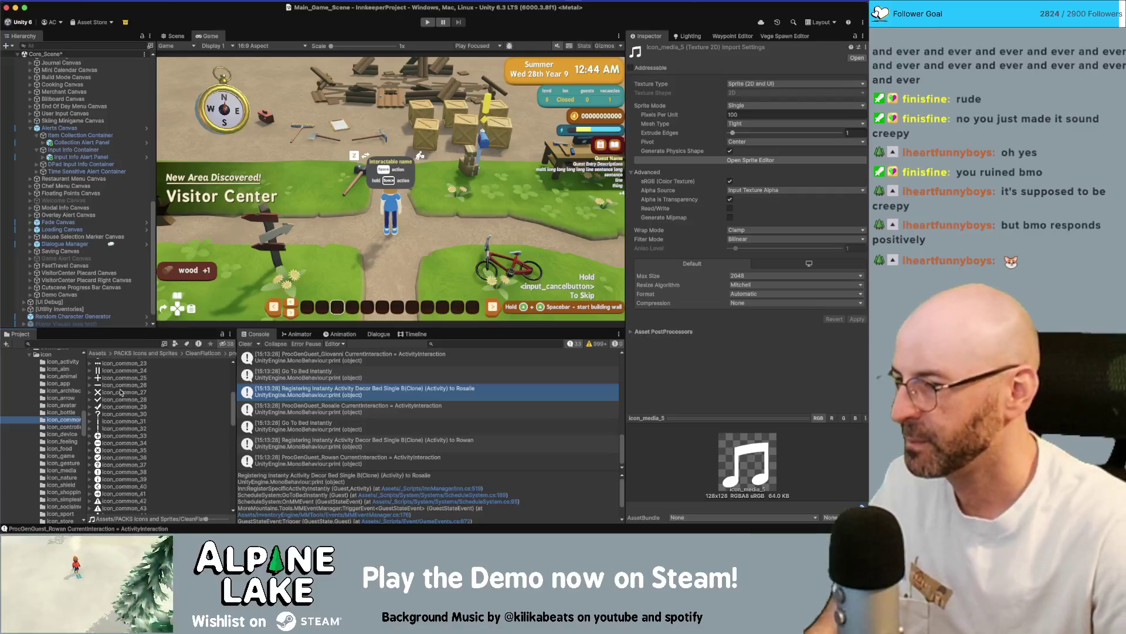
Place icon_common_27 over the bed icon, scaled down to 76x76 px beside the star.
{"action": "mouse_move", "coordinate": [119, 392]}
{"action": "left_mouse_down"}
{"action": "mouse_move", "coordinate": [129, 405]}
{"action": "mouse_move", "coordinate": [341, 259]}
{"action": "left_mouse_up"}
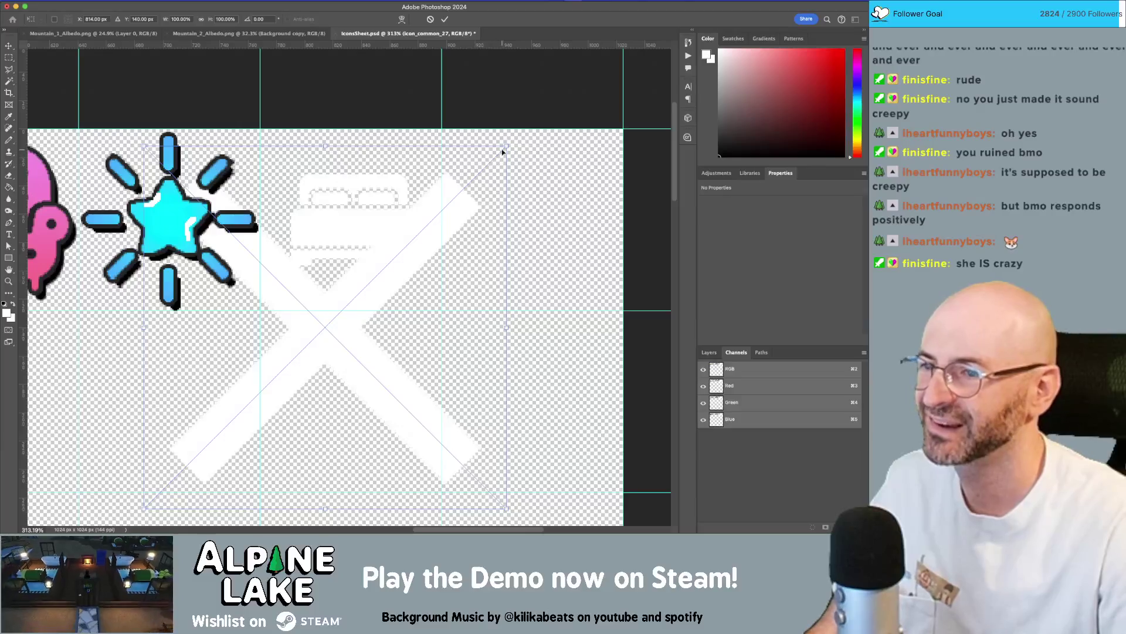
{"action": "left_click_drag", "start_coordinate": [493, 168], "coordinate": [448, 230]}
{"action": "left_click_drag", "start_coordinate": [394, 268], "coordinate": [428, 163]}
{"action": "mouse_move", "coordinate": [477, 104]}
{"action": "left_mouse_down"}
{"action": "mouse_move", "coordinate": [389, 171]}
{"action": "mouse_move", "coordinate": [446, 124]}
{"action": "mouse_move", "coordinate": [431, 140]}
{"action": "left_mouse_up"}
{"action": "key", "text": "Return"}
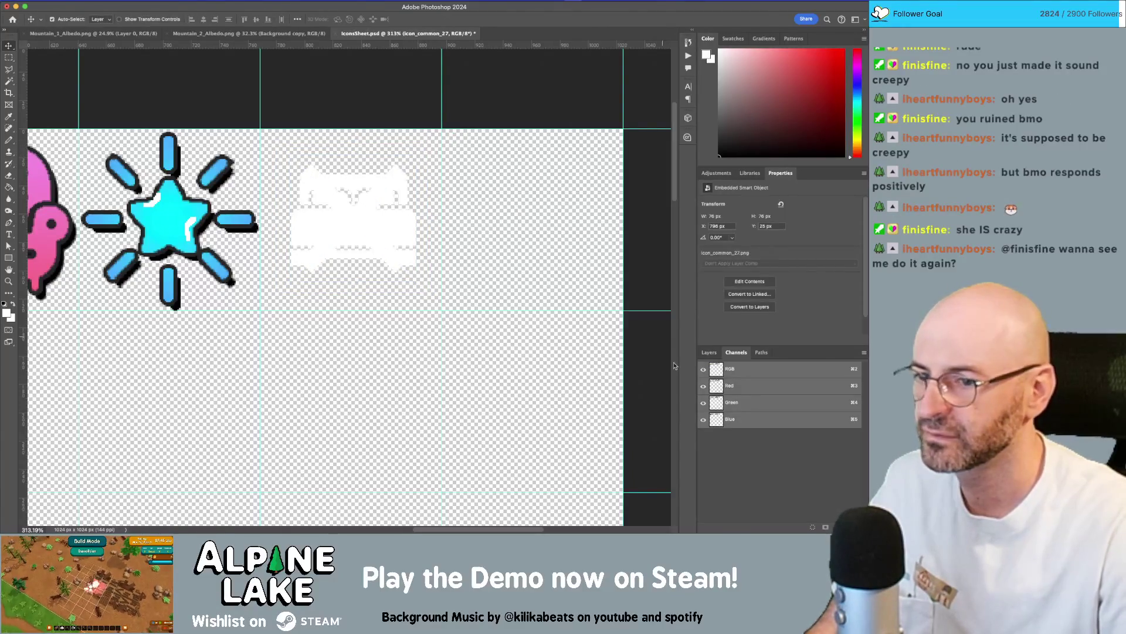
Show the Layers panel and scroll down its layer list.
{"action": "left_click", "coordinate": [709, 352]}
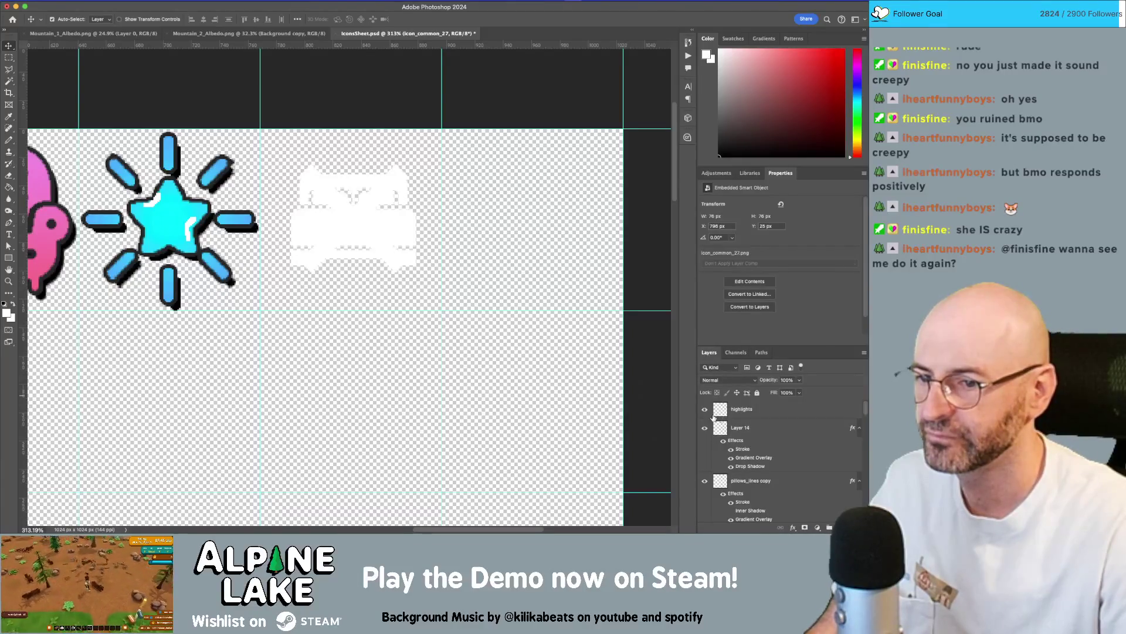
{"action": "scroll", "coordinate": [763, 457], "scroll_direction": "down", "scroll_amount": 5}
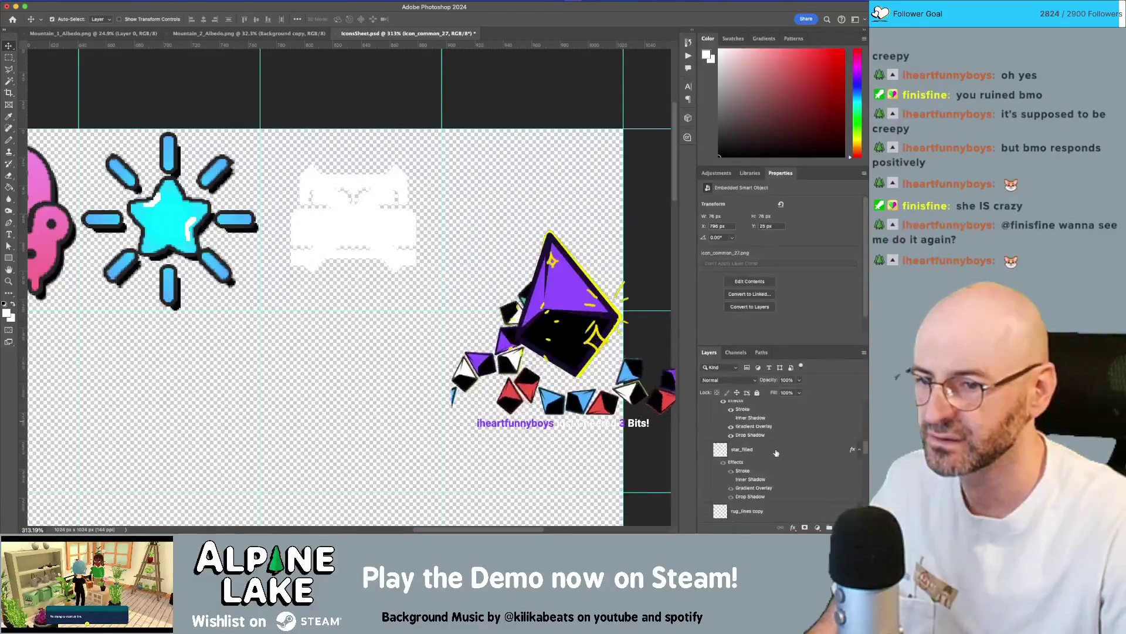
{"action": "scroll", "coordinate": [771, 462], "scroll_direction": "down", "scroll_amount": 3}
Add a red (f31919) Color Overlay style to the icon_common_27 X layer.
{"action": "double_click", "coordinate": [809, 473]}
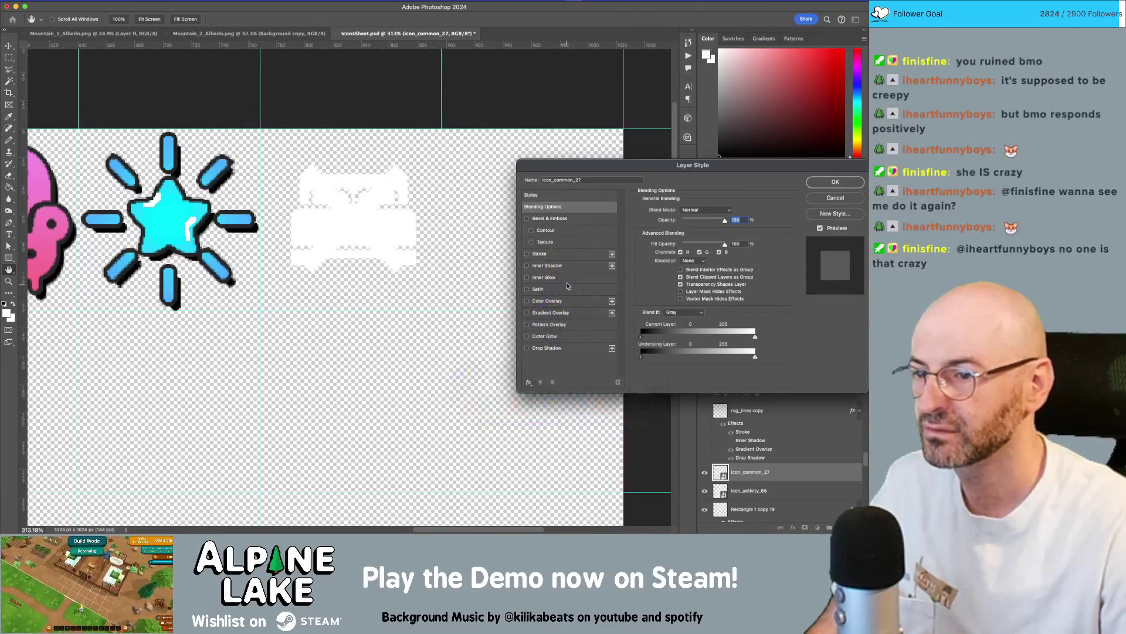
{"action": "left_click", "coordinate": [574, 301]}
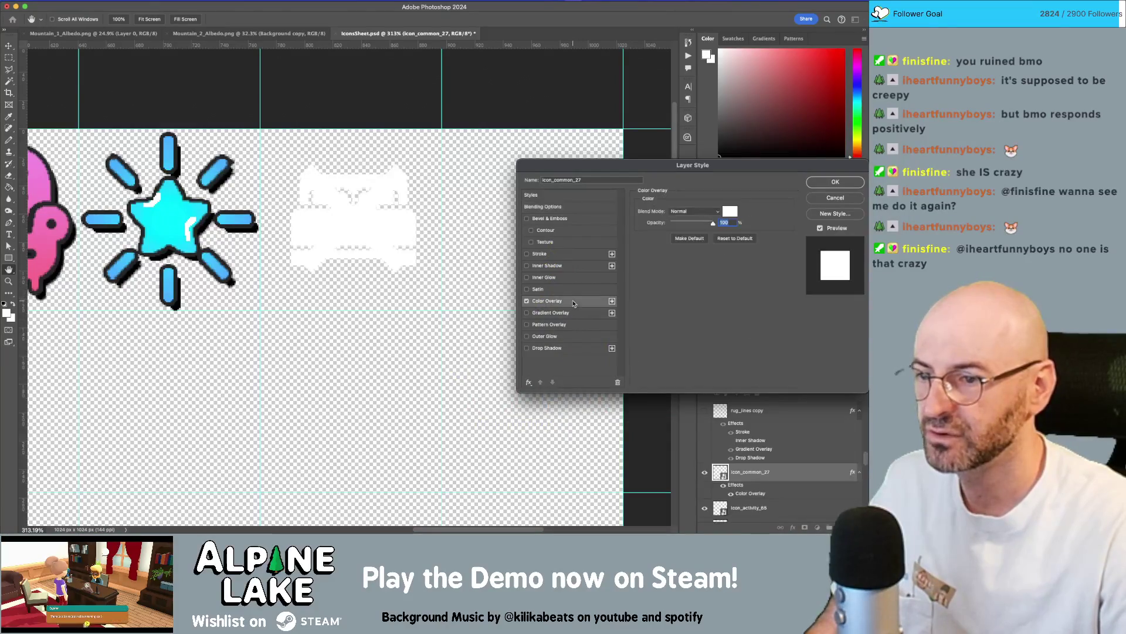
{"action": "left_click", "coordinate": [730, 211]}
{"action": "left_click", "coordinate": [110, 125]}
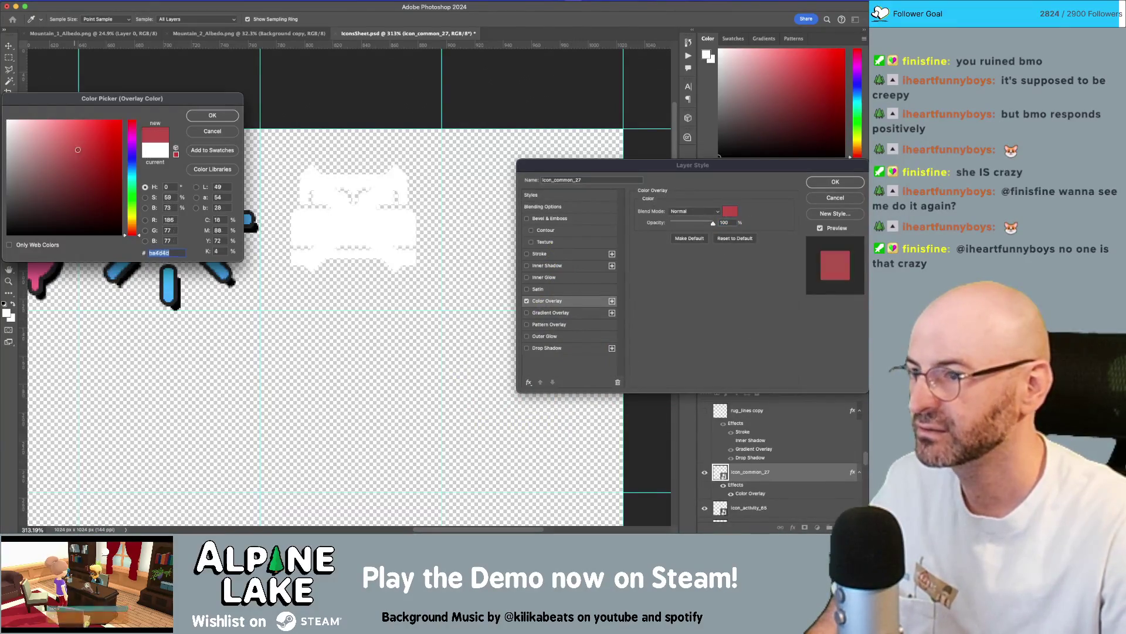
{"action": "left_click", "coordinate": [212, 115]}
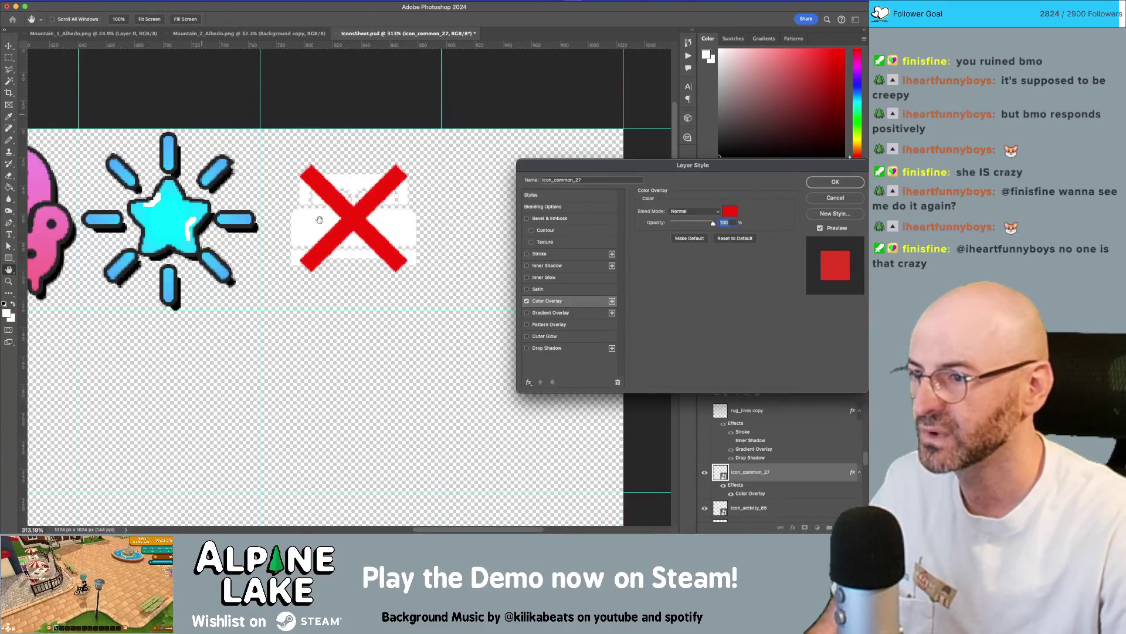
{"action": "key", "text": "Return"}
{"action": "left_click", "coordinate": [315, 225]}
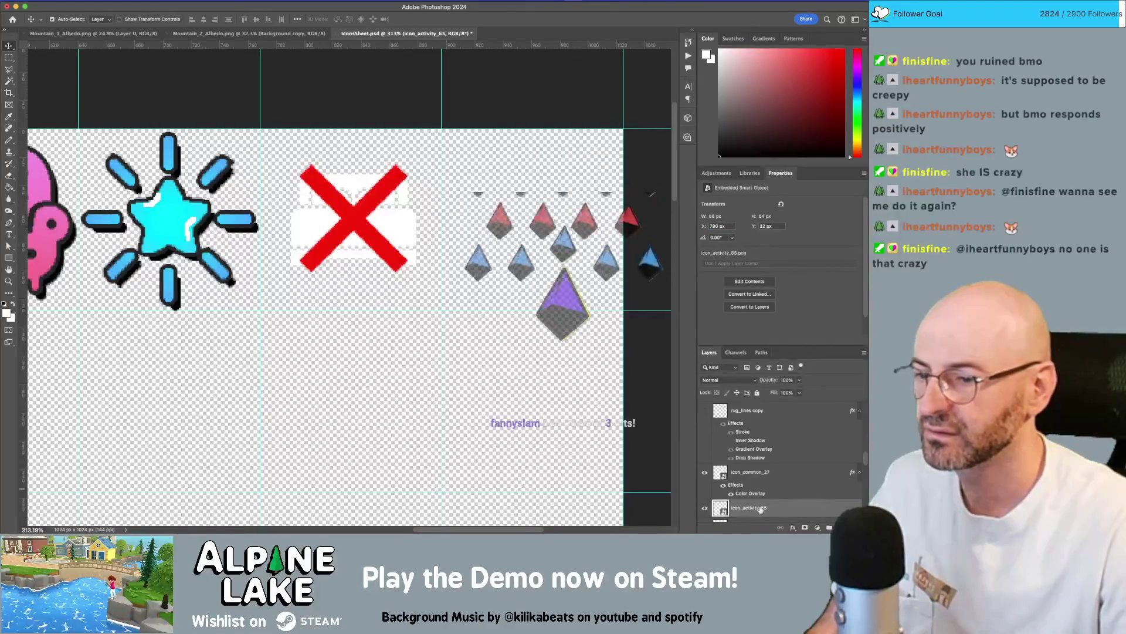
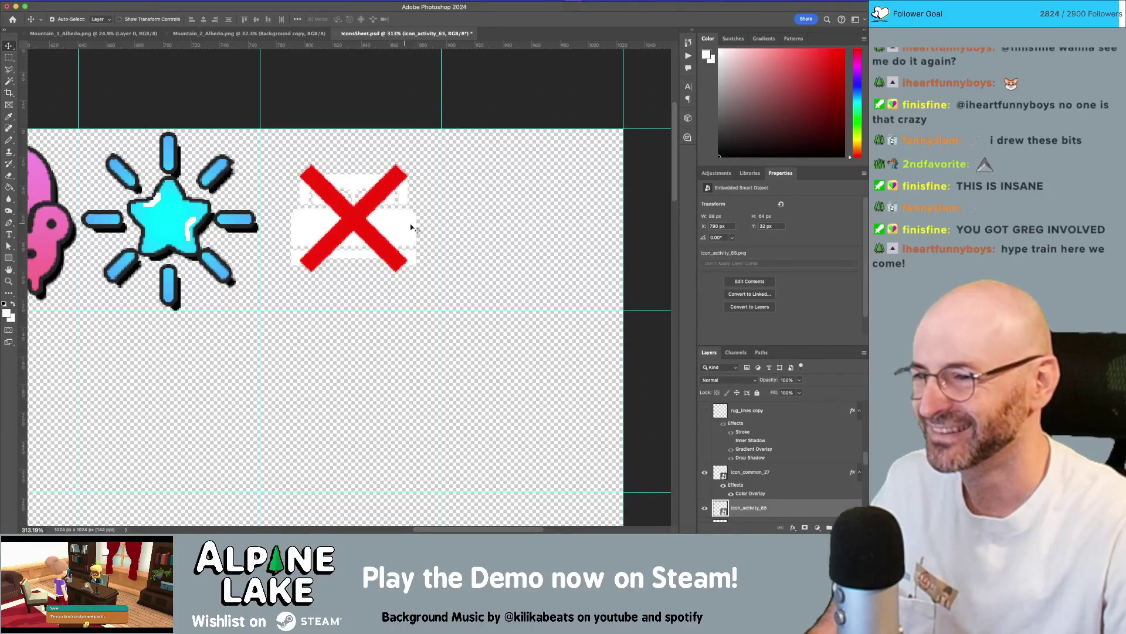
Select the bed icon's layer, icon_activity_65, beneath the red X.
{"action": "scroll", "coordinate": [781, 458], "scroll_direction": "down", "scroll_amount": 1}
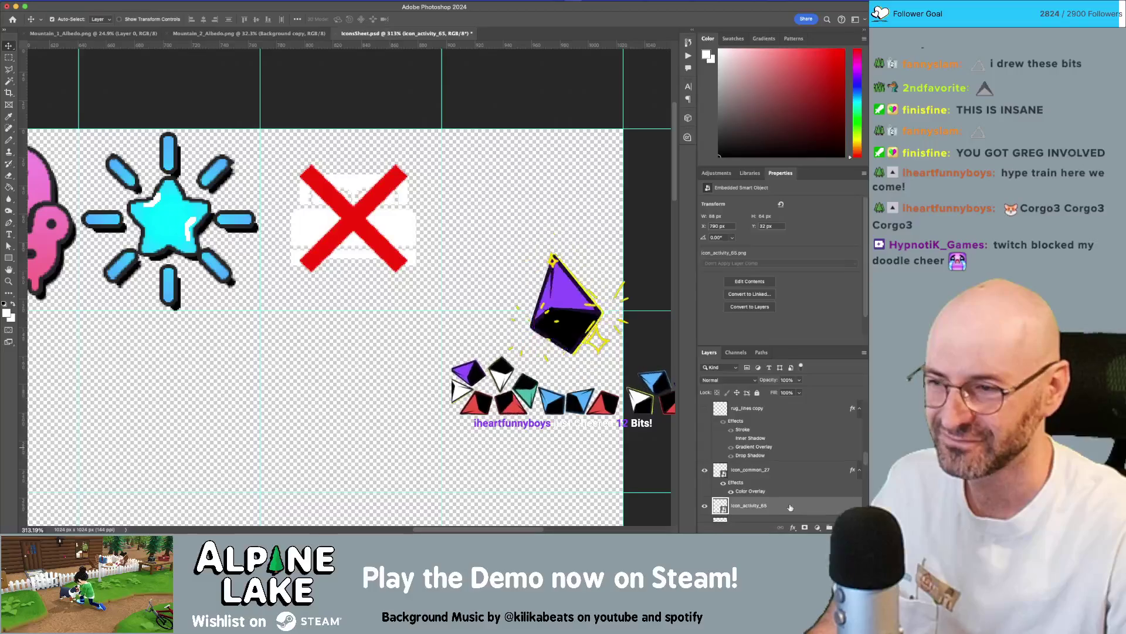
{"action": "left_click", "coordinate": [359, 226]}
{"action": "left_click", "coordinate": [352, 231]}
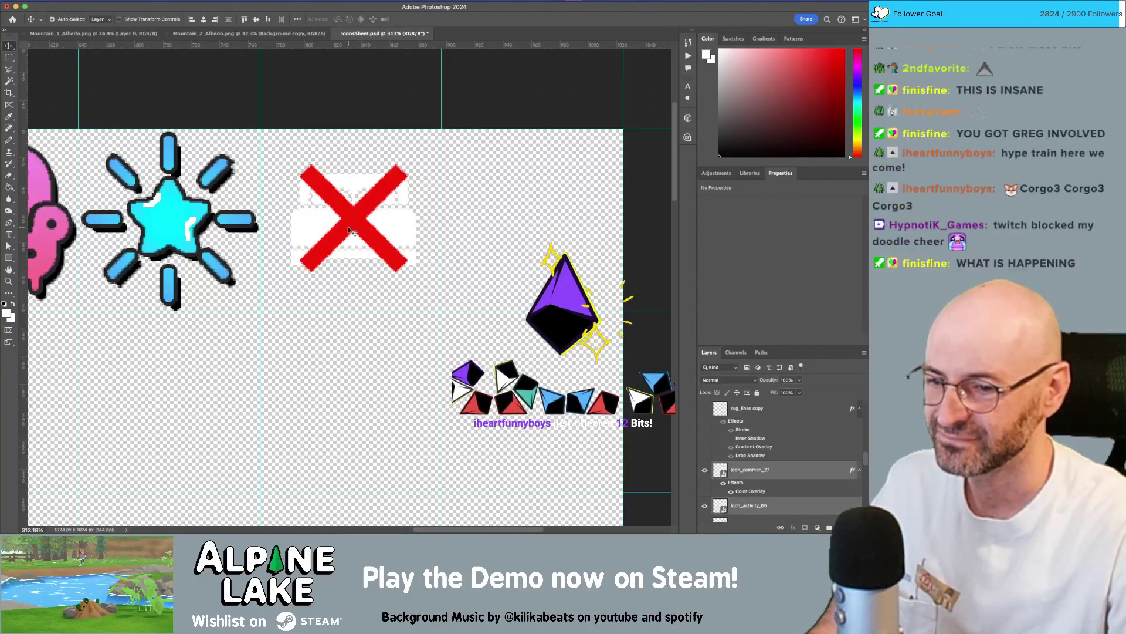
{"action": "left_click", "coordinate": [784, 507]}
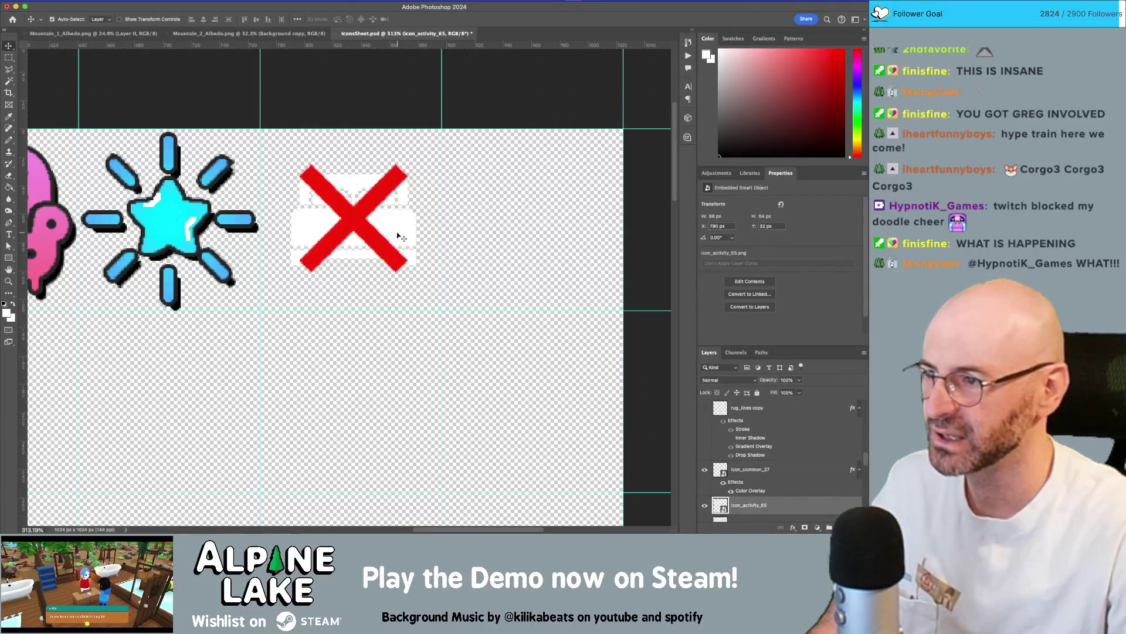
{"action": "scroll", "coordinate": [380, 234], "scroll_direction": "left", "scroll_amount": 10}
{"action": "scroll", "coordinate": [249, 232], "scroll_direction": "right", "scroll_amount": 6}
{"action": "scroll", "coordinate": [250, 231], "scroll_direction": "right", "scroll_amount": 4}
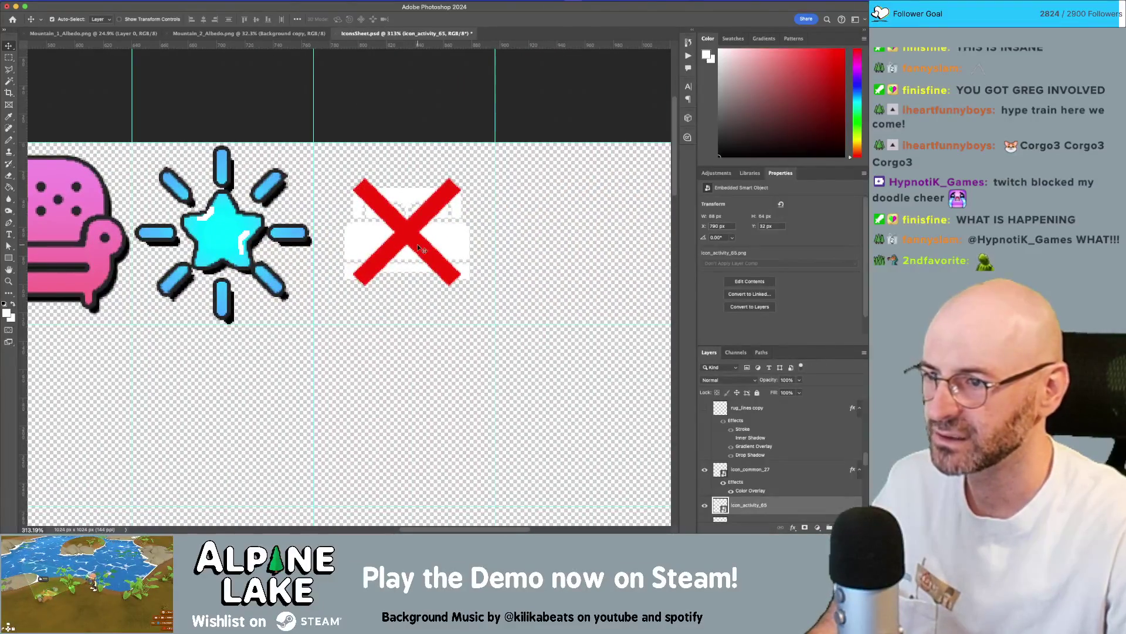
Scale up the white bed icon behind the red X and add an empty layer above it.
{"action": "key", "text": "ctrl+t"}
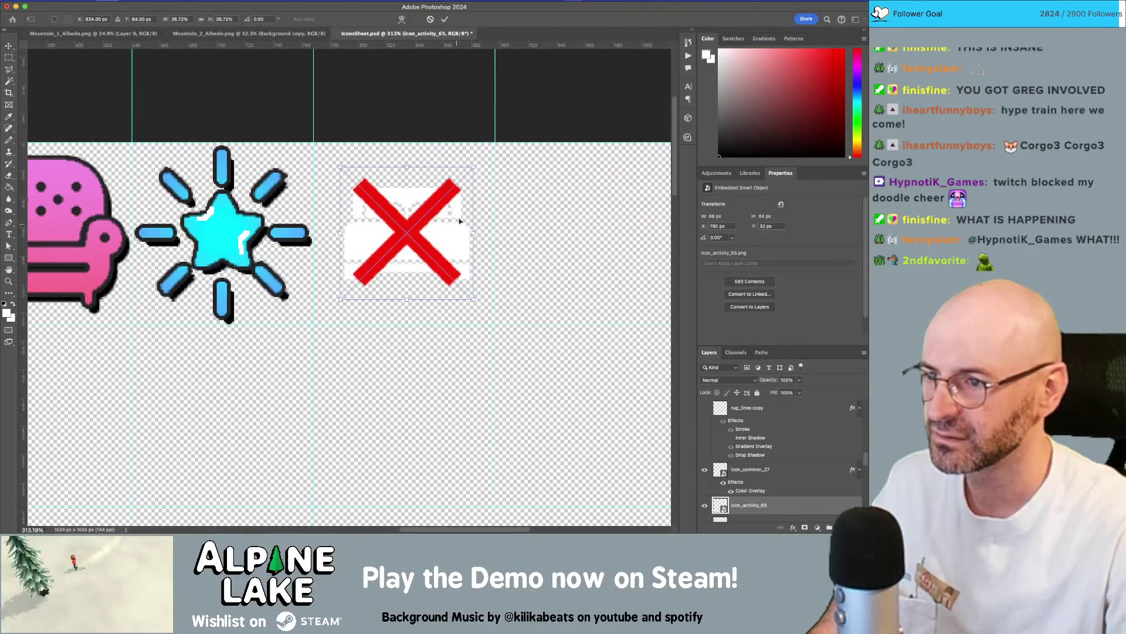
{"action": "left_click_drag", "start_coordinate": [470, 171], "coordinate": [505, 162]}
{"action": "key", "text": "Return"}
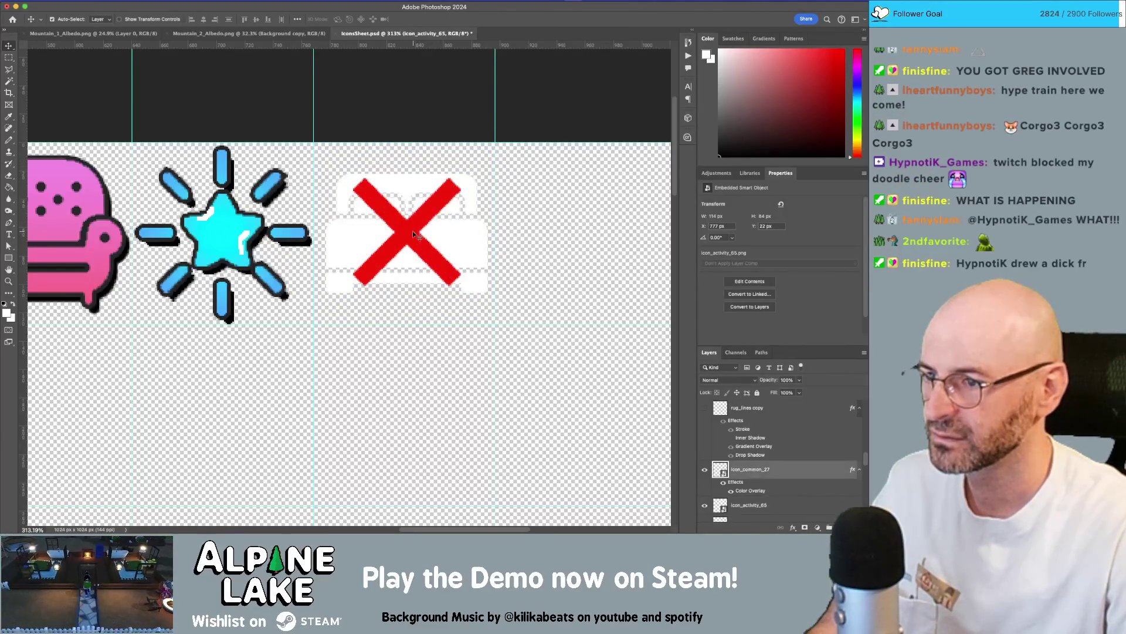
{"action": "key", "text": "Down"}
{"action": "key", "text": "Down"}
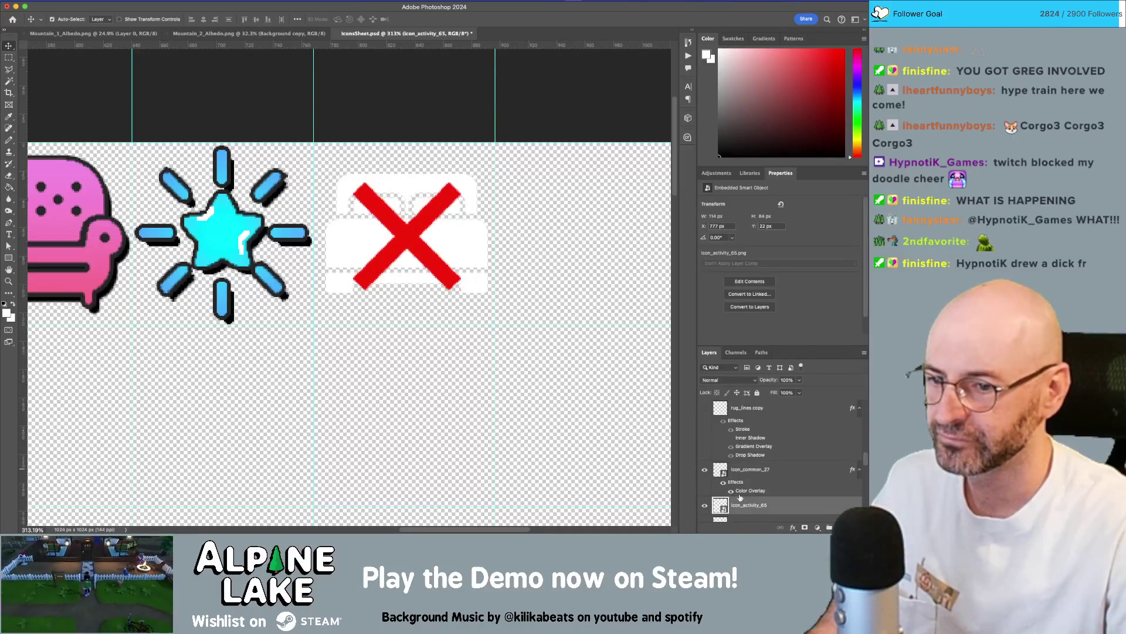
{"action": "left_click", "coordinate": [817, 527]}
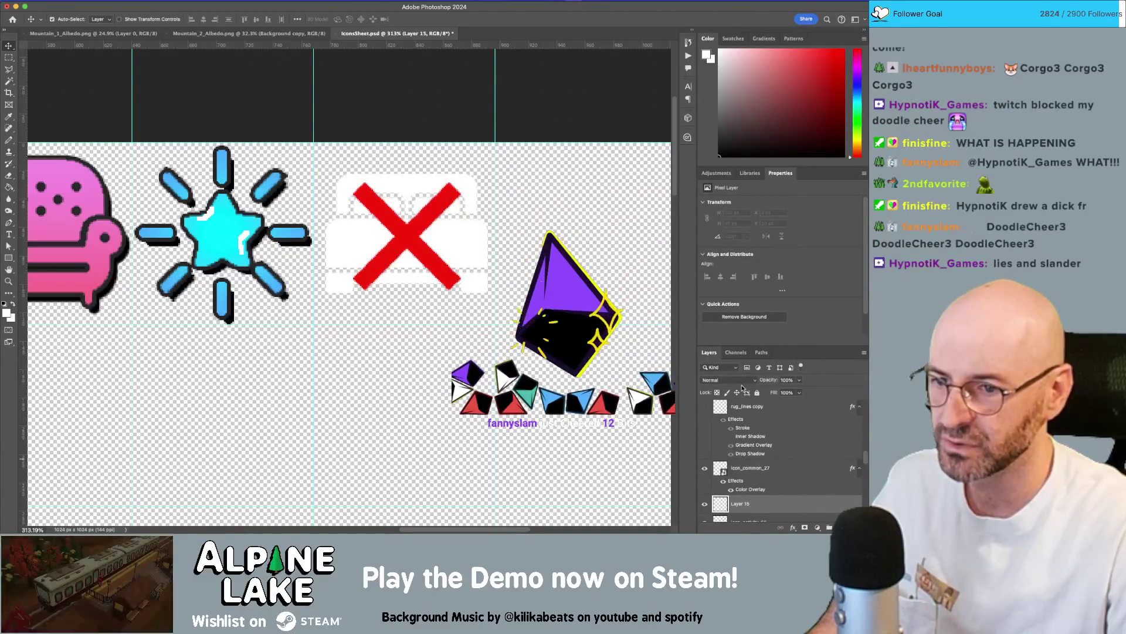
Zoom in on the crossed-out bed, load its outline as a selection, and pick a smaller pencil.
{"action": "key", "text": "z"}
{"action": "left_click_drag", "start_coordinate": [490, 251], "coordinate": [492, 249]}
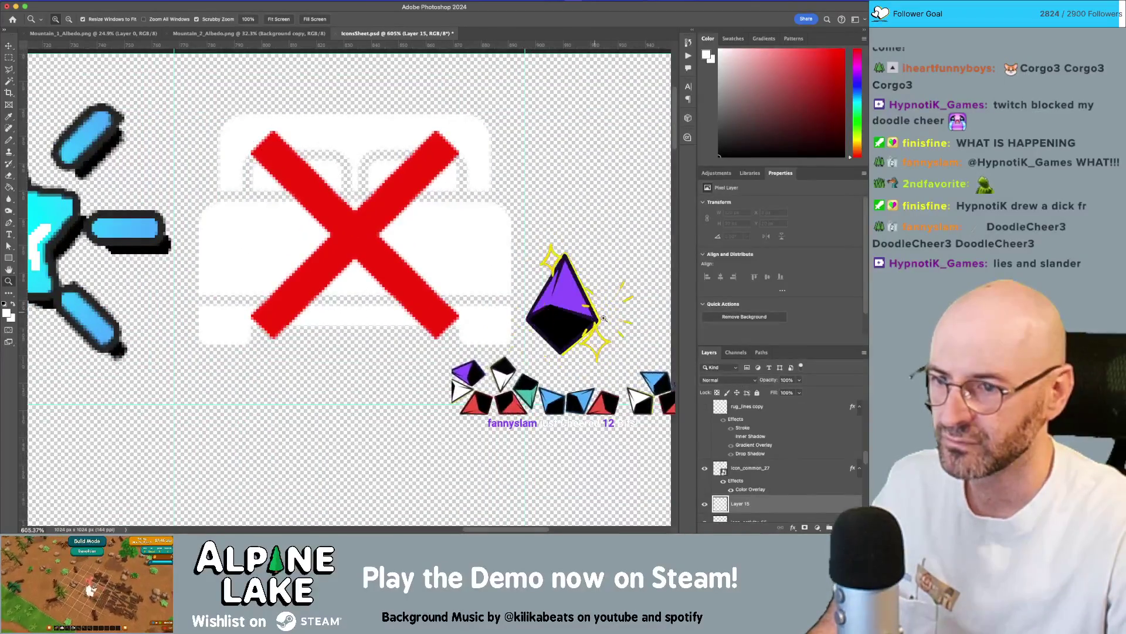
{"action": "scroll", "coordinate": [725, 504], "scroll_direction": "down", "scroll_amount": 2}
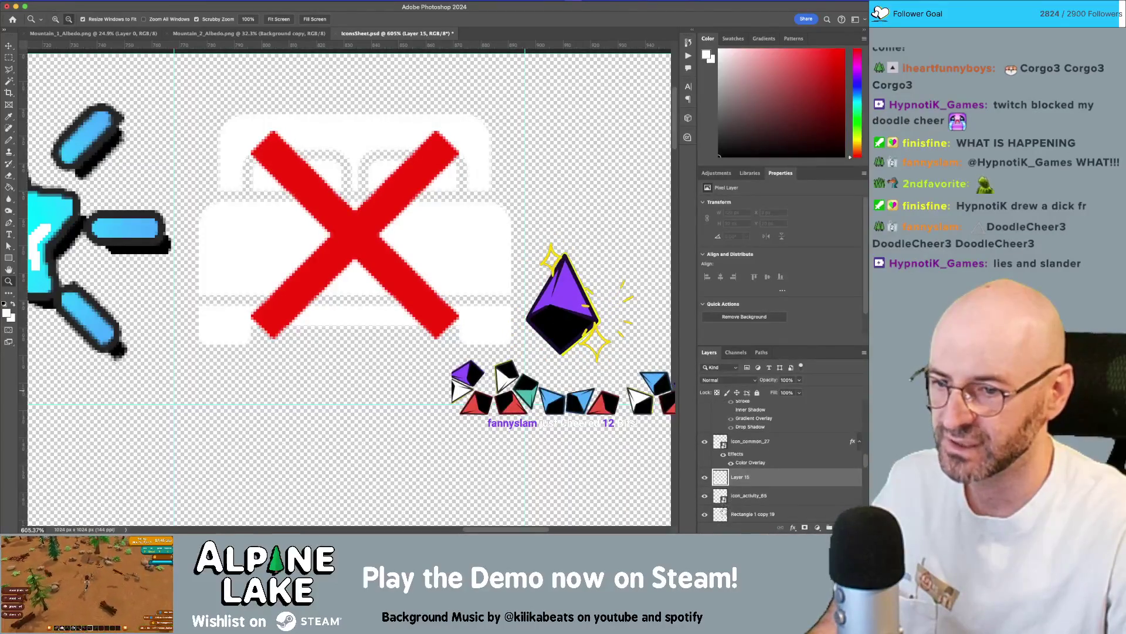
{"action": "left_click", "coordinate": [722, 498], "text": "super"}
{"action": "left_click_drag", "start_coordinate": [361, 174], "coordinate": [387, 173]}
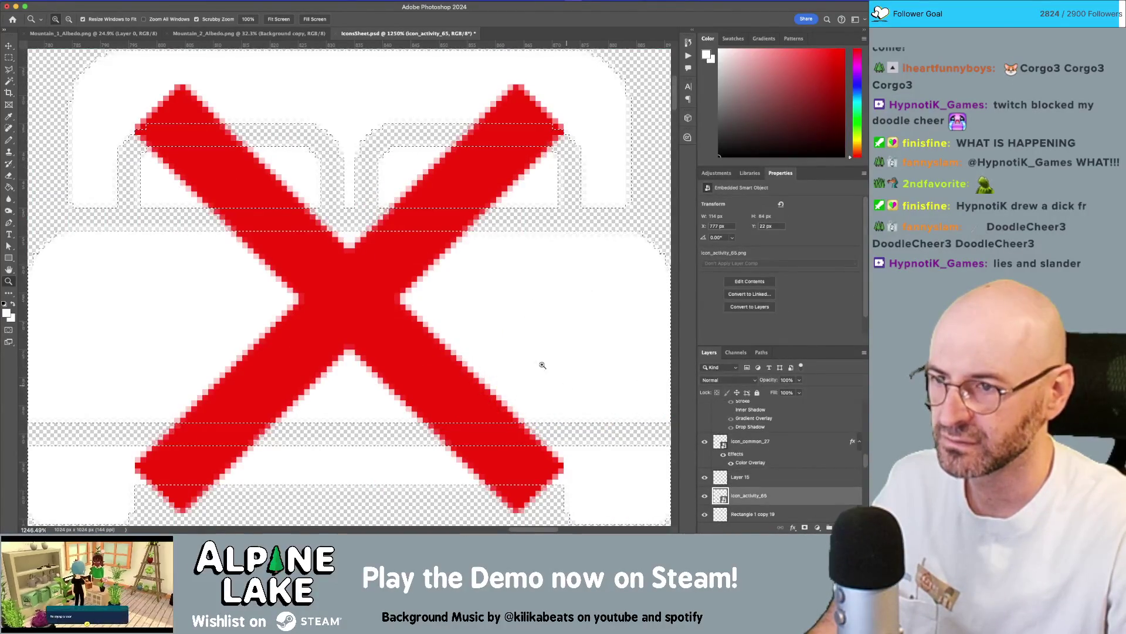
{"action": "left_click_drag", "start_coordinate": [518, 289], "coordinate": [495, 302]}
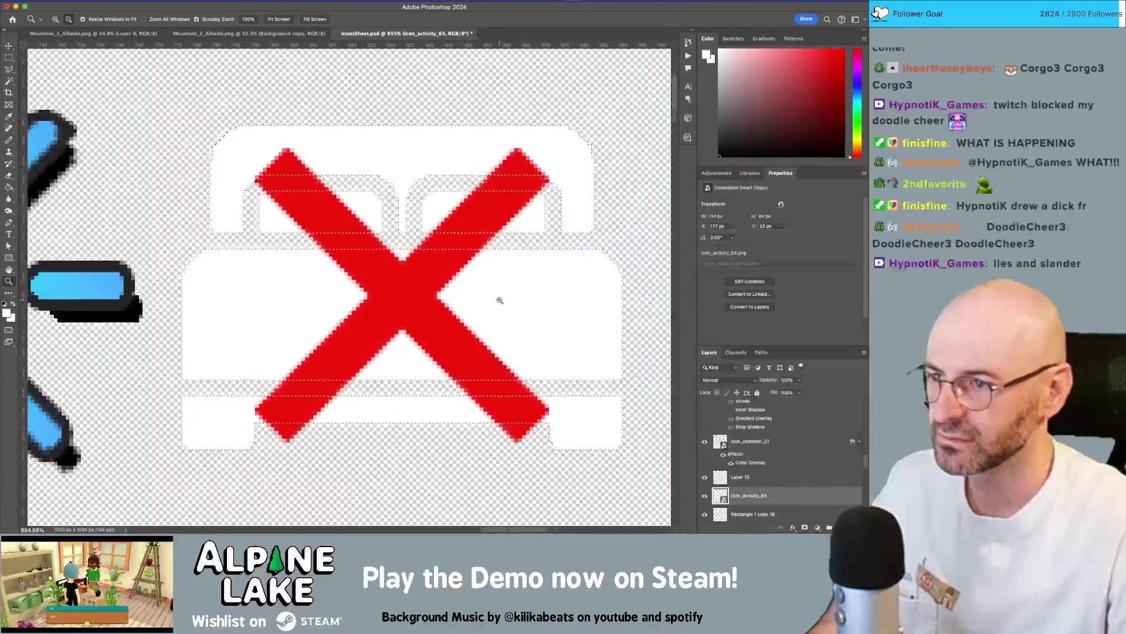
{"action": "key", "text": "b"}
{"action": "key", "text": "bracketleft"}
{"action": "key", "text": "bracketleft"}
{"action": "key", "text": "bracketleft"}
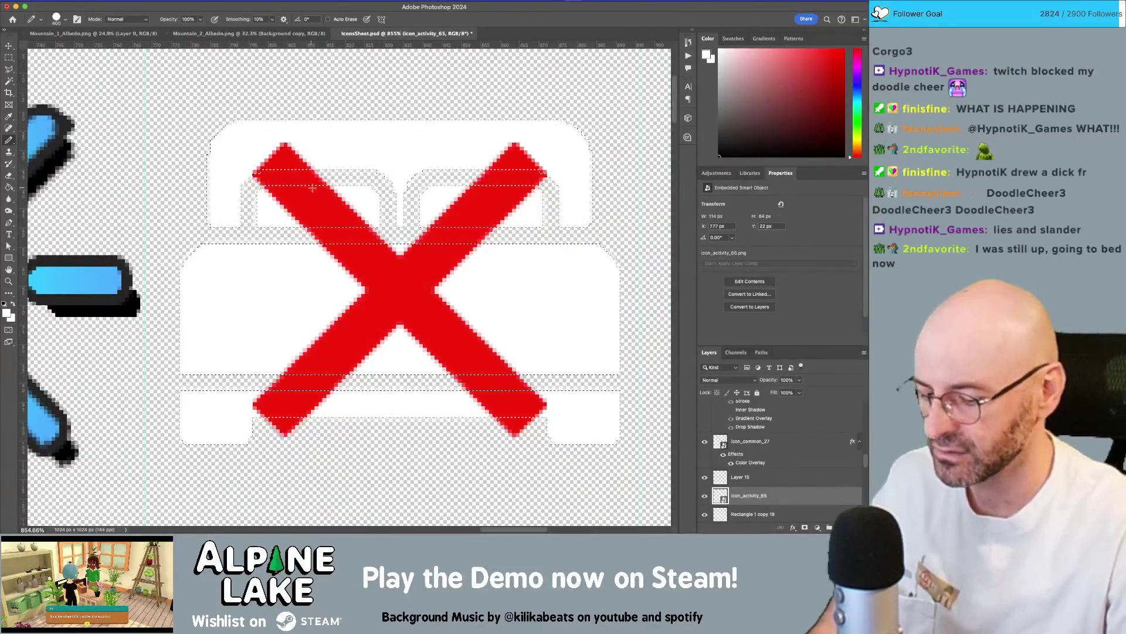
Shrink the pencil further and set a dark brown as the foreground colour.
{"action": "key", "text": "bracketleft"}
{"action": "key", "text": "bracketleft"}
{"action": "key", "text": "bracketleft"}
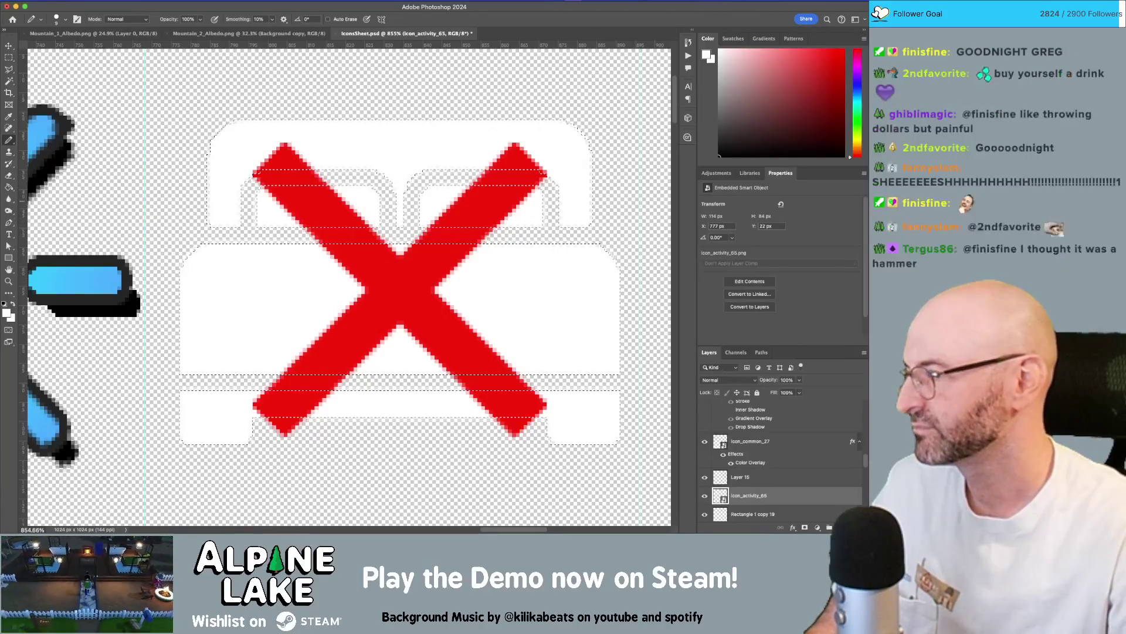
{"action": "left_click", "coordinate": [7, 312]}
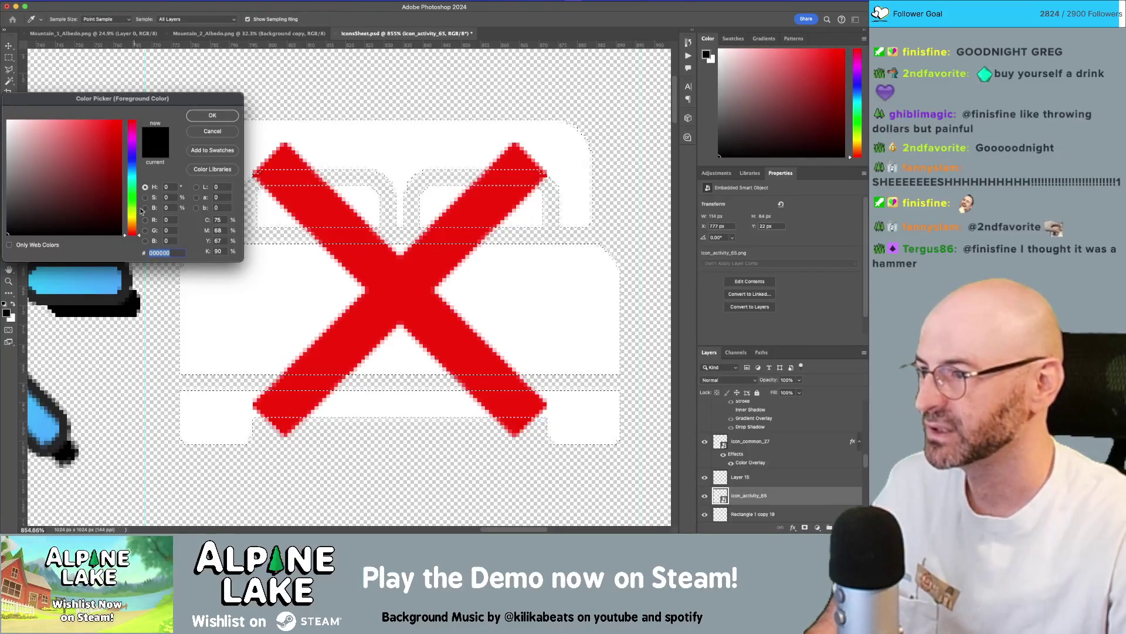
{"action": "left_click_drag", "start_coordinate": [135, 213], "coordinate": [135, 224]}
{"action": "left_click", "coordinate": [108, 204]}
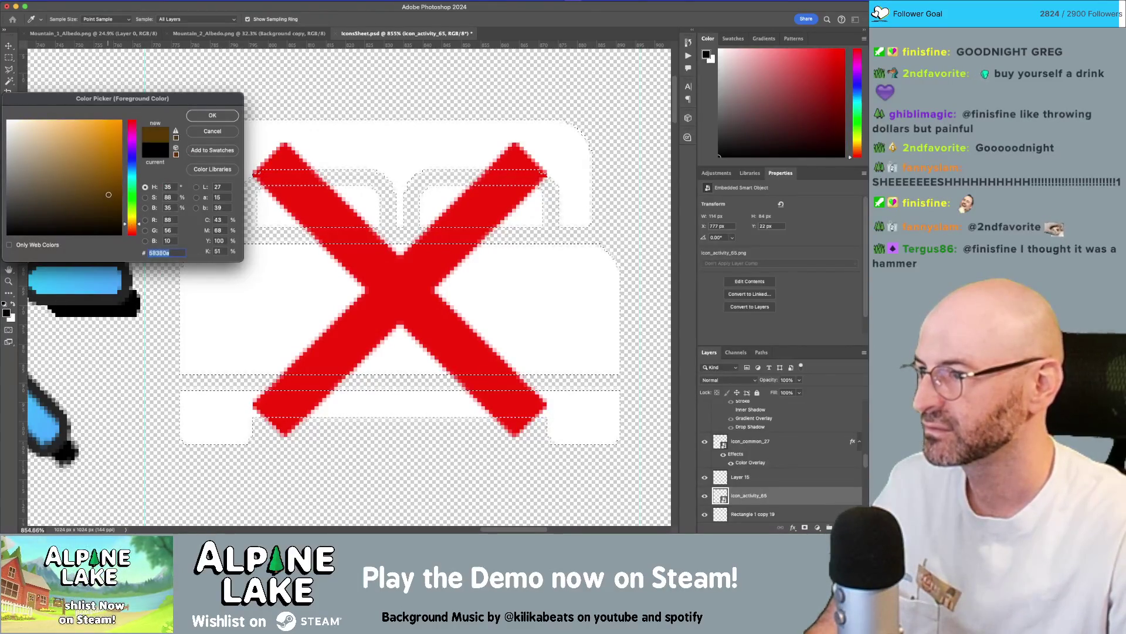
{"action": "left_click", "coordinate": [212, 115]}
Decline rasterizing the bed smart object and target the empty Layer 15 instead.
{"action": "left_click", "coordinate": [217, 214]}
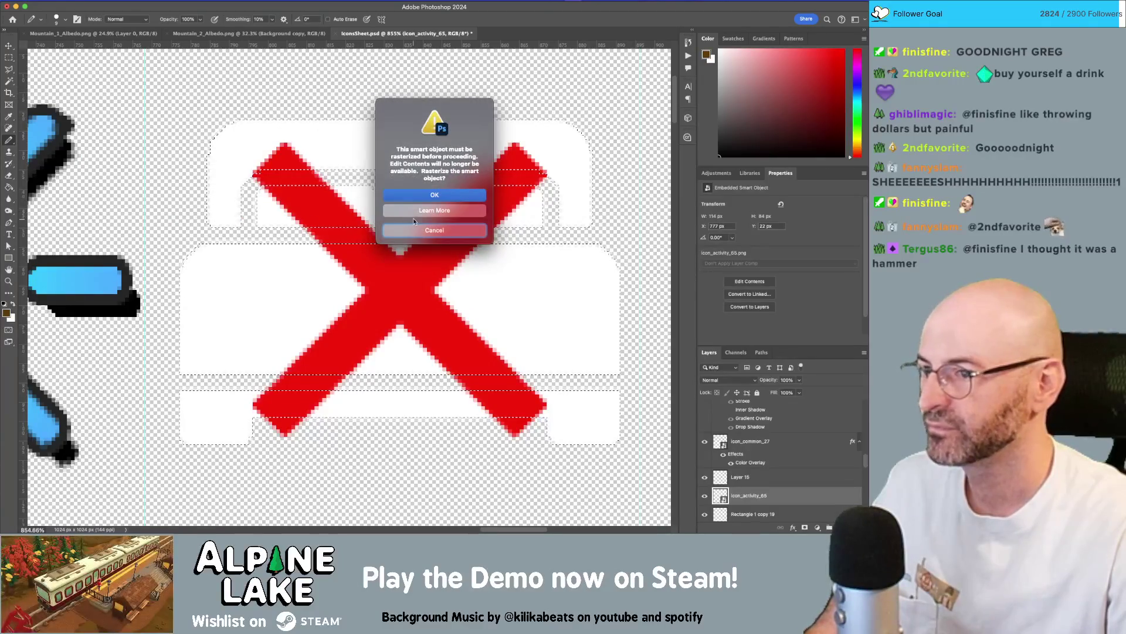
{"action": "left_click", "coordinate": [441, 230]}
{"action": "left_click", "coordinate": [789, 480]}
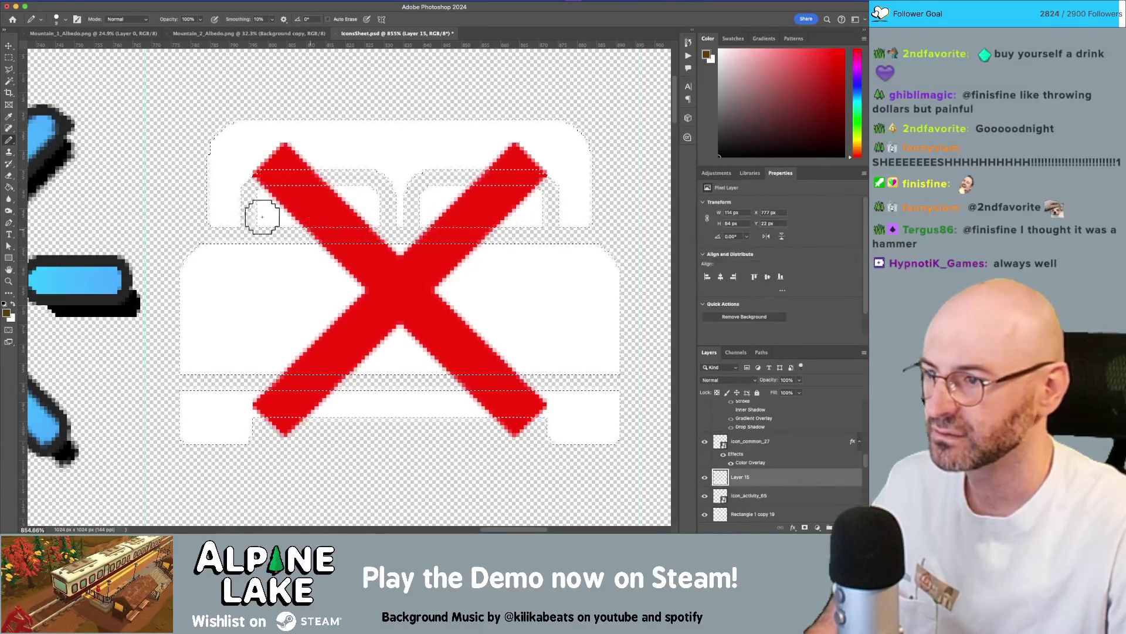
Try brown along the bed's top edge and a bucket fill of the bed, undoing the fill.
{"action": "left_click_drag", "start_coordinate": [251, 128], "coordinate": [582, 140]}
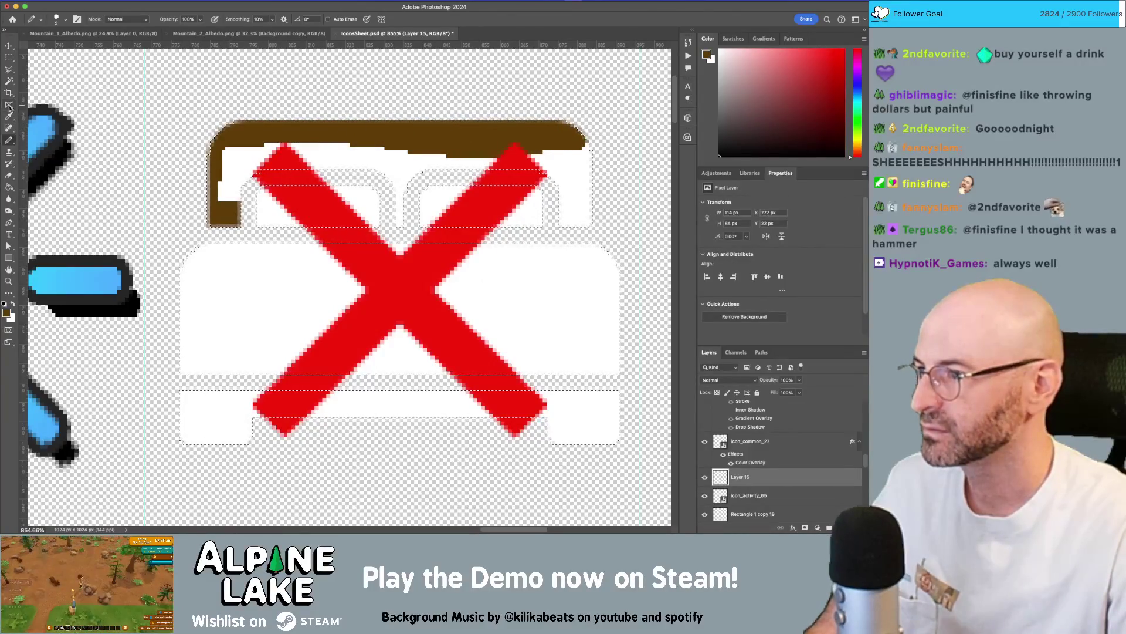
{"action": "left_click", "coordinate": [88, 1]}
{"action": "left_click", "coordinate": [58, 2]}
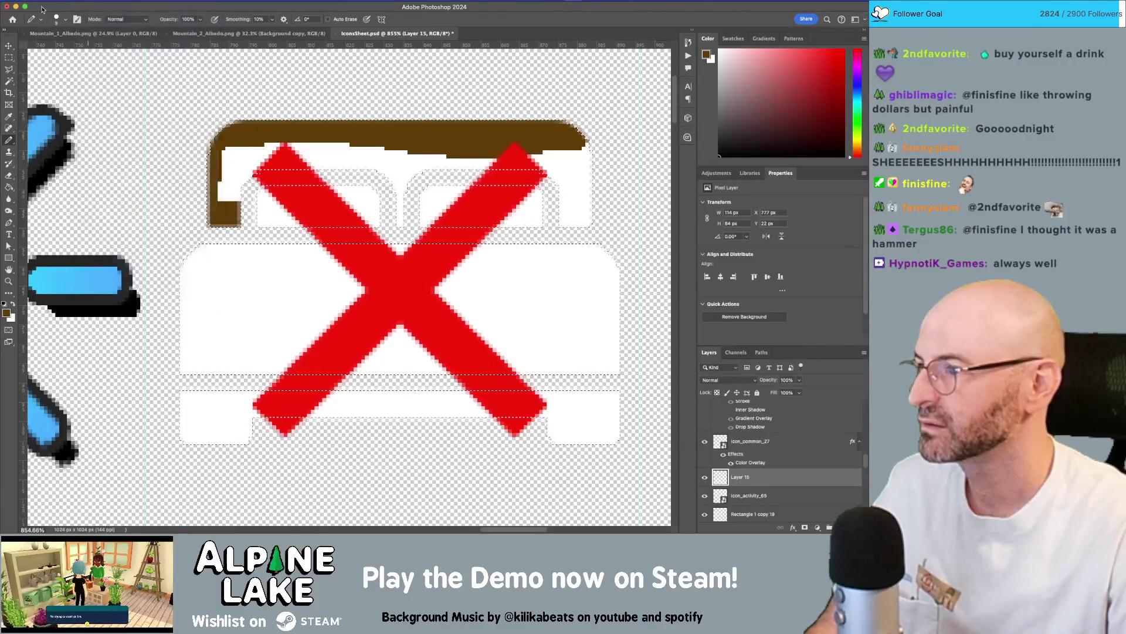
{"action": "left_click", "coordinate": [10, 187]}
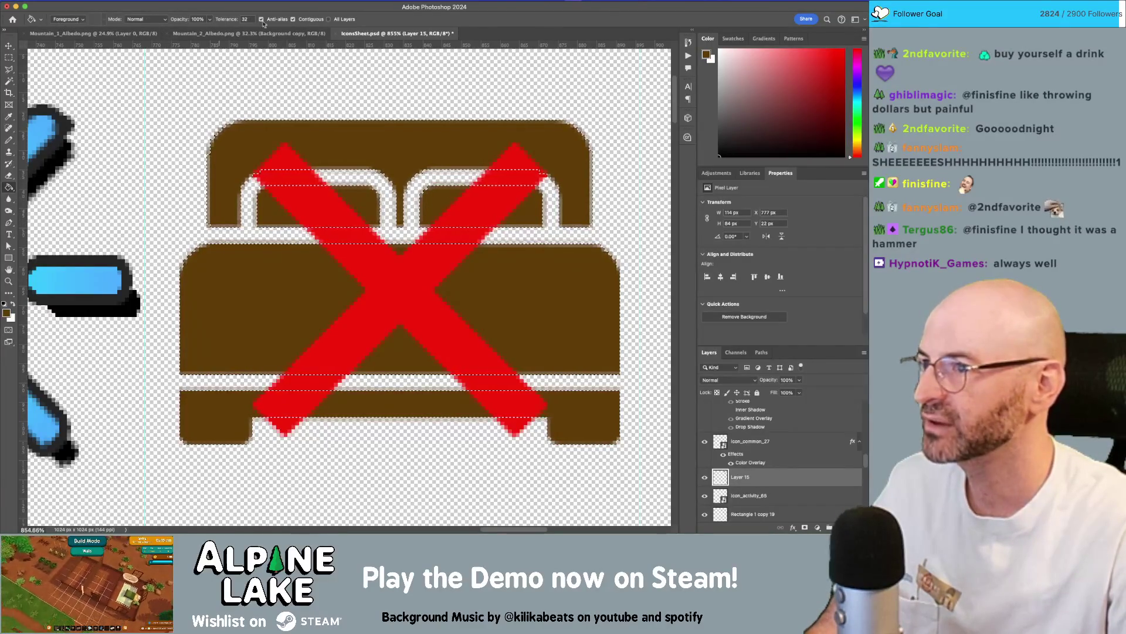
{"action": "key", "text": "super+z"}
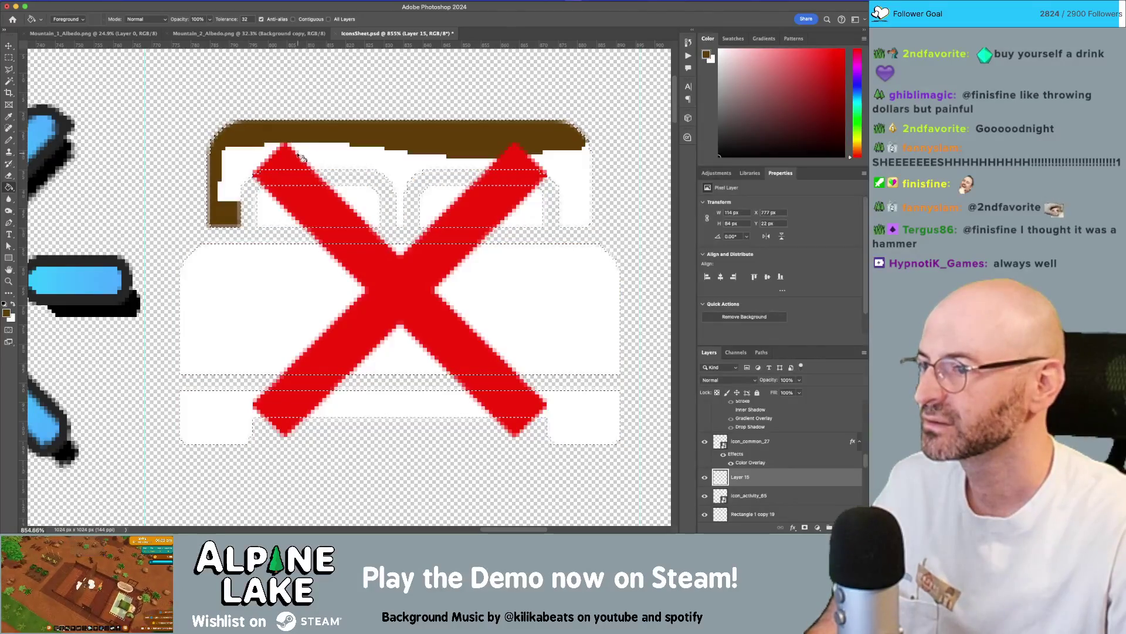
{"action": "key", "text": "super+shift+z"}
{"action": "key", "text": "super+z"}
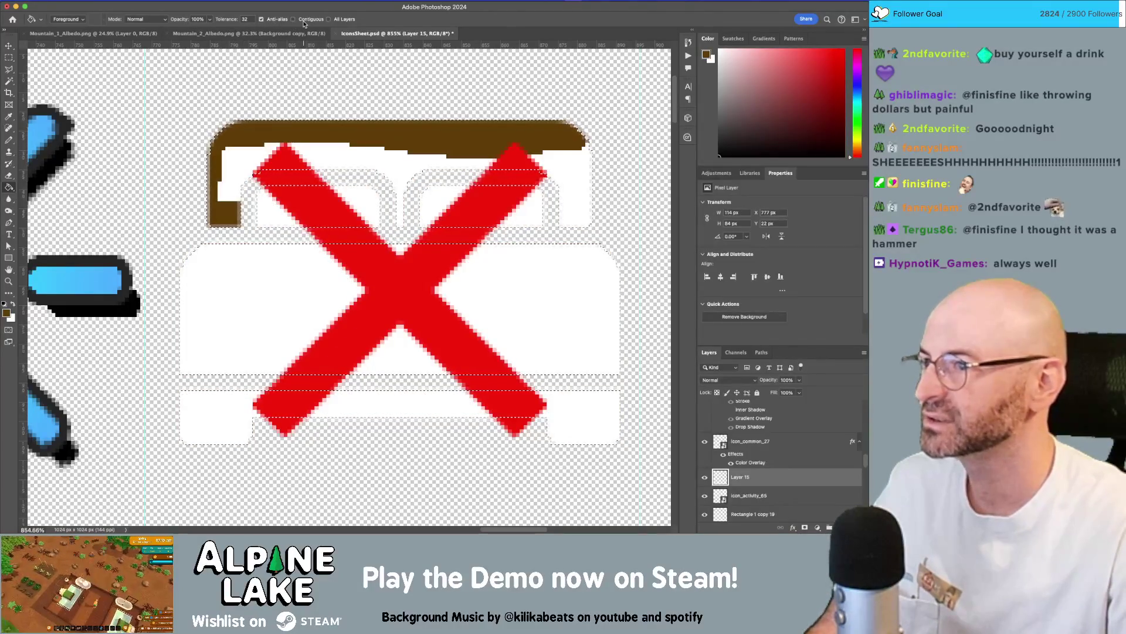
{"action": "left_click", "coordinate": [307, 155]}
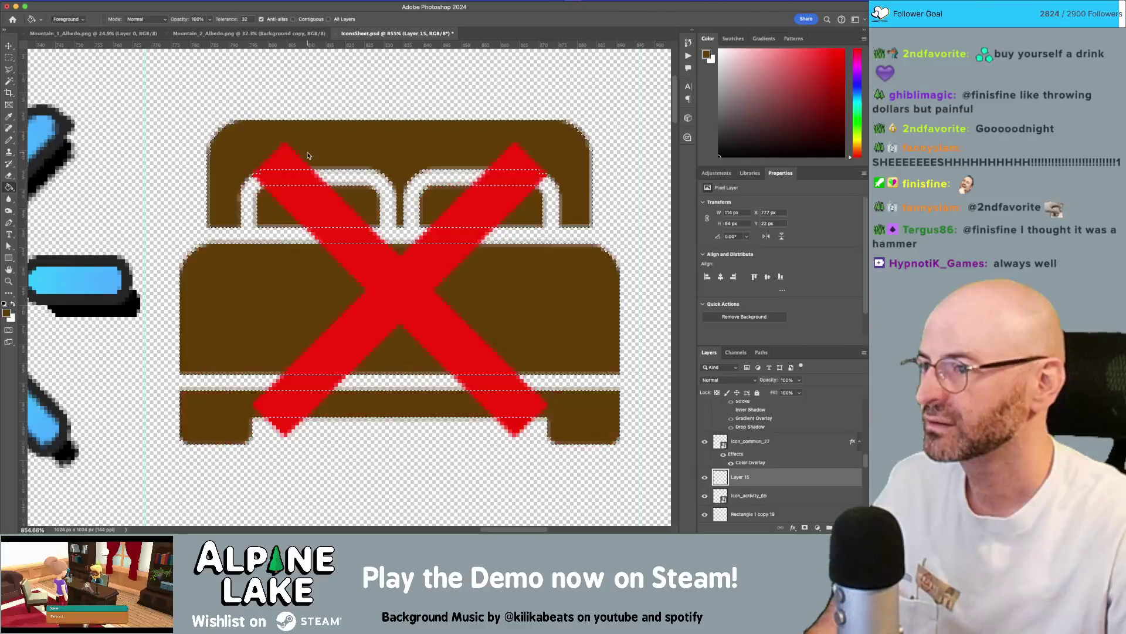
{"action": "key", "text": "super+z"}
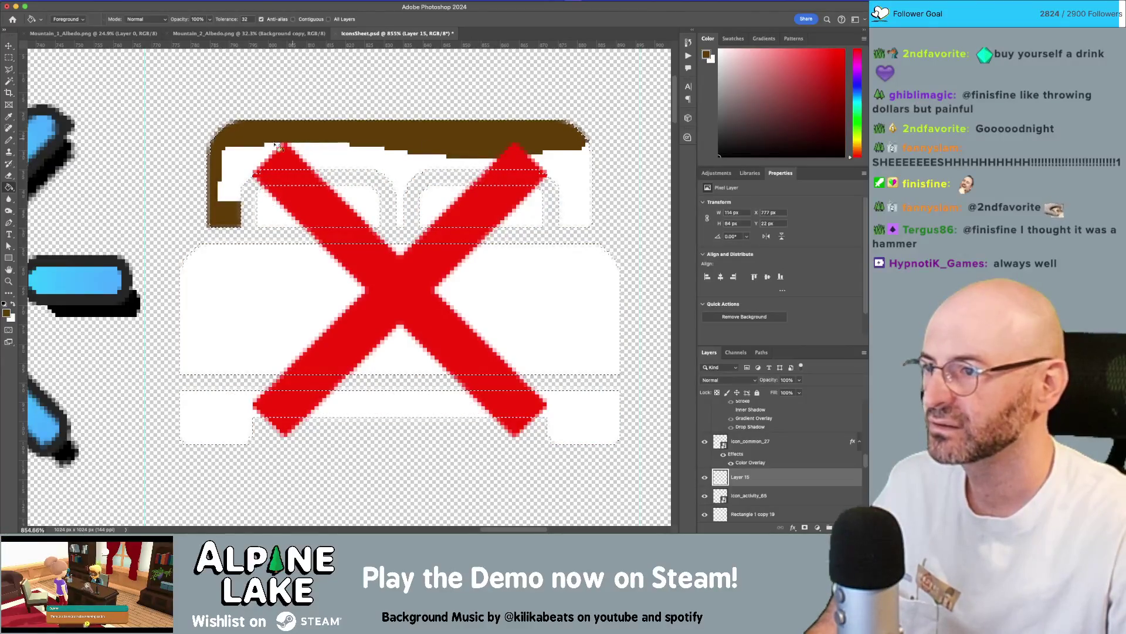
Pencil the headboard notch, top bar, middle post, base bar and bottom-left leg brown.
{"action": "key", "text": "b"}
{"action": "left_click_drag", "start_coordinate": [238, 153], "coordinate": [227, 199]}
{"action": "mouse_move", "coordinate": [229, 215]}
{"action": "left_mouse_down"}
{"action": "mouse_move", "coordinate": [239, 171]}
{"action": "mouse_move", "coordinate": [269, 159]}
{"action": "mouse_move", "coordinate": [563, 164]}
{"action": "mouse_move", "coordinate": [590, 197]}
{"action": "mouse_move", "coordinate": [574, 214]}
{"action": "mouse_move", "coordinate": [574, 188]}
{"action": "mouse_move", "coordinate": [535, 188]}
{"action": "left_mouse_up"}
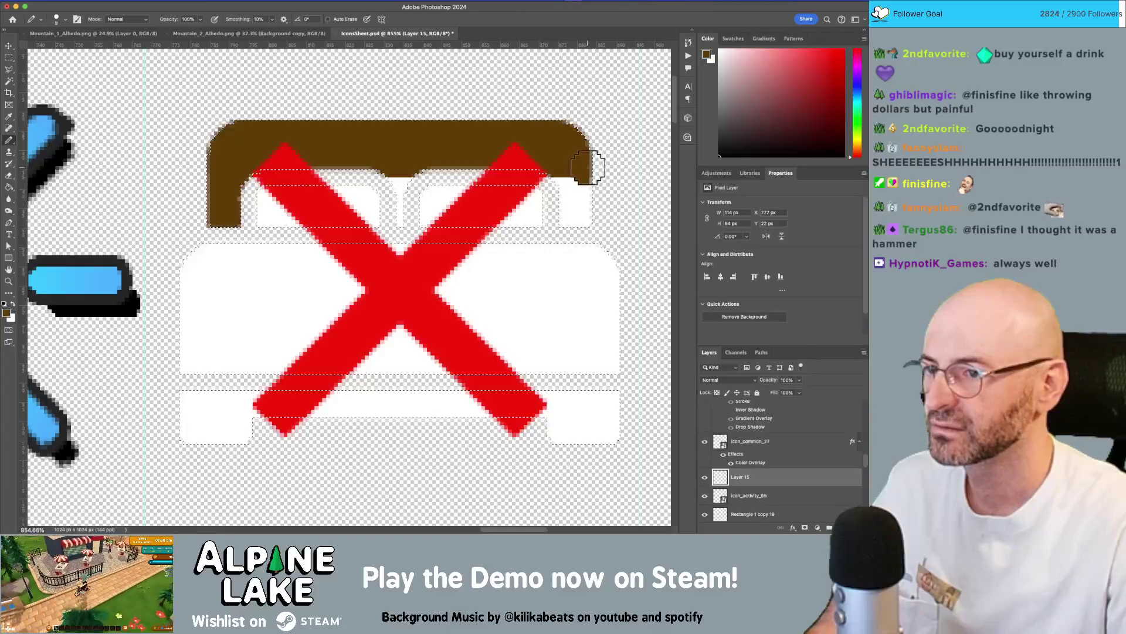
{"action": "mouse_move", "coordinate": [402, 168]}
{"action": "left_mouse_down"}
{"action": "mouse_move", "coordinate": [401, 226]}
{"action": "mouse_move", "coordinate": [401, 215]}
{"action": "left_mouse_up"}
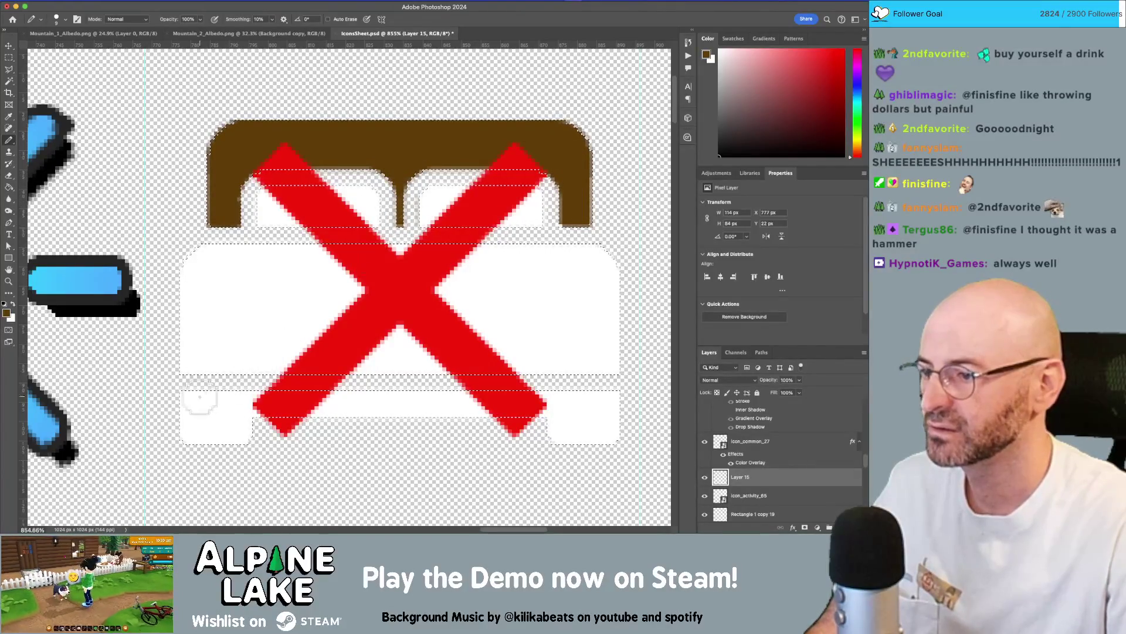
{"action": "mouse_move", "coordinate": [189, 401]}
{"action": "left_mouse_down"}
{"action": "mouse_move", "coordinate": [610, 402]}
{"action": "mouse_move", "coordinate": [608, 423]}
{"action": "mouse_move", "coordinate": [563, 431]}
{"action": "mouse_move", "coordinate": [592, 443]}
{"action": "left_mouse_up"}
{"action": "left_click_drag", "start_coordinate": [214, 418], "coordinate": [234, 433]}
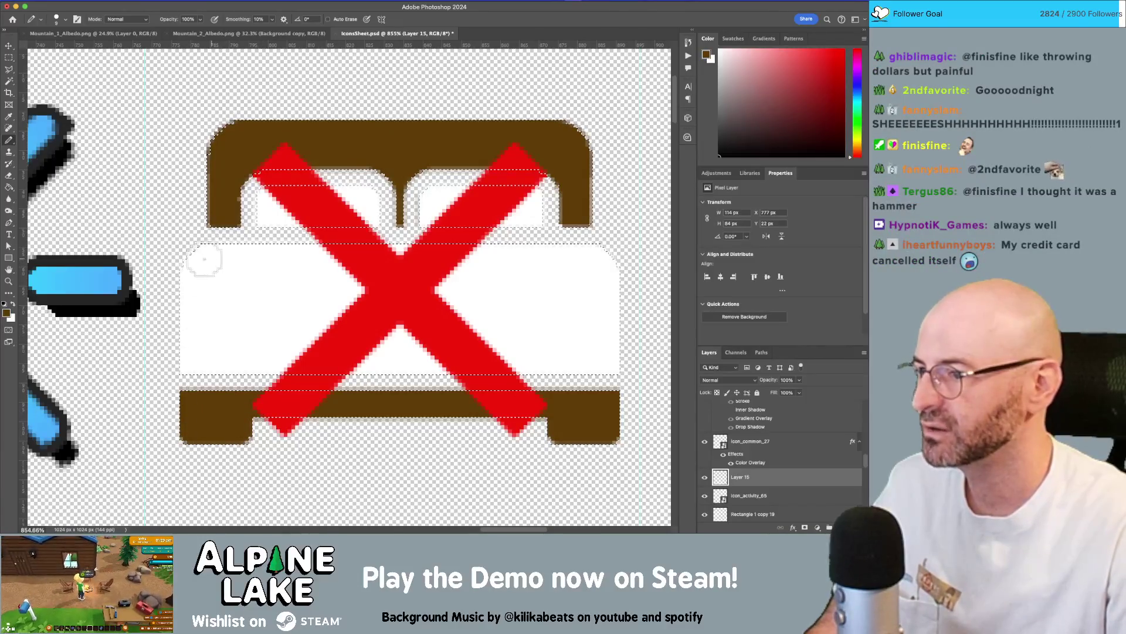
Start choosing a green painting colour in the foreground colour picker.
{"action": "left_click", "coordinate": [7, 313]}
{"action": "left_click", "coordinate": [131, 185]}
{"action": "mouse_move", "coordinate": [132, 185]}
{"action": "left_mouse_down"}
{"action": "mouse_move", "coordinate": [131, 164]}
{"action": "mouse_move", "coordinate": [132, 193]}
{"action": "left_mouse_up"}
Set a brighter green and brush it across the mattress with a larger brush.
{"action": "left_click", "coordinate": [107, 171]}
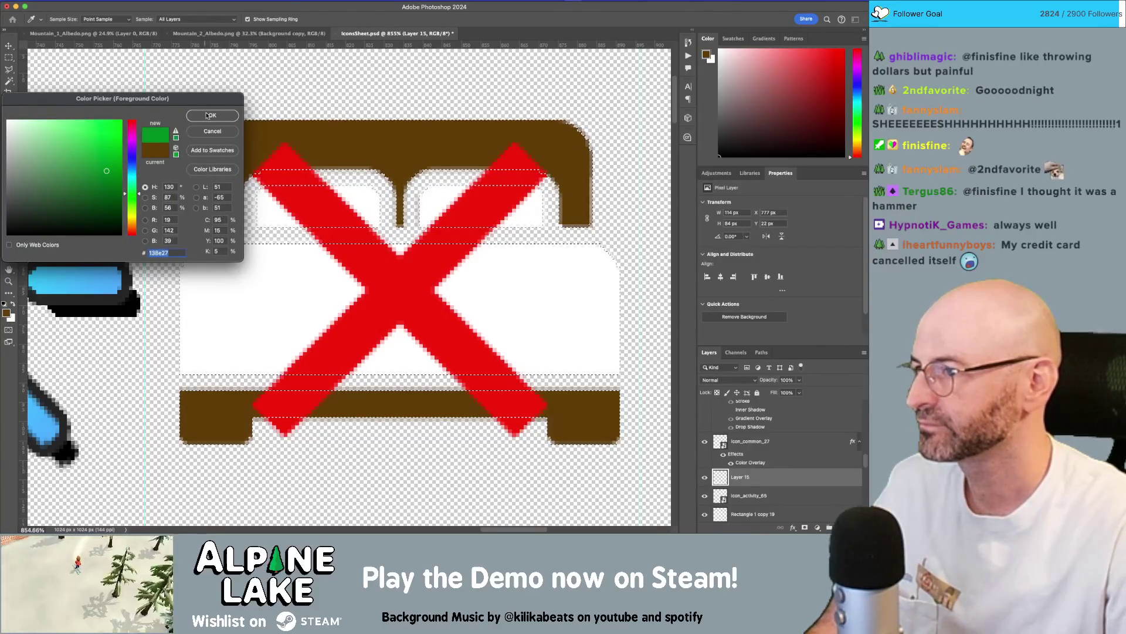
{"action": "key", "text": "Return"}
{"action": "mouse_move", "coordinate": [203, 258]}
{"action": "left_mouse_down"}
{"action": "mouse_move", "coordinate": [610, 259]}
{"action": "mouse_move", "coordinate": [616, 329]}
{"action": "mouse_move", "coordinate": [608, 359]}
{"action": "mouse_move", "coordinate": [178, 347]}
{"action": "mouse_move", "coordinate": [184, 259]}
{"action": "mouse_move", "coordinate": [566, 307]}
{"action": "mouse_move", "coordinate": [593, 297]}
{"action": "mouse_move", "coordinate": [583, 315]}
{"action": "mouse_move", "coordinate": [568, 314]}
{"action": "mouse_move", "coordinate": [134, 276]}
{"action": "left_mouse_up"}
{"action": "key", "text": "bracketright"}
{"action": "key", "text": "bracketright"}
{"action": "key", "text": "bracketright"}
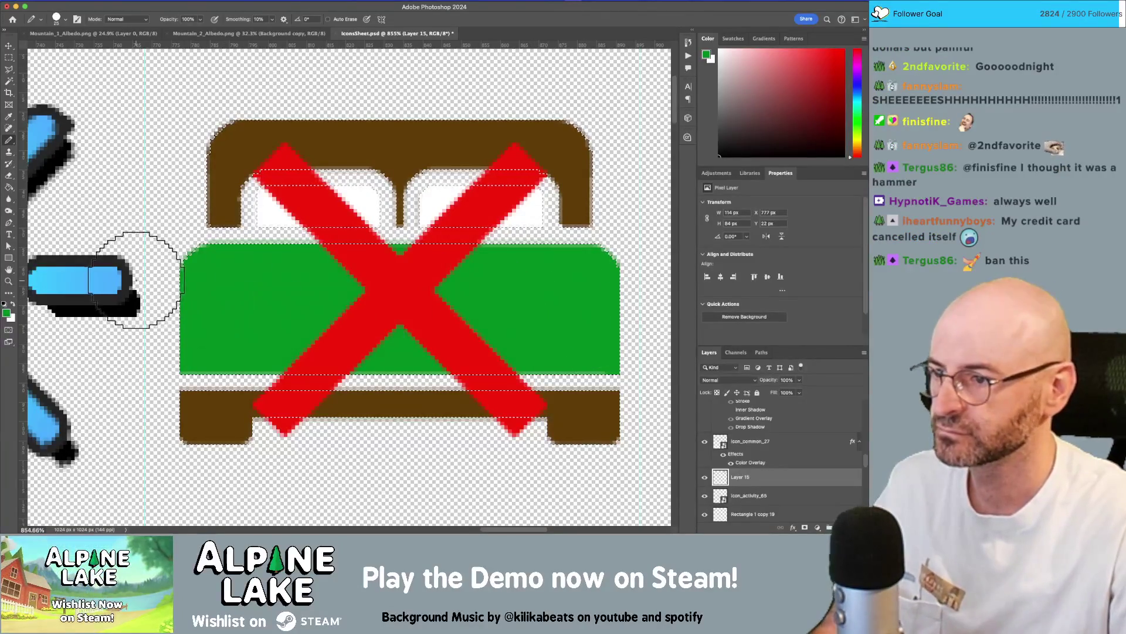
{"action": "key", "text": "z"}
{"action": "mouse_move", "coordinate": [282, 284]}
{"action": "left_mouse_down"}
{"action": "mouse_move", "coordinate": [235, 282]}
{"action": "mouse_move", "coordinate": [397, 291]}
{"action": "mouse_move", "coordinate": [414, 276]}
{"action": "left_mouse_up"}
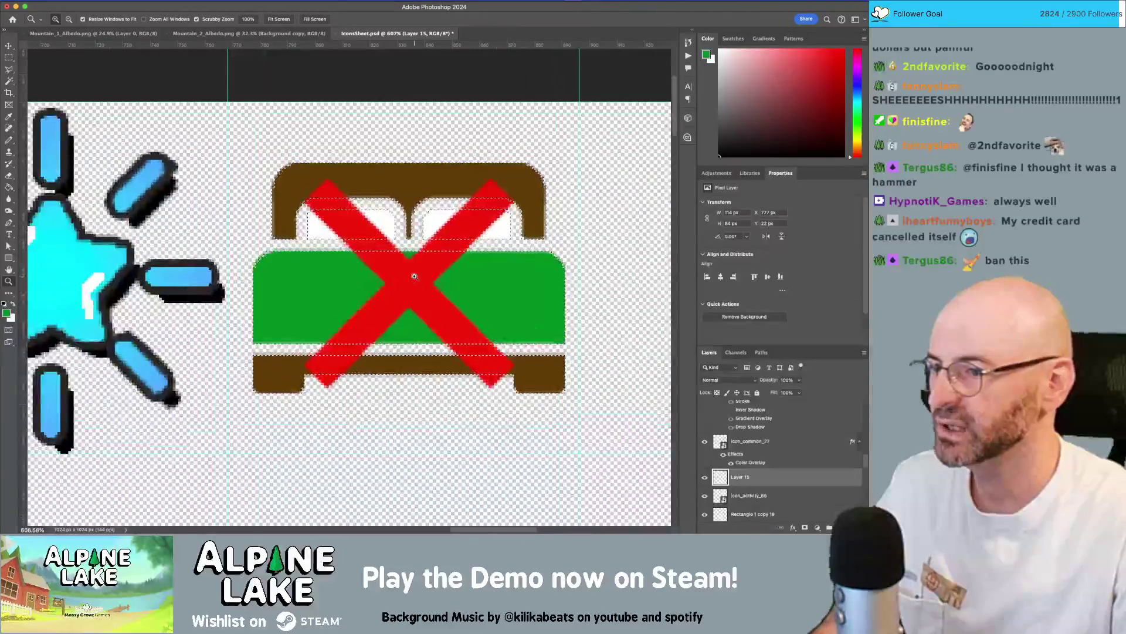
Pick a light yellow-green and pencil the two pillows inside the selection.
{"action": "left_click", "coordinate": [7, 313]}
{"action": "left_click", "coordinate": [96, 190]}
{"action": "left_click", "coordinate": [81, 147]}
{"action": "left_click_drag", "start_coordinate": [132, 192], "coordinate": [132, 211]}
{"action": "left_click_drag", "start_coordinate": [75, 143], "coordinate": [82, 128]}
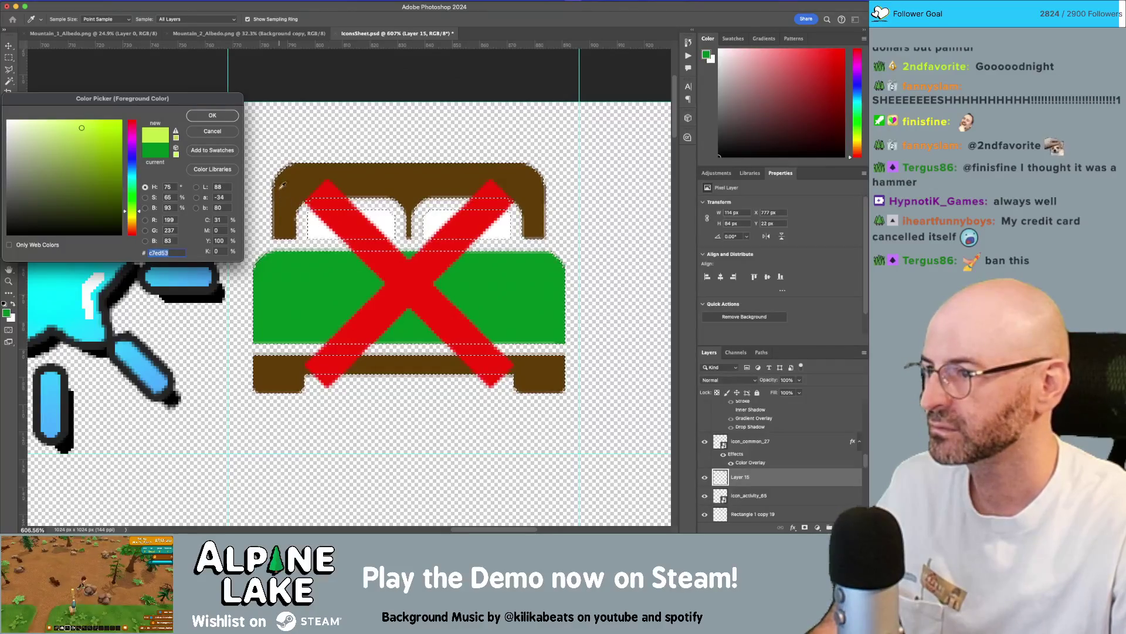
{"action": "key", "text": "Return"}
{"action": "key", "text": "z"}
{"action": "key", "text": "b"}
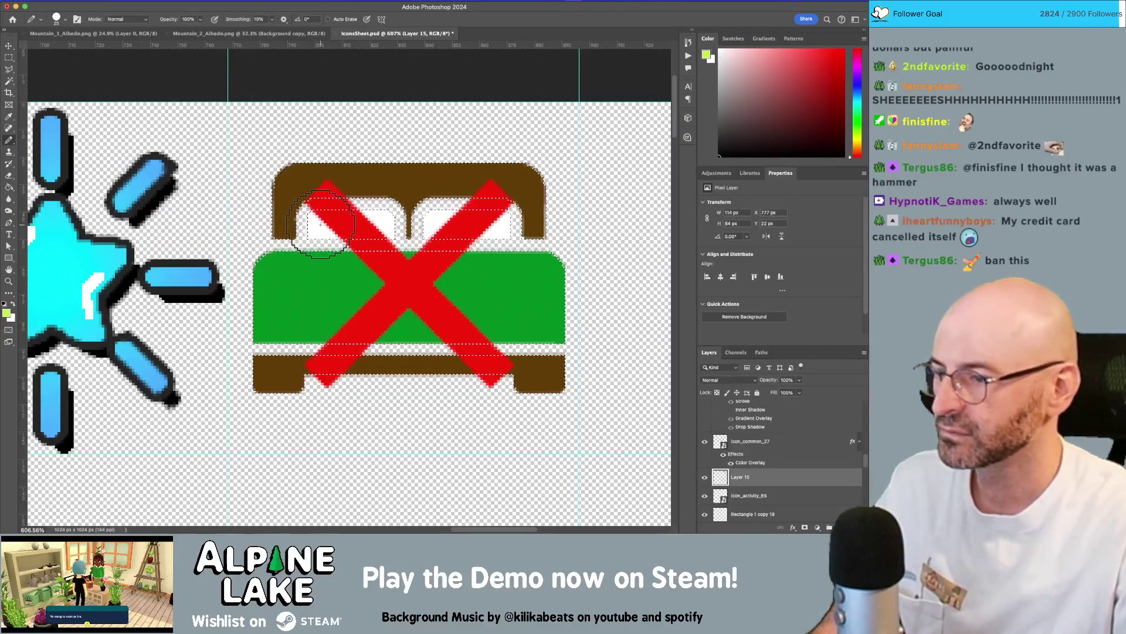
{"action": "mouse_move", "coordinate": [314, 220]}
{"action": "left_mouse_down"}
{"action": "mouse_move", "coordinate": [510, 229]}
{"action": "mouse_move", "coordinate": [432, 214]}
{"action": "mouse_move", "coordinate": [491, 231]}
{"action": "left_mouse_up"}
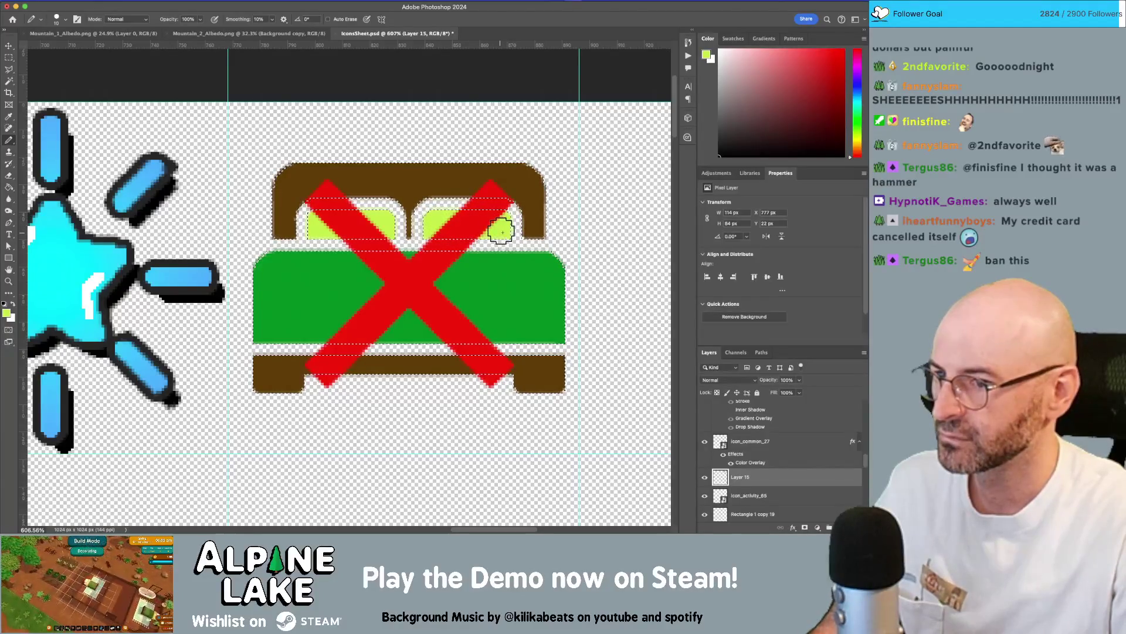
Deselect the bed and open Layer 15's Layer Style dialog.
{"action": "key", "text": "m"}
{"action": "key", "text": "ctrl+d"}
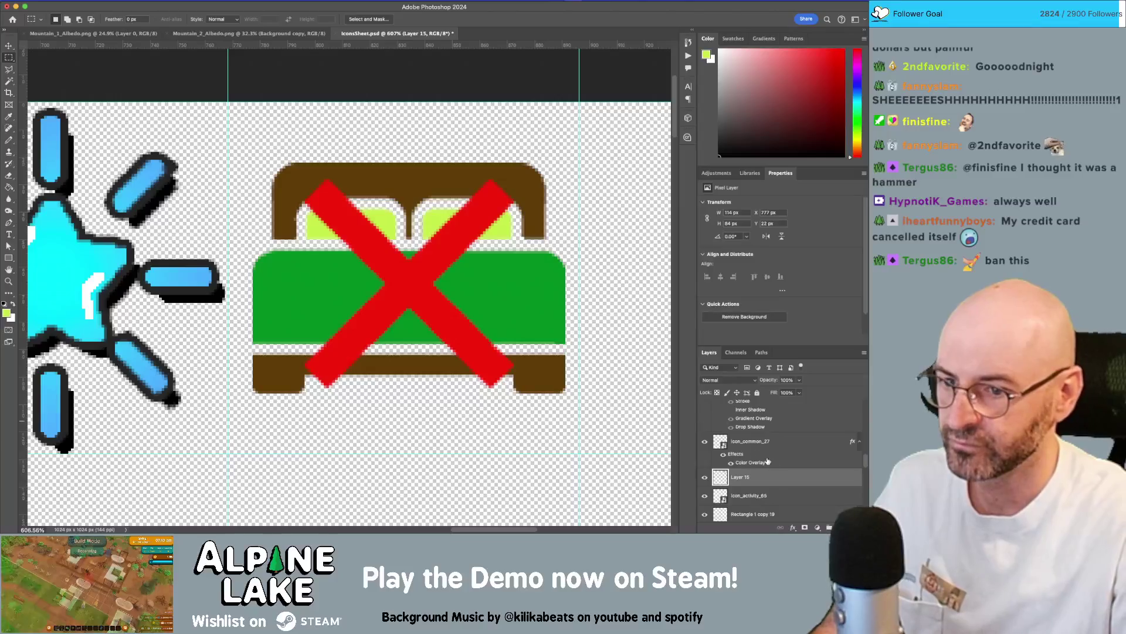
{"action": "double_click", "coordinate": [787, 483]}
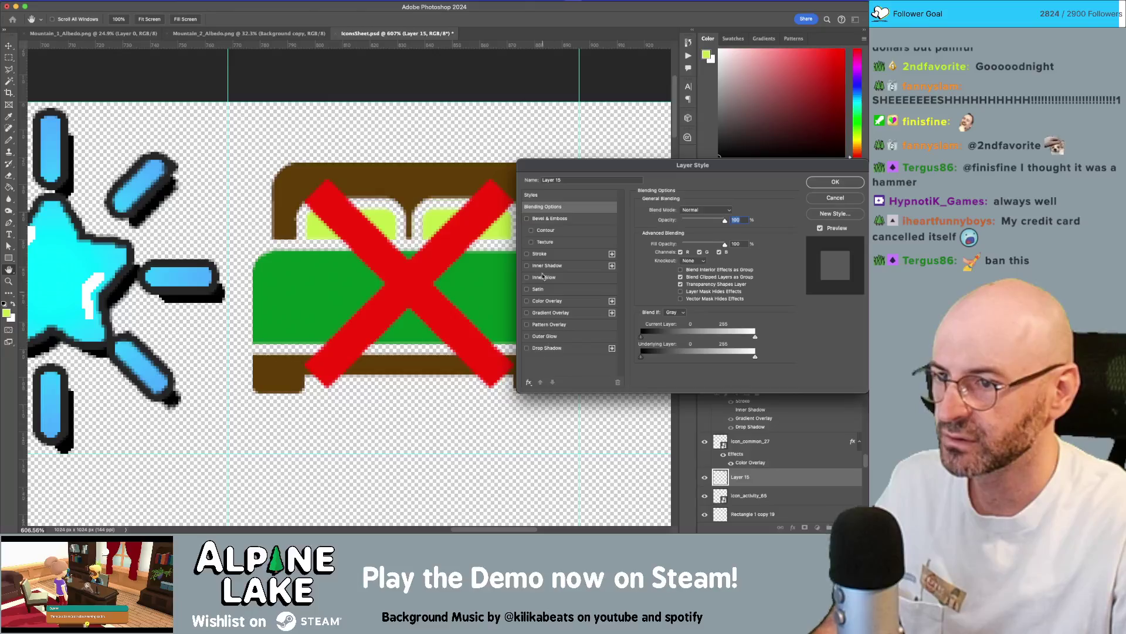
Give Layer 15 a black Stroke at 100% opacity and 3 px size.
{"action": "left_click", "coordinate": [528, 254]}
{"action": "left_click", "coordinate": [561, 254]}
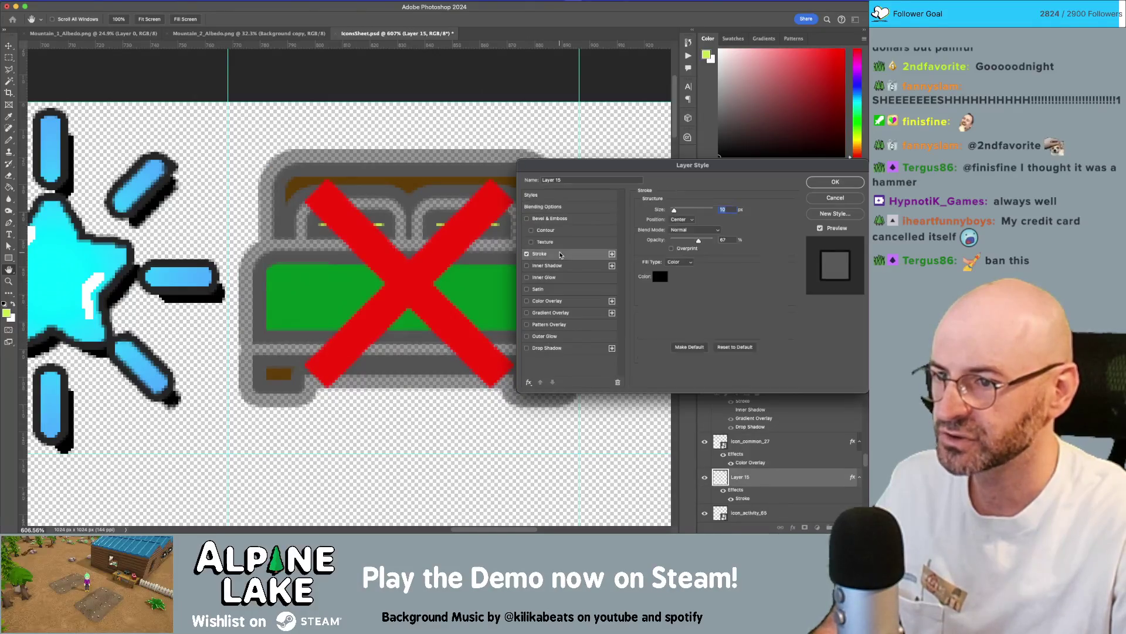
{"action": "left_click_drag", "start_coordinate": [699, 243], "coordinate": [717, 240]}
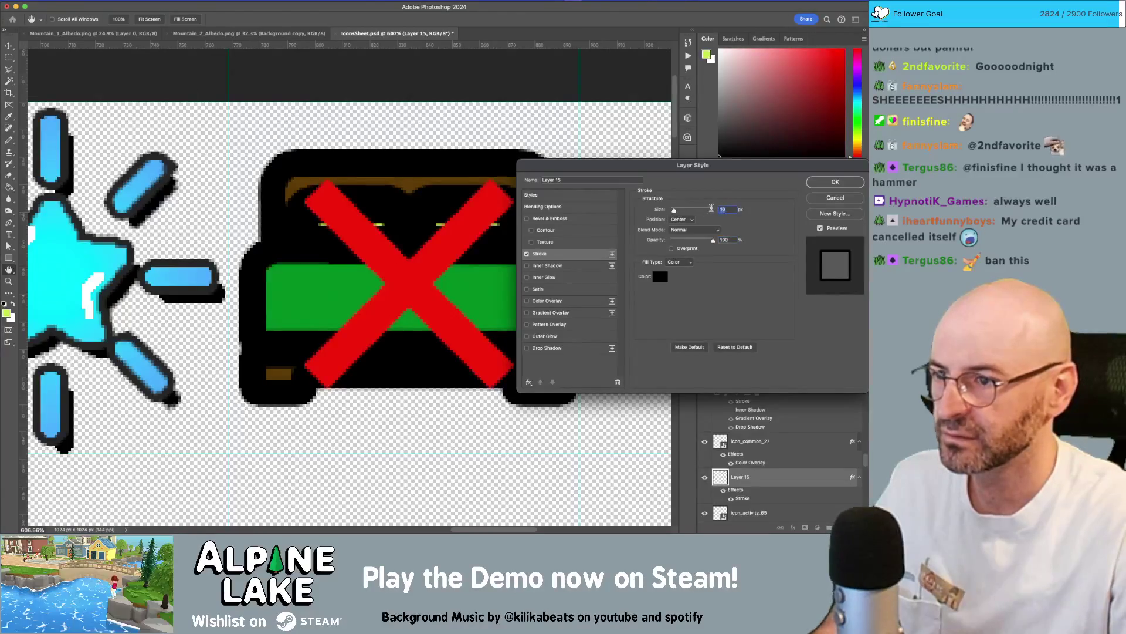
{"action": "type", "text": "3"}
{"action": "key", "text": "Tab"}
{"action": "left_click_drag", "start_coordinate": [671, 211], "coordinate": [672, 211]}
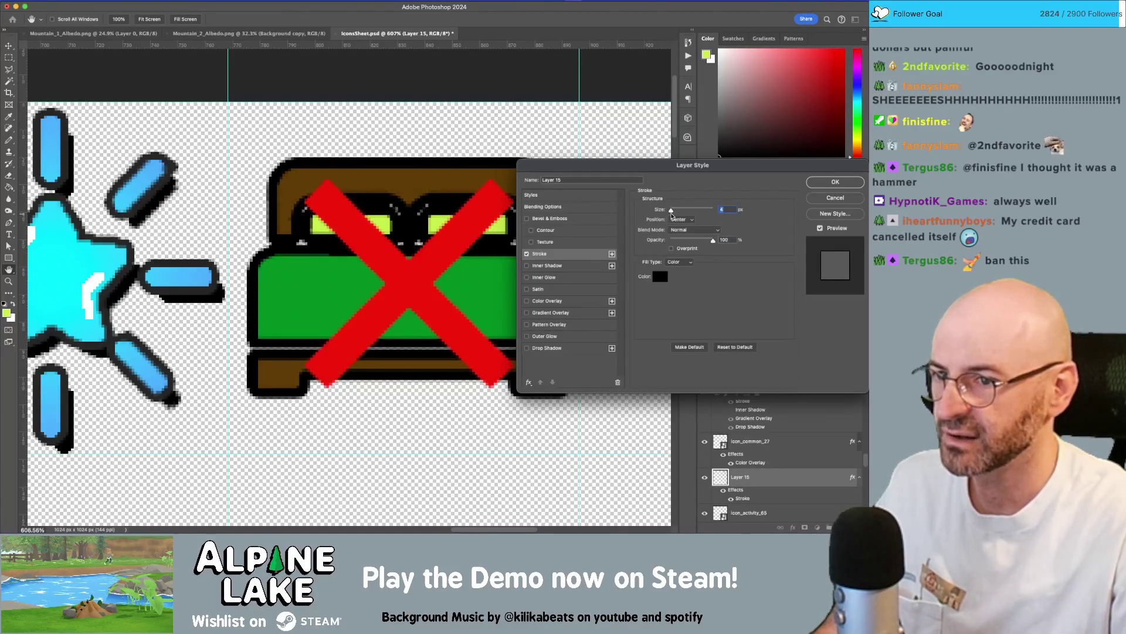
{"action": "type", "text": "3"}
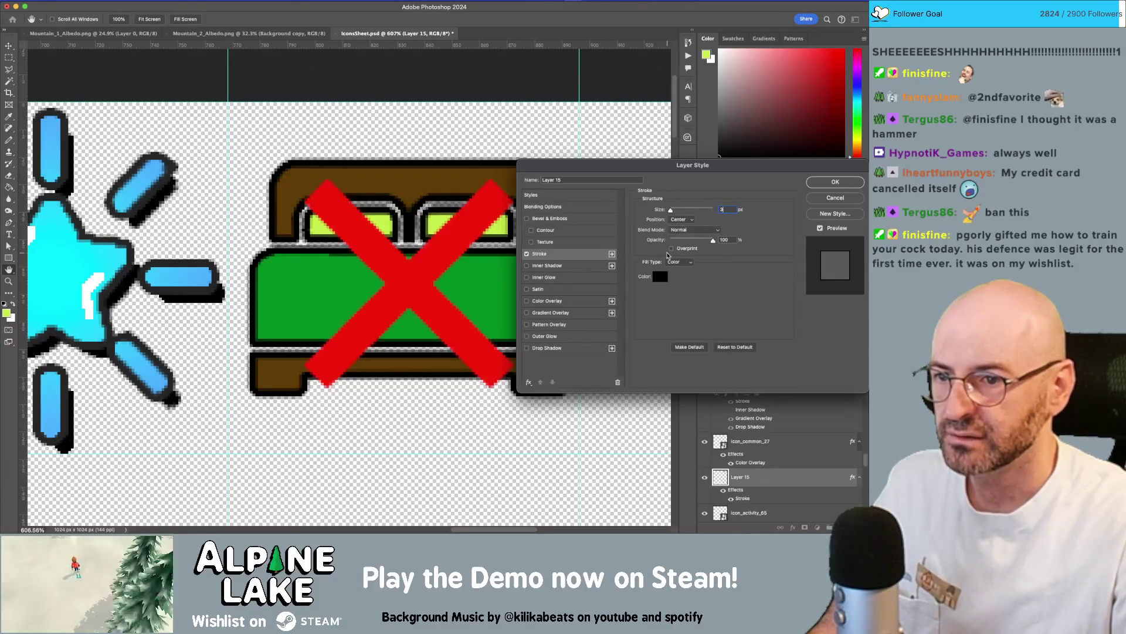
{"action": "left_click", "coordinate": [832, 184]}
Zoom in around the bed icon and reopen Layer 15's Layer Style dialog.
{"action": "key", "text": "z"}
{"action": "left_click", "coordinate": [473, 239], "text": "alt"}
{"action": "mouse_move", "coordinate": [473, 240]}
{"action": "left_mouse_down"}
{"action": "mouse_move", "coordinate": [454, 239]}
{"action": "mouse_move", "coordinate": [490, 236]}
{"action": "mouse_move", "coordinate": [497, 251]}
{"action": "left_mouse_up"}
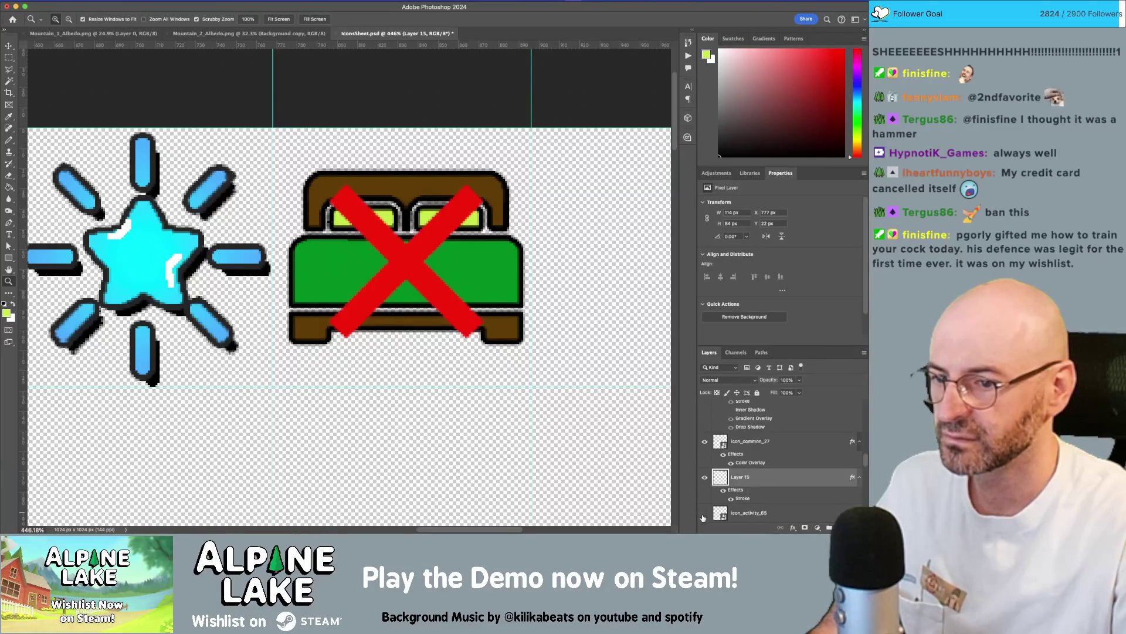
{"action": "double_click", "coordinate": [781, 478]}
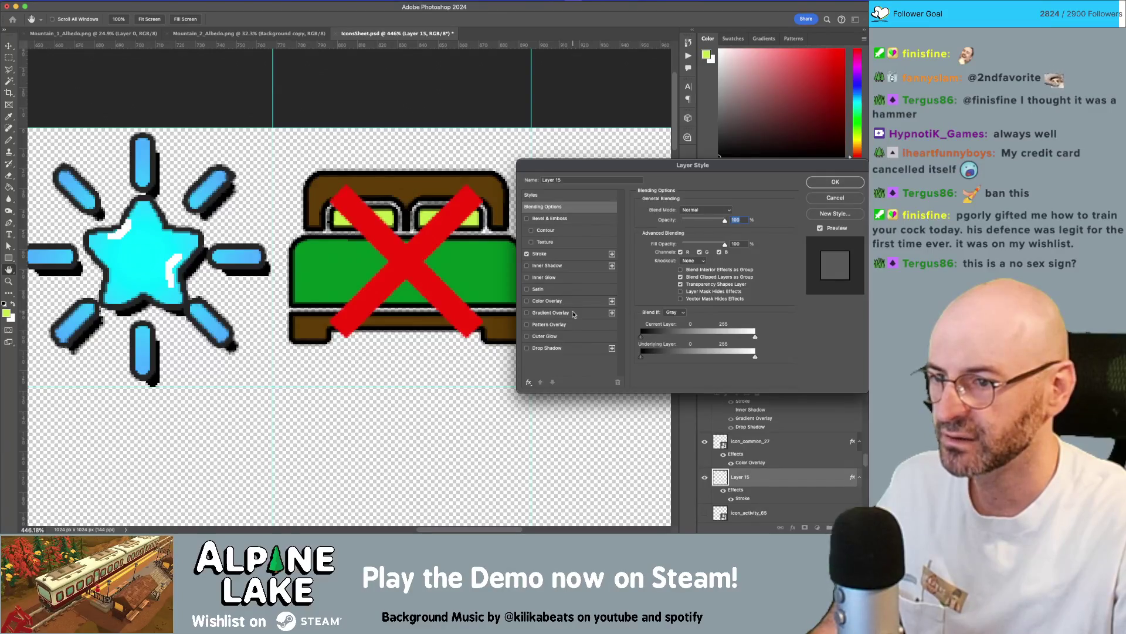
Enable Gradient Overlay at 18% opacity using the Basics black-to-white preset.
{"action": "left_click", "coordinate": [536, 314]}
{"action": "left_click_drag", "start_coordinate": [689, 225], "coordinate": [679, 219]}
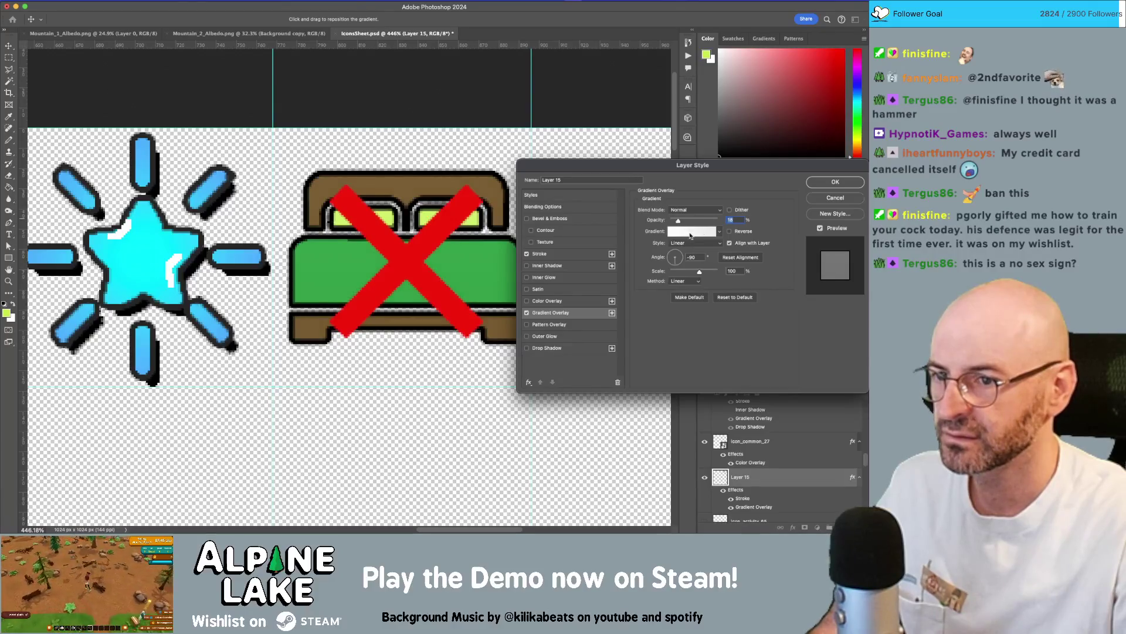
{"action": "left_click", "coordinate": [690, 232]}
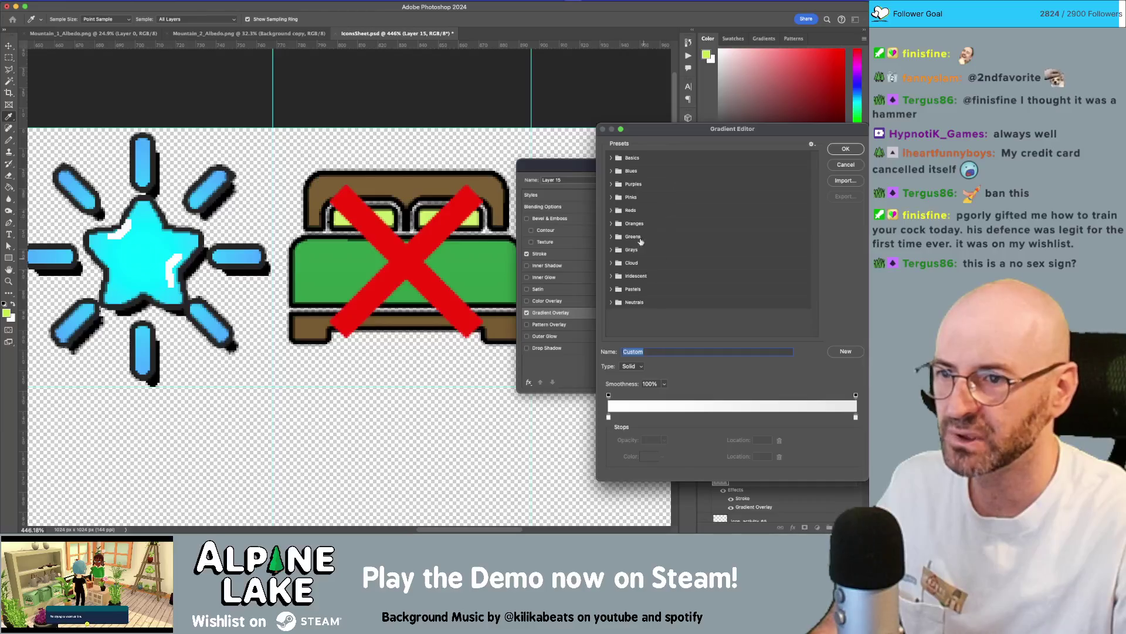
{"action": "left_click", "coordinate": [612, 159]}
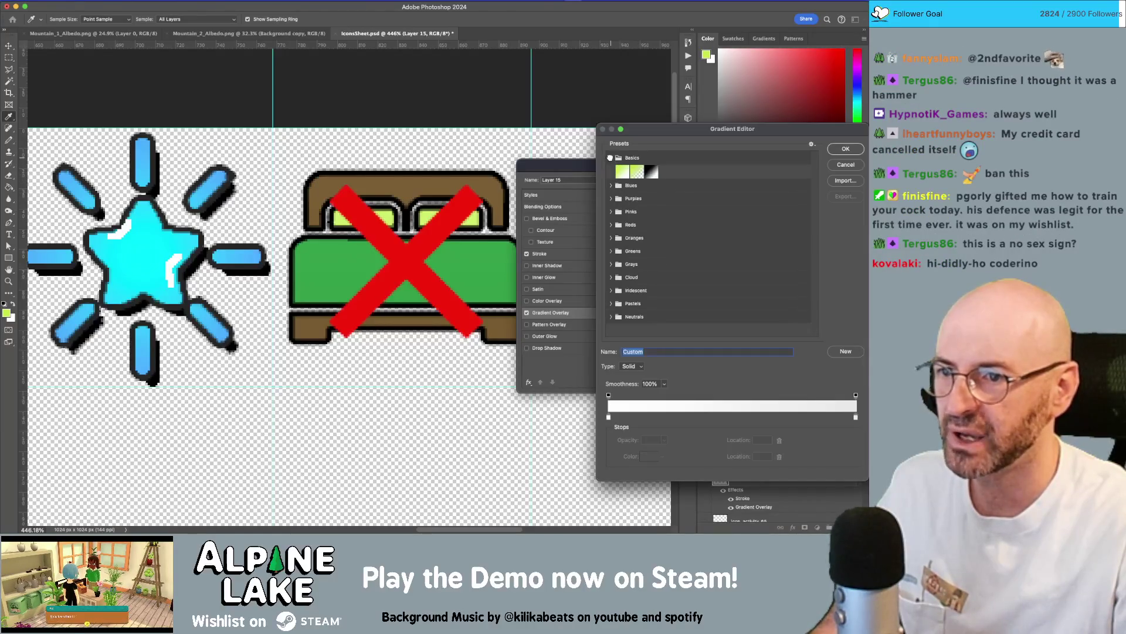
{"action": "left_click", "coordinate": [651, 172]}
{"action": "left_click", "coordinate": [849, 150]}
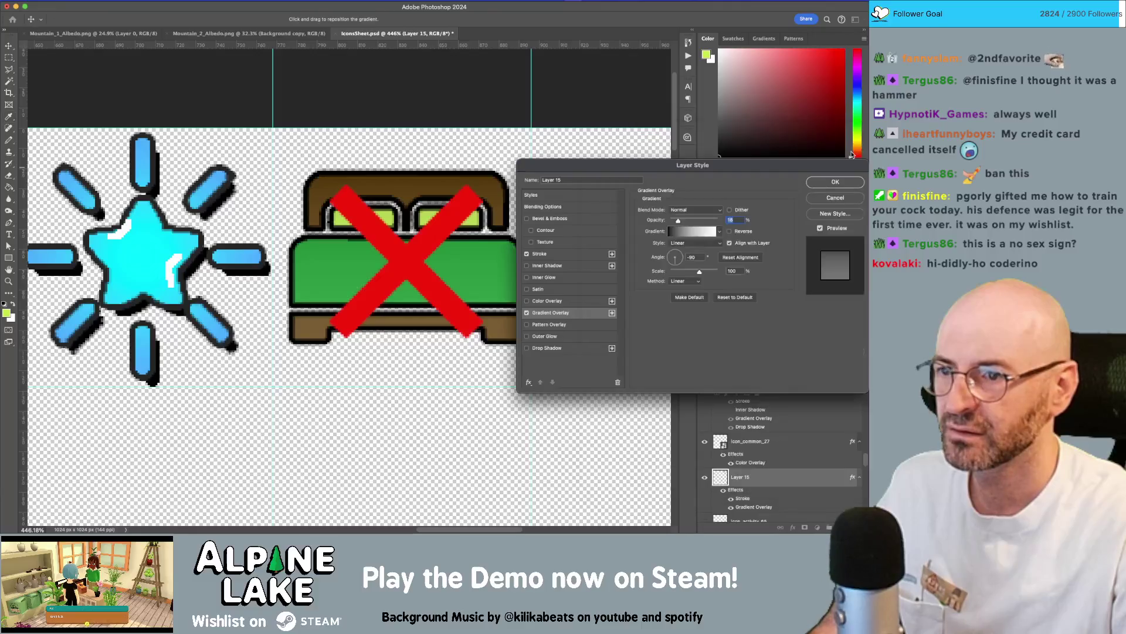
Set the gradient overlay angle to -63° and apply the layer style.
{"action": "left_click", "coordinate": [679, 263]}
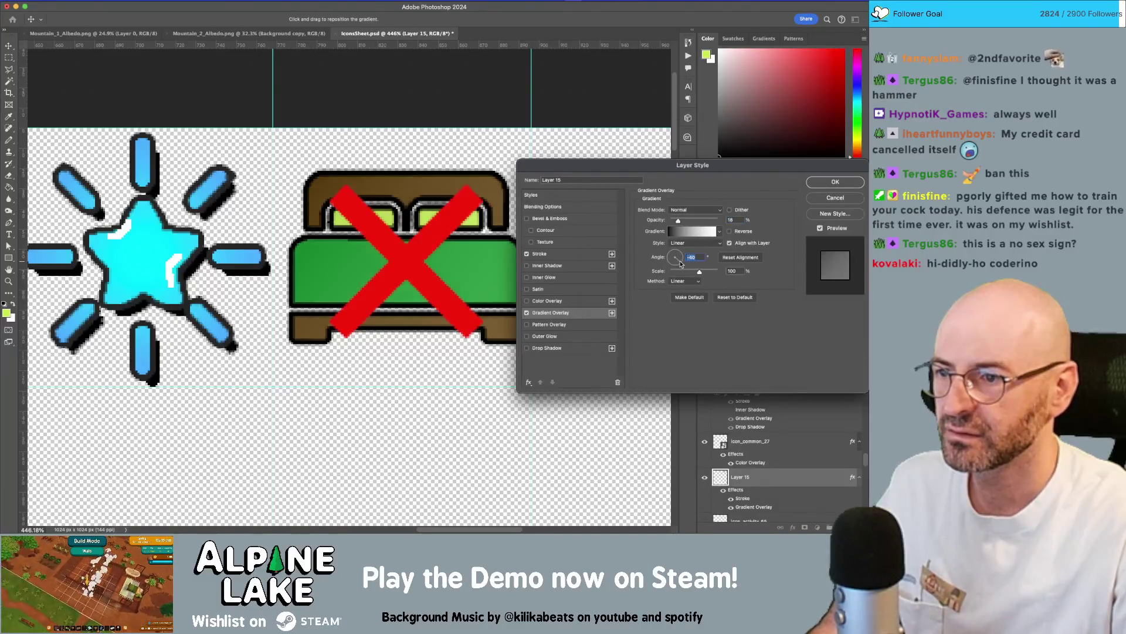
{"action": "left_click_drag", "start_coordinate": [679, 266], "coordinate": [676, 247]}
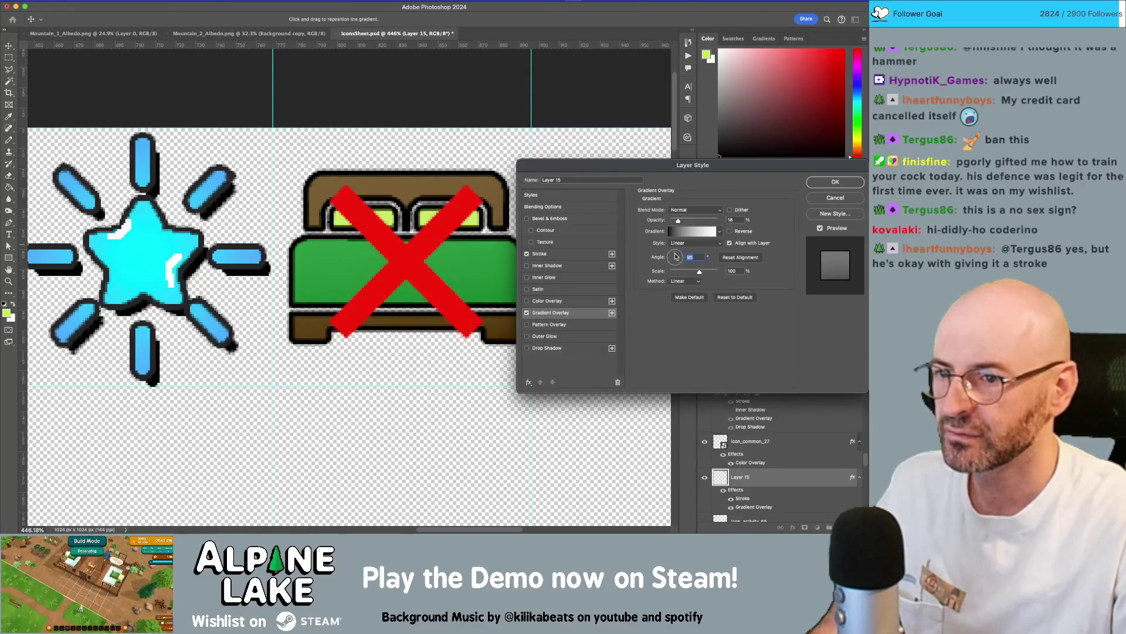
{"action": "left_click", "coordinate": [836, 182]}
{"action": "key", "text": "z"}
{"action": "mouse_move", "coordinate": [528, 264]}
{"action": "left_mouse_down"}
{"action": "mouse_move", "coordinate": [446, 265]}
{"action": "mouse_move", "coordinate": [466, 268]}
{"action": "left_mouse_up"}
Open icon_common_27's Color Overlay colour and shift the red X toward a saturated red (cf1d1d).
{"action": "key", "text": "v"}
{"action": "left_click", "coordinate": [486, 273]}
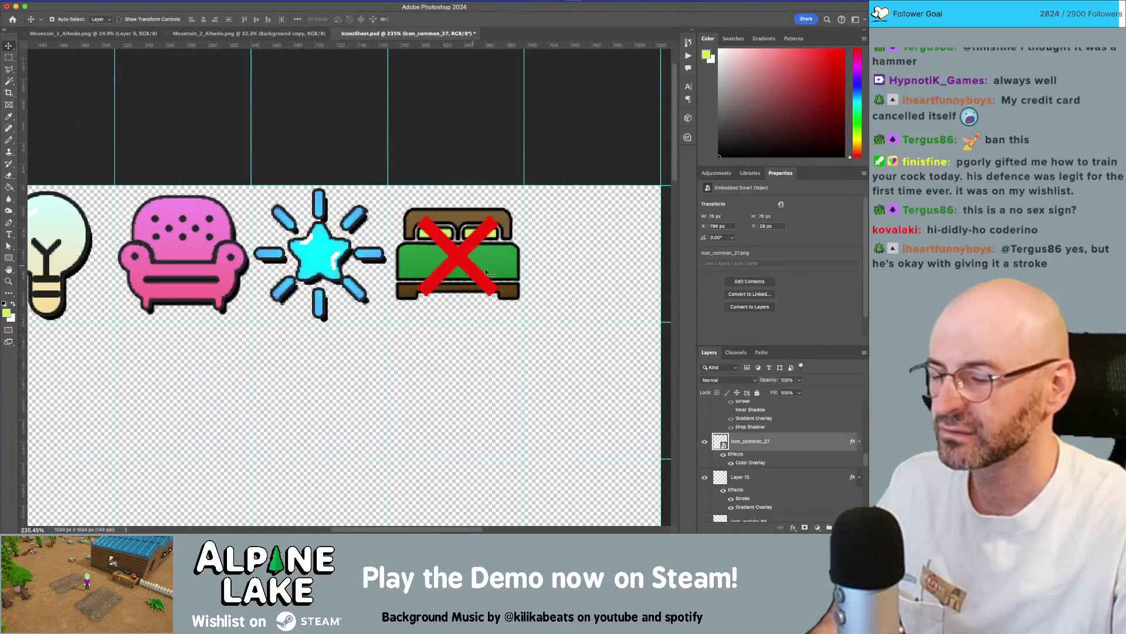
{"action": "double_click", "coordinate": [787, 443]}
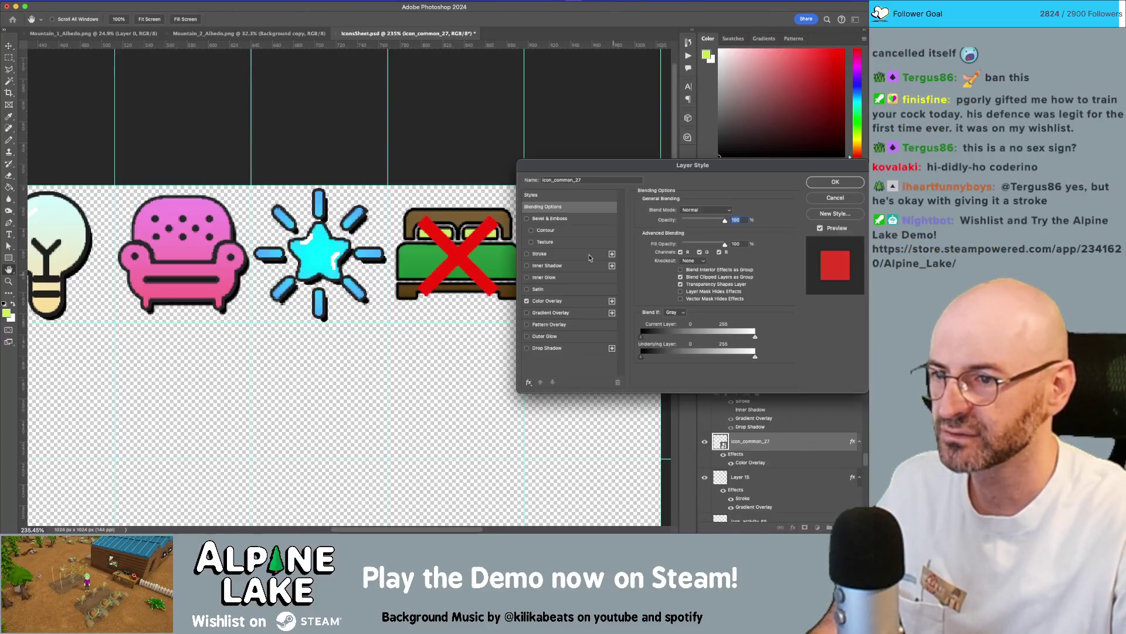
{"action": "left_click", "coordinate": [575, 302]}
{"action": "left_click", "coordinate": [732, 212]}
{"action": "left_click", "coordinate": [95, 140]}
{"action": "left_click_drag", "start_coordinate": [96, 140], "coordinate": [105, 141]}
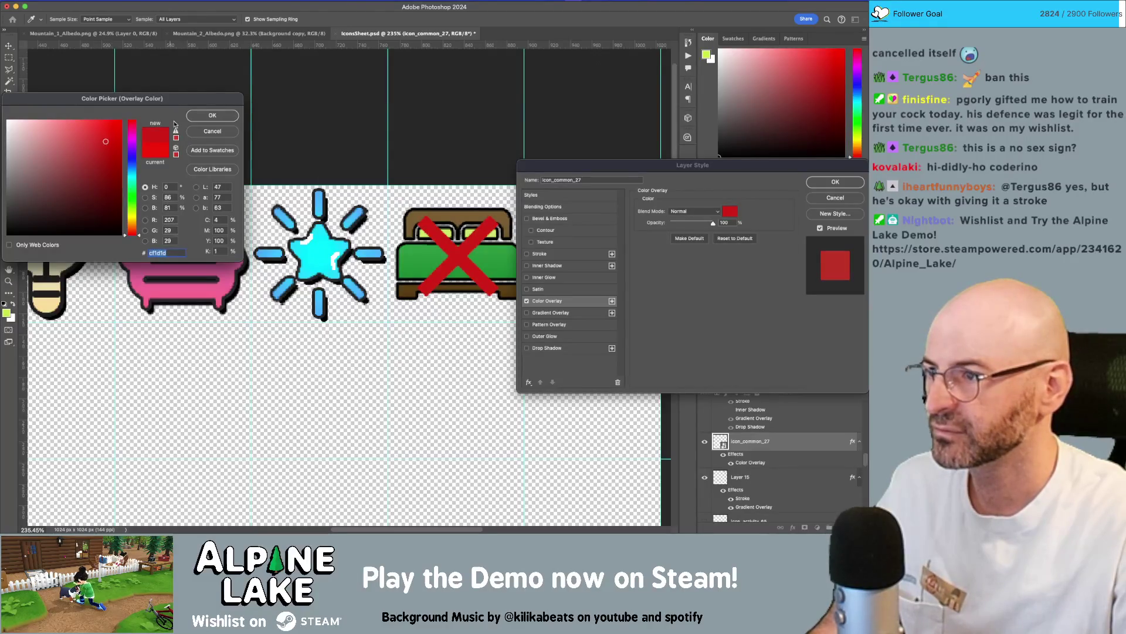